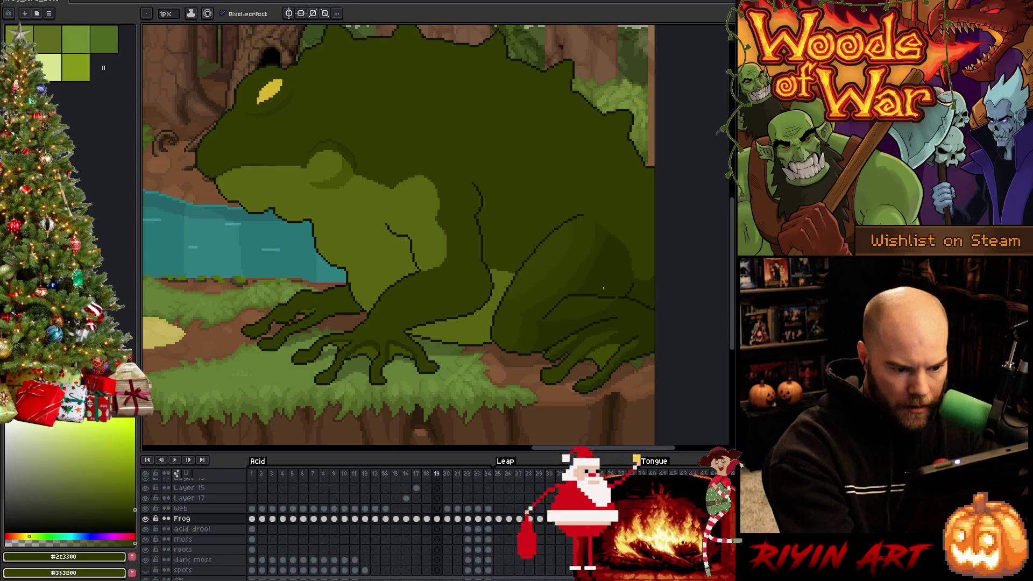
Step: Fill the area between the rear foot's outlines with the darker #313900 green
left_click(626, 284, "alt")
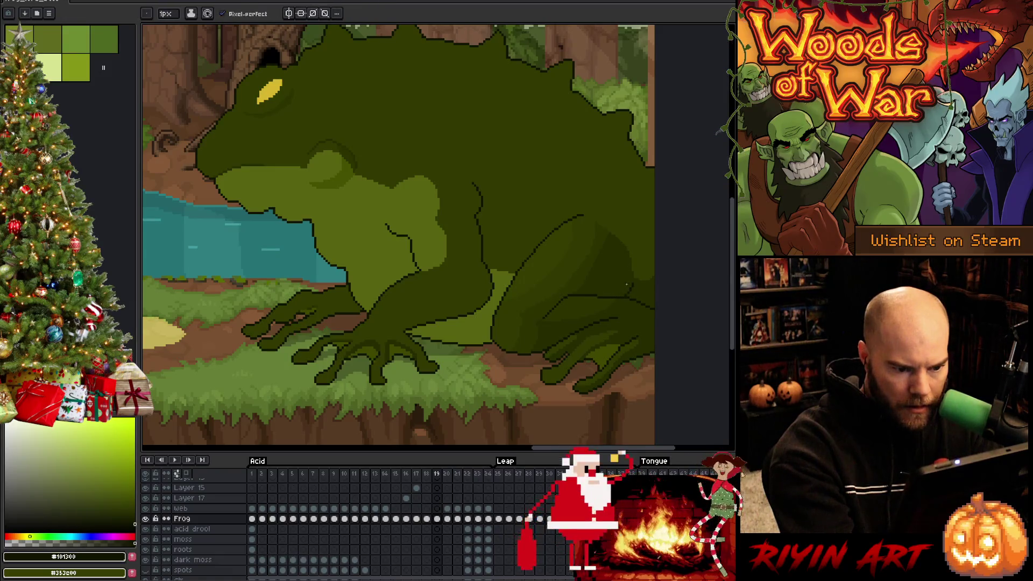
left_click(581, 287, "alt")
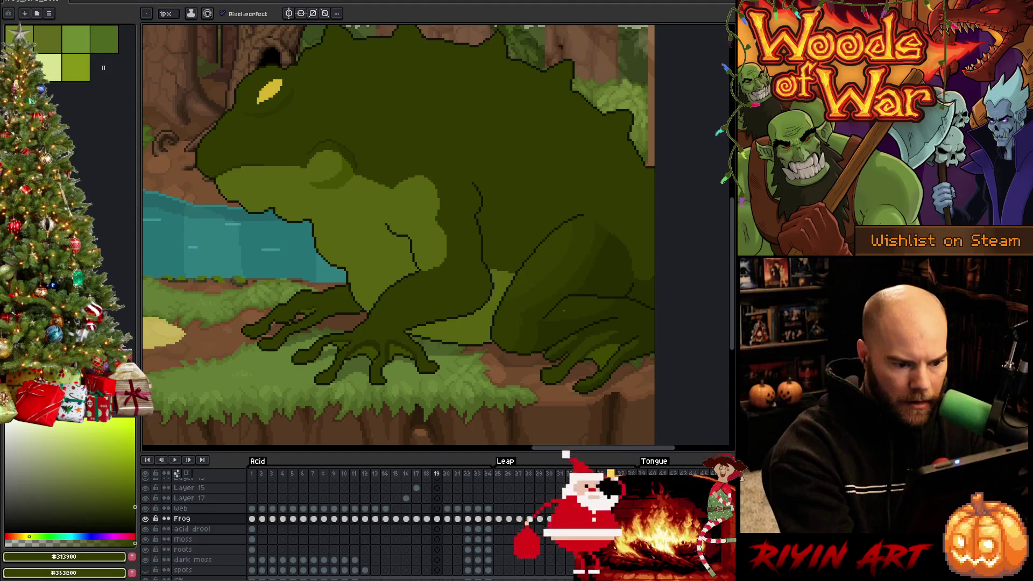
key("m")
key("w")
left_click(569, 307)
key("b")
key("f")
key("ctrl+d")
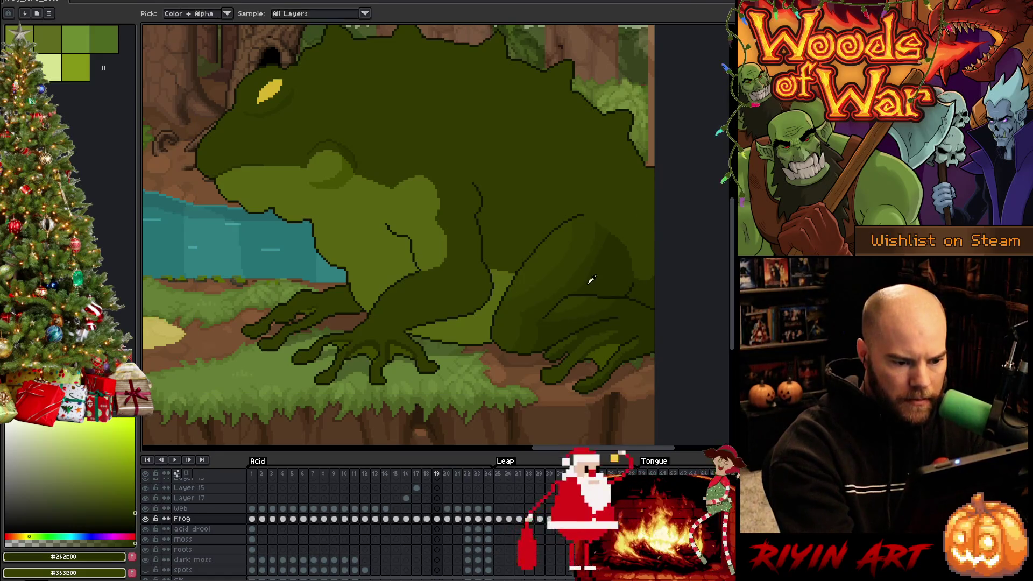
Step: Shade the foot's inner strip with #262c00 and #2c3300 greens, then deselect
key("w")
left_click(595, 277)
left_click(603, 275, "alt")
key("b")
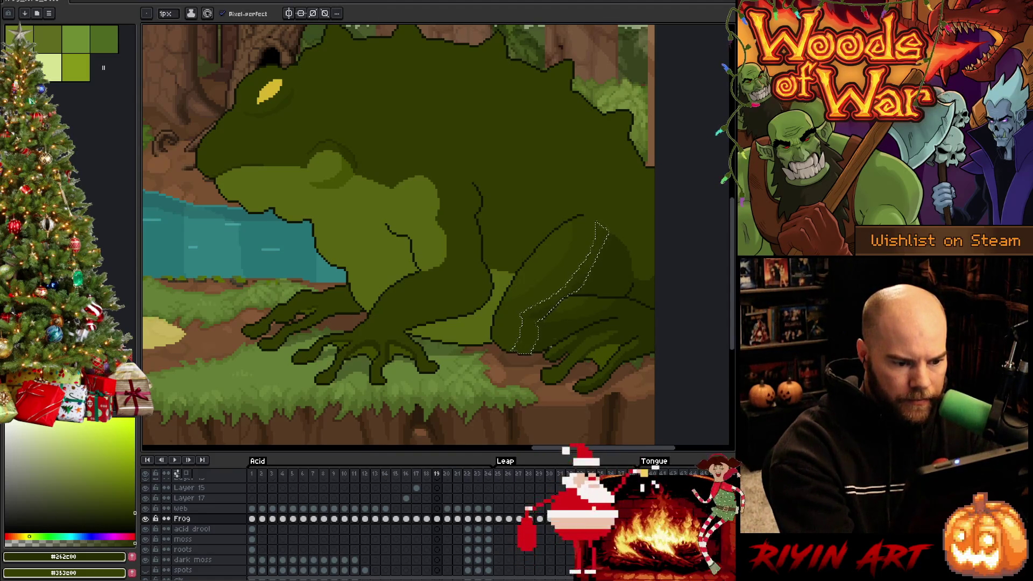
left_click(548, 298, "alt")
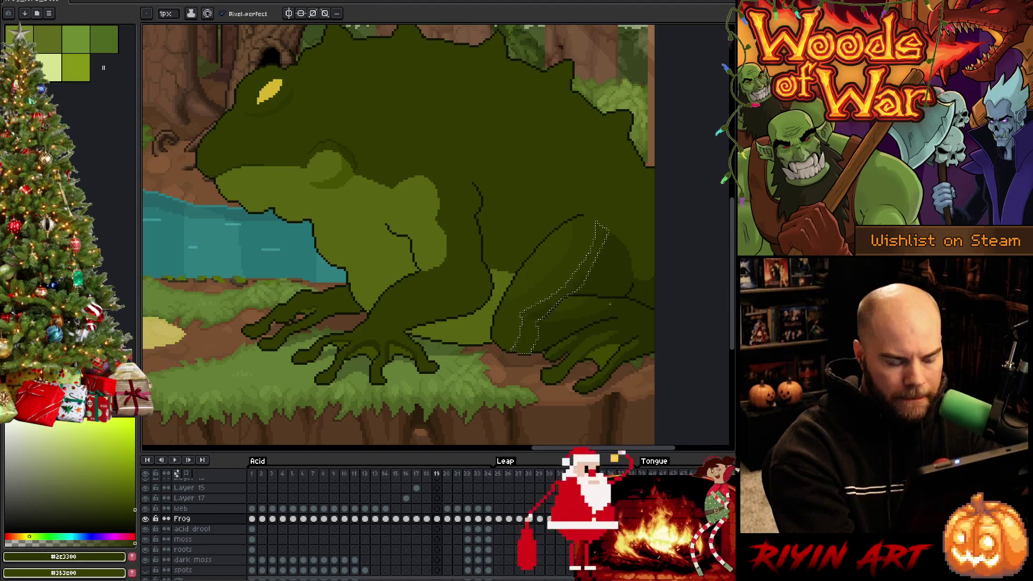
key("ctrl+d")
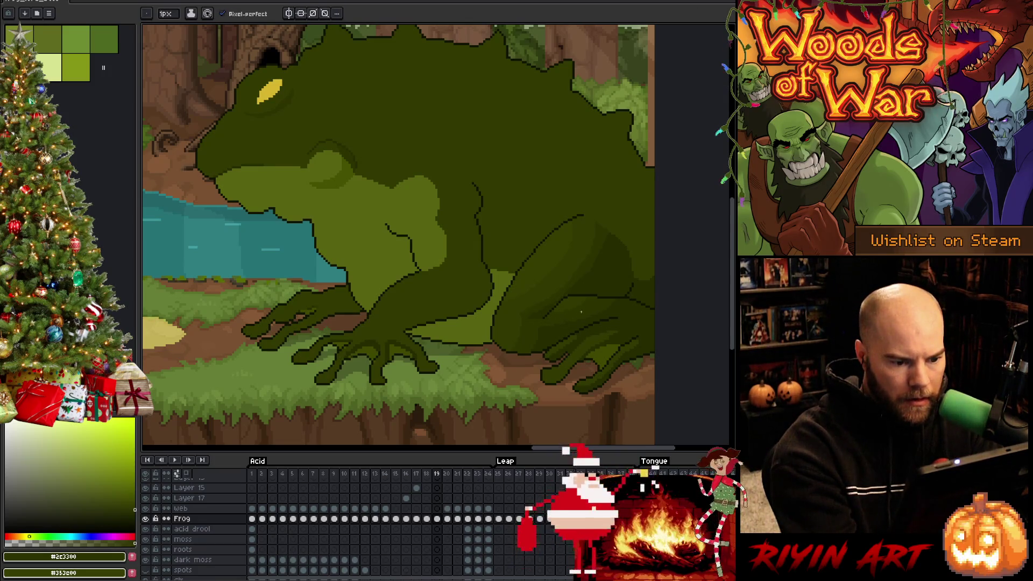
Step: Refine the rear leg with #313900 and #353d00 greens, then compare against frame 22
left_click(547, 305, "alt")
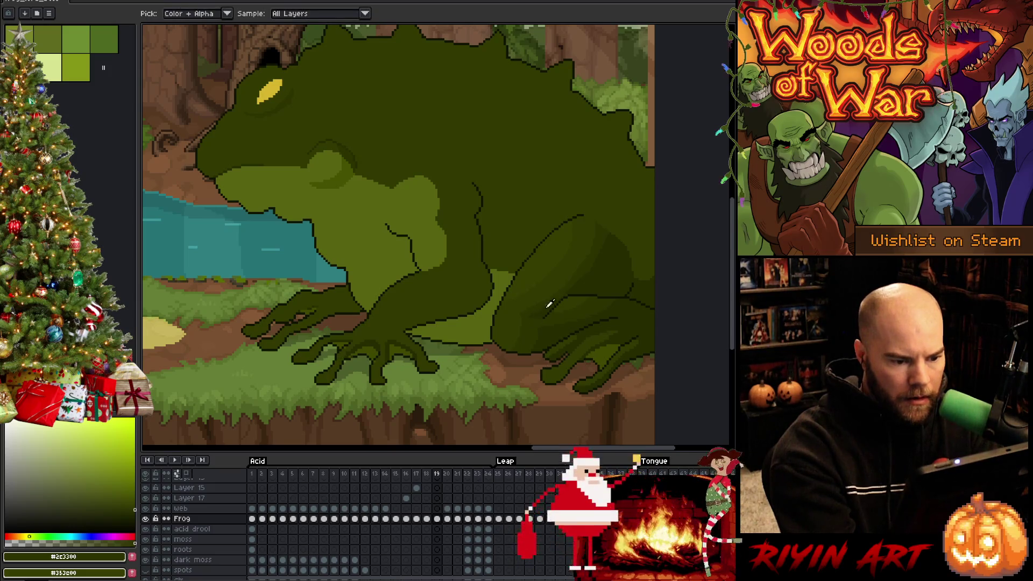
left_click(561, 273, "alt")
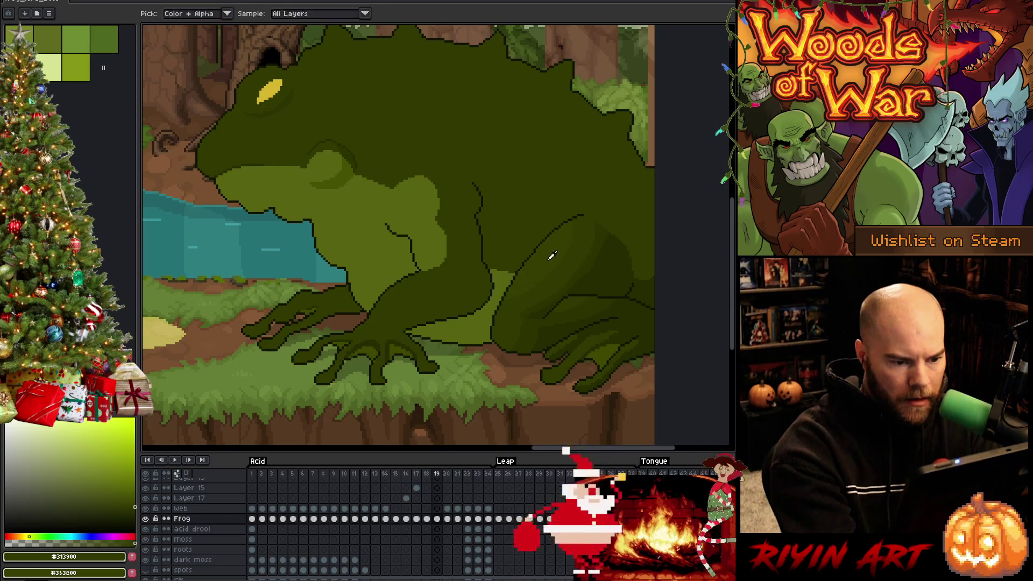
left_click(572, 255, "alt")
left_click(603, 288, "alt")
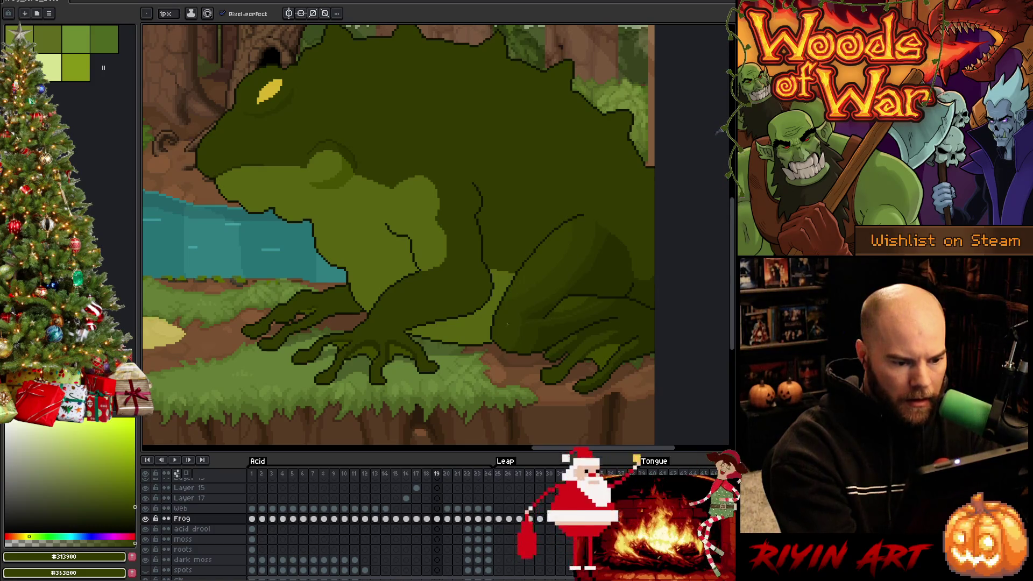
key("g")
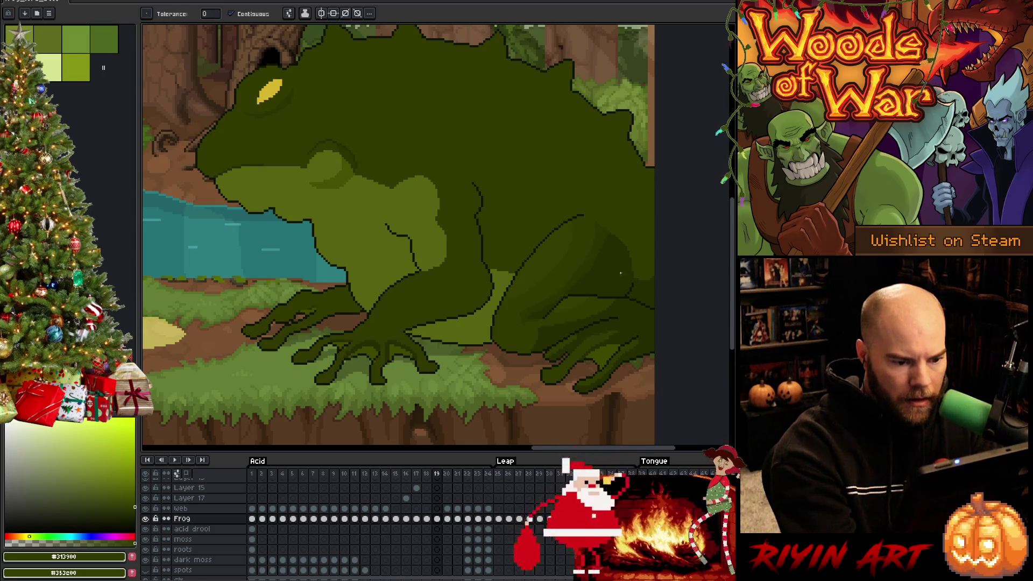
key("b")
key("g")
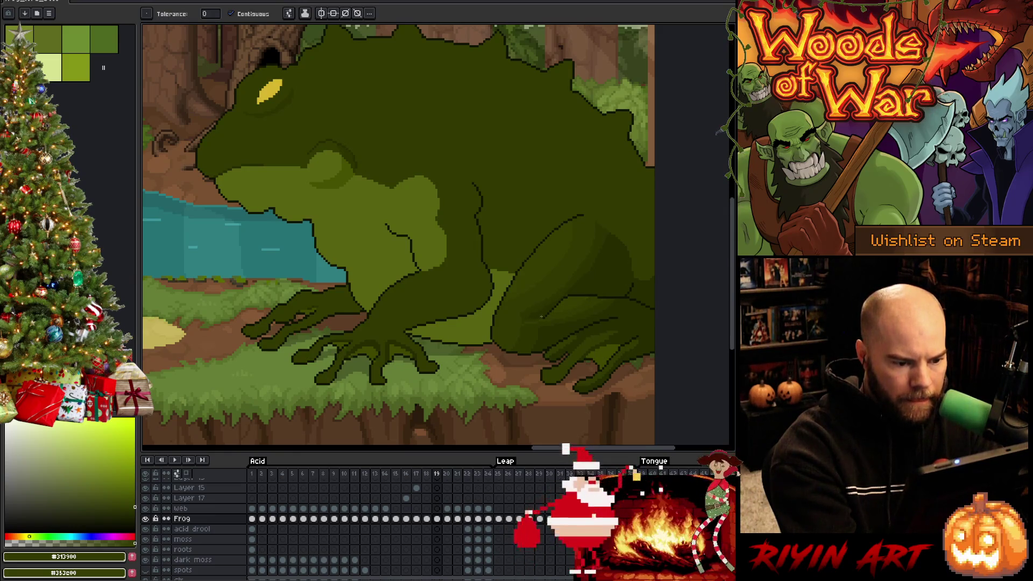
key("b")
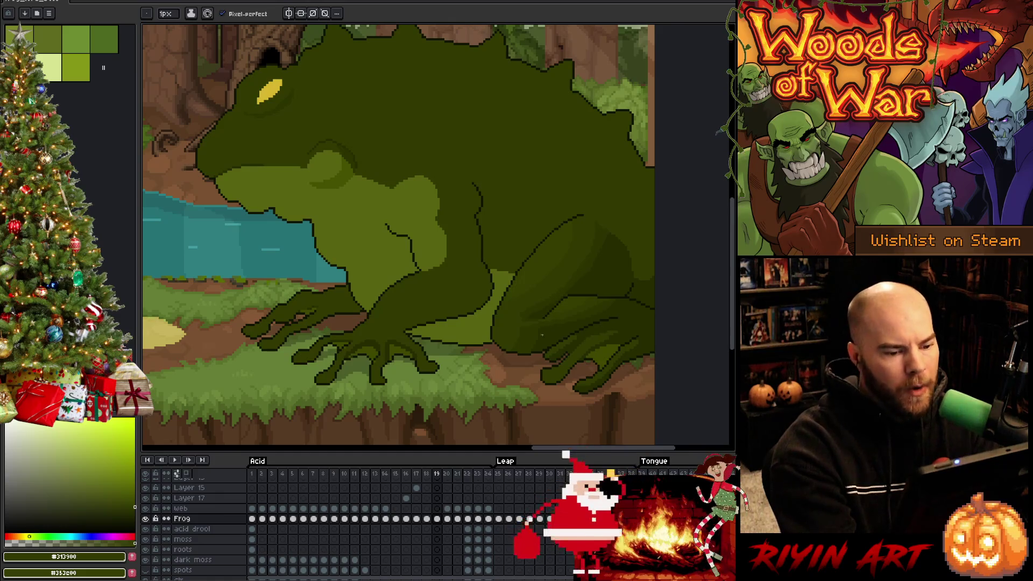
key("Right")
key("Right")
key("Right")
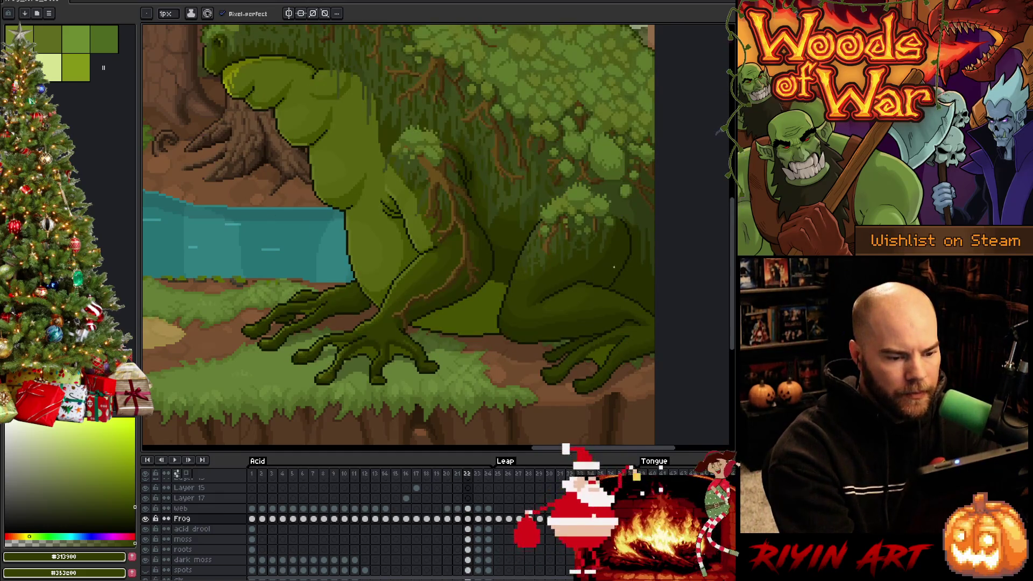
key("Left")
key("Left")
key("Left")
key("i")
left_click(526, 333, "alt")
key("w")
left_click(589, 289)
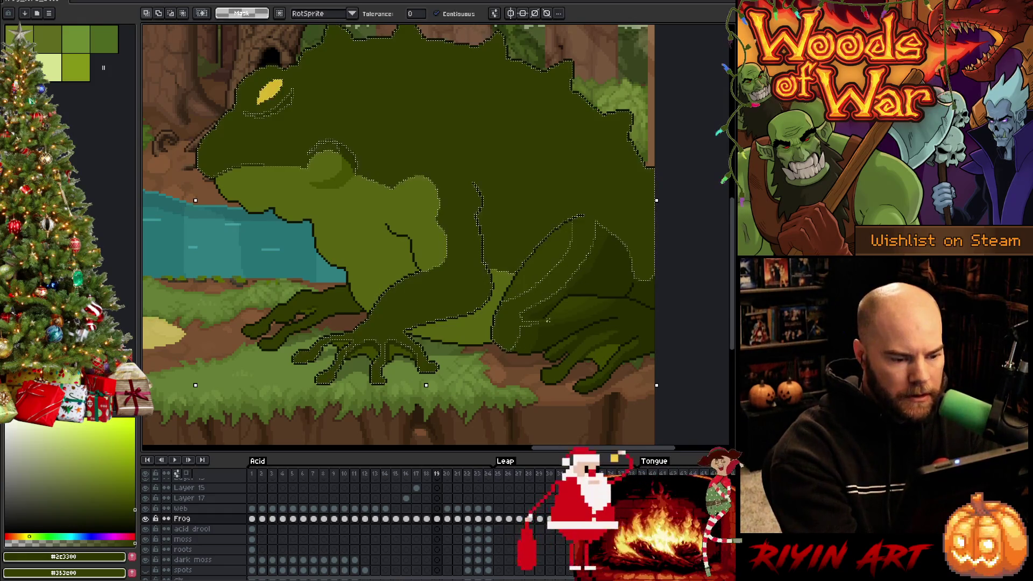
key("b")
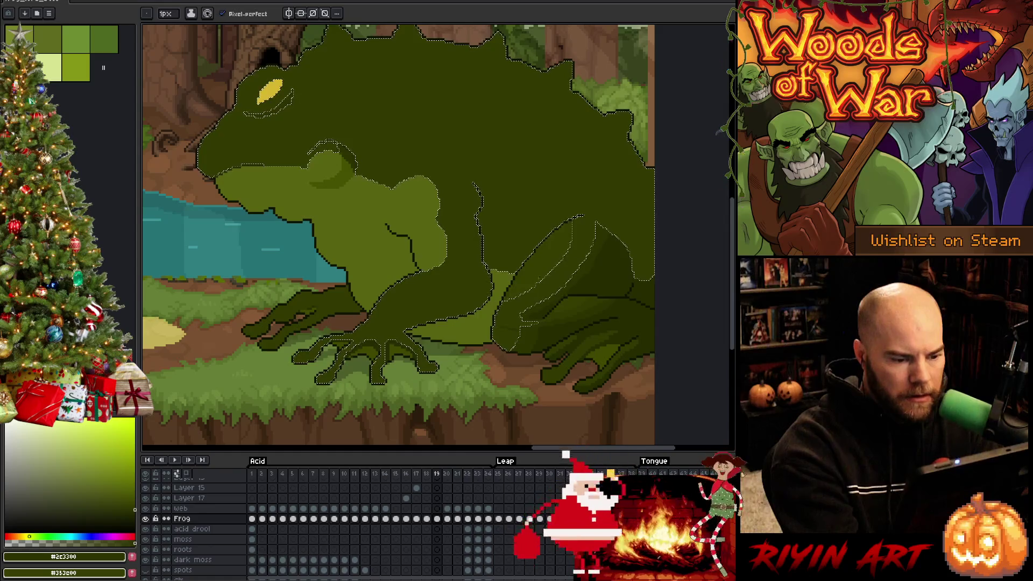
left_click(554, 335, "alt")
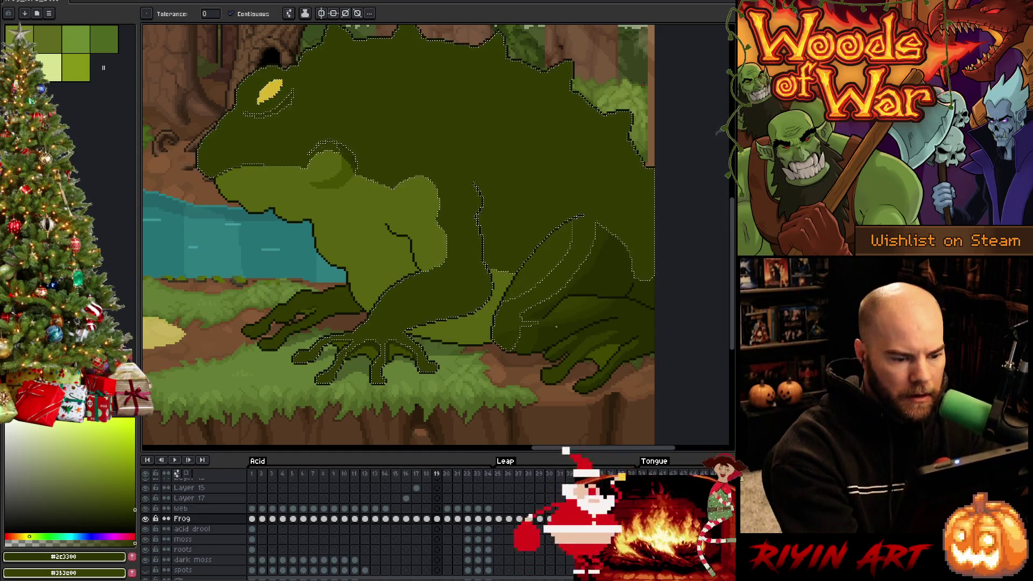
key("v")
key("ctrl+d")
key("b")
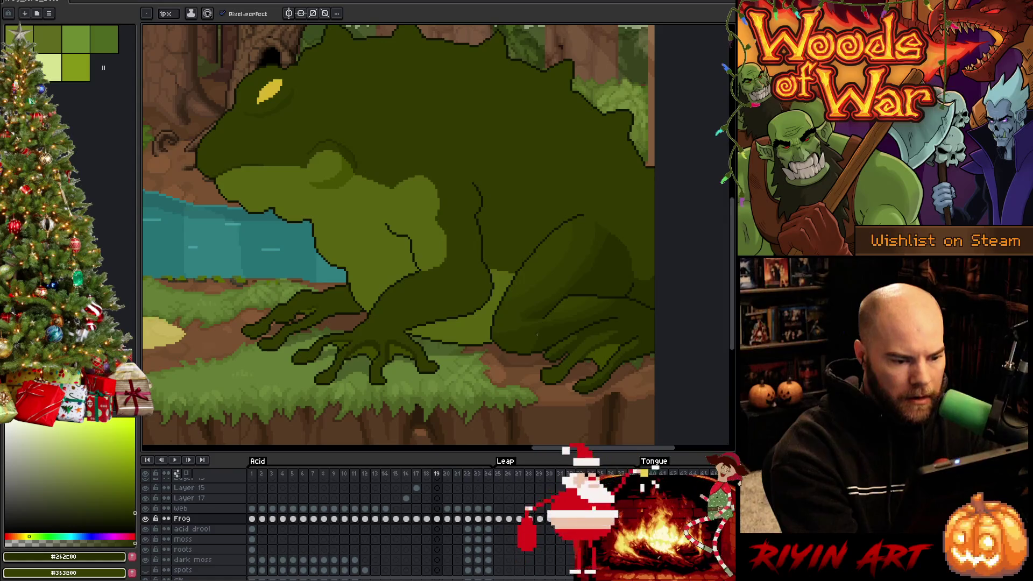
left_click(536, 336, "alt")
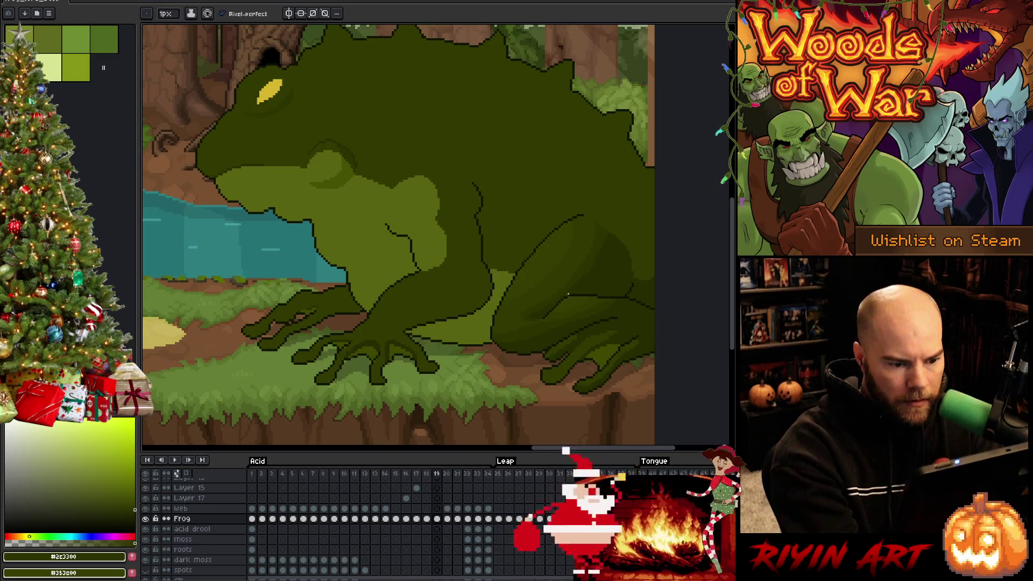
left_click(523, 326, "alt")
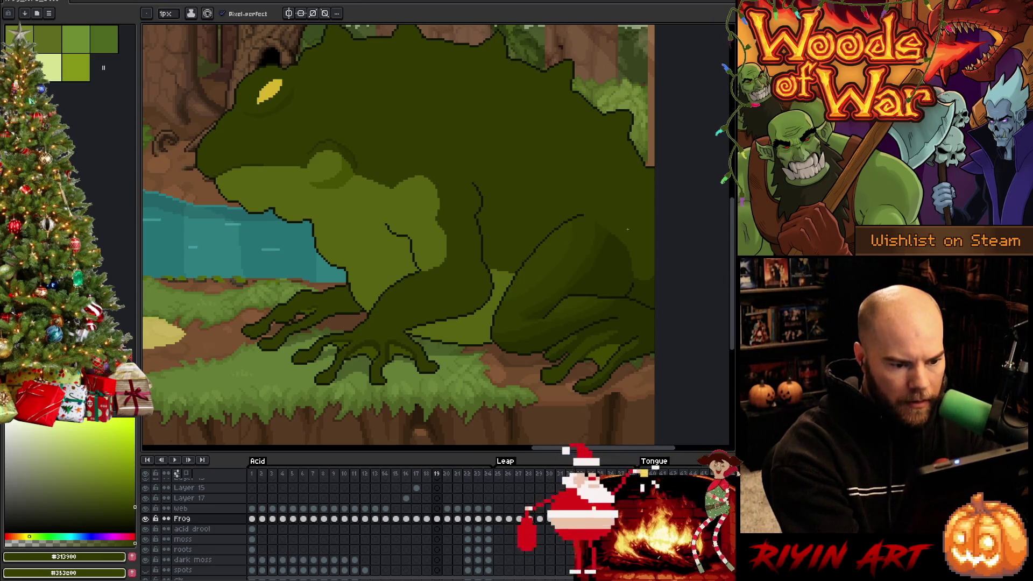
left_click(519, 319, "alt")
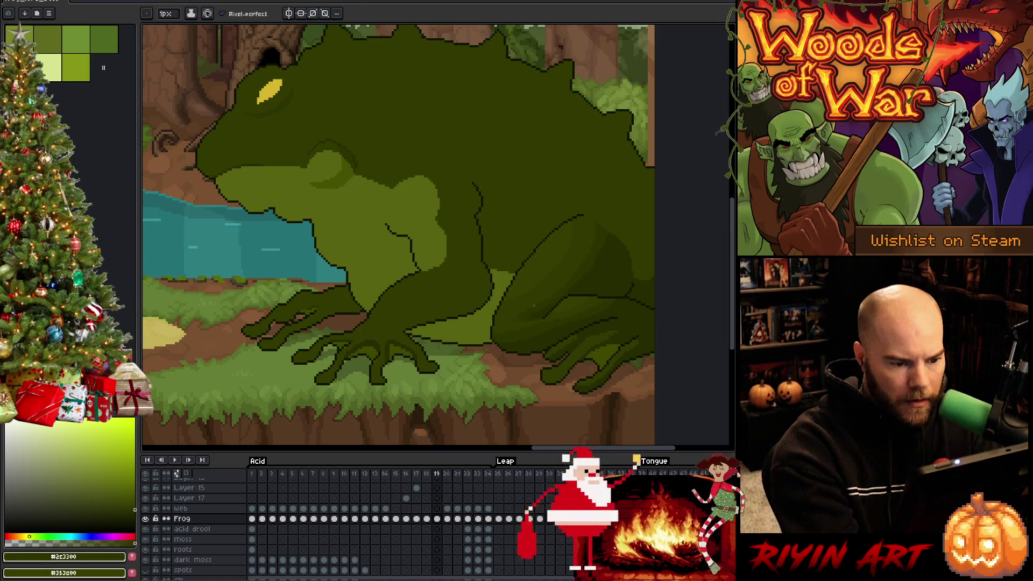
left_click(614, 248, "alt")
scroll(501, 348, "up", 2)
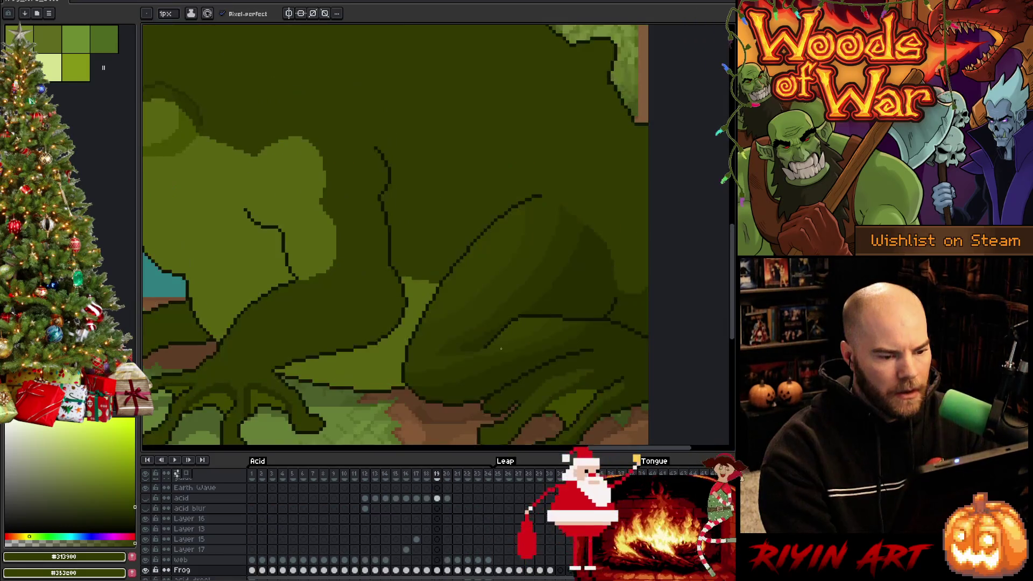
scroll(501, 349, "down", 1)
scroll(501, 348, "down", 1)
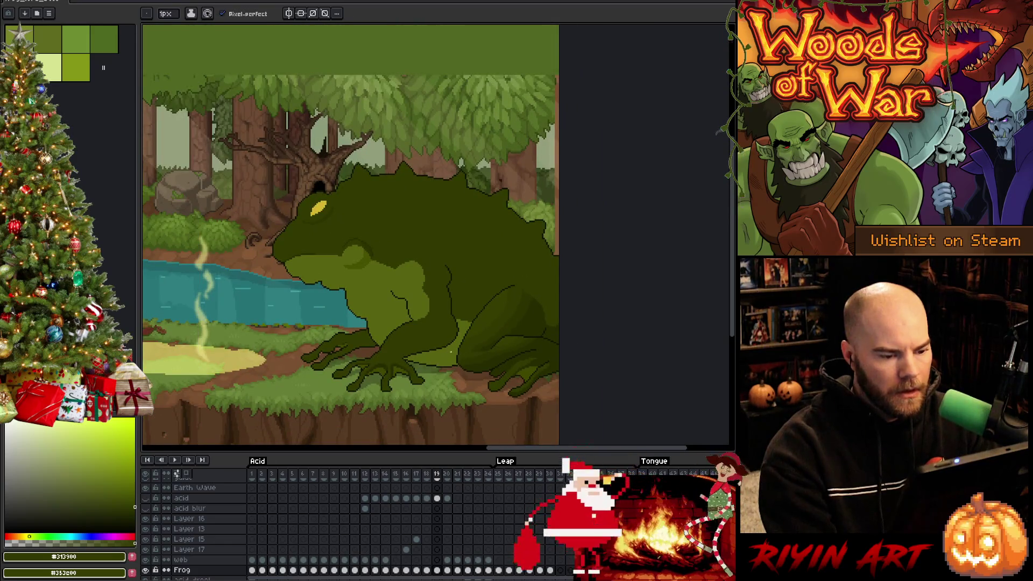
key("Left")
key("Right")
key("Left")
key("Right")
scroll(504, 355, "up", 1)
key("Left")
scroll(544, 358, "up", 2)
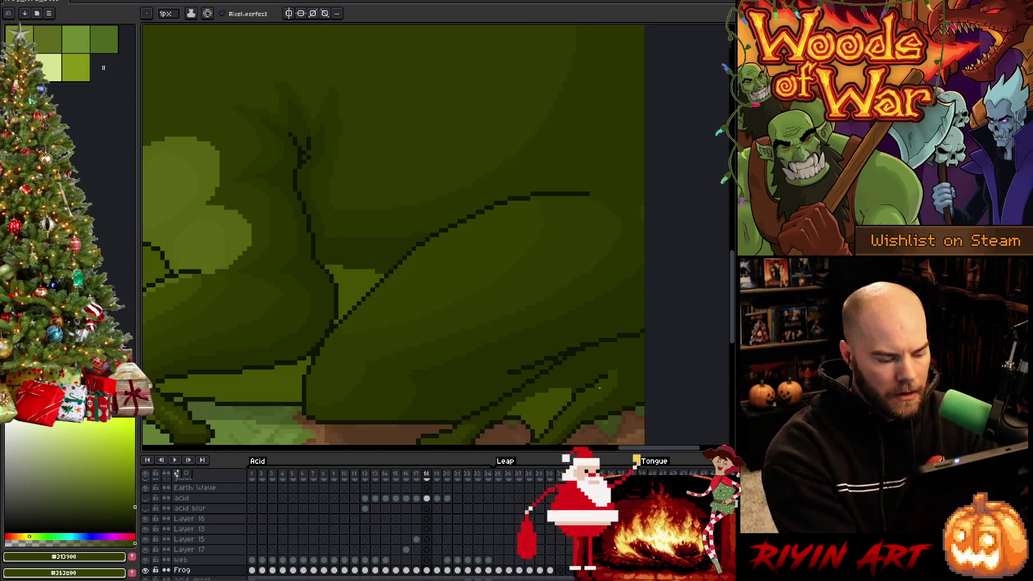
key("w")
left_click(601, 390)
key("Right")
key("b")
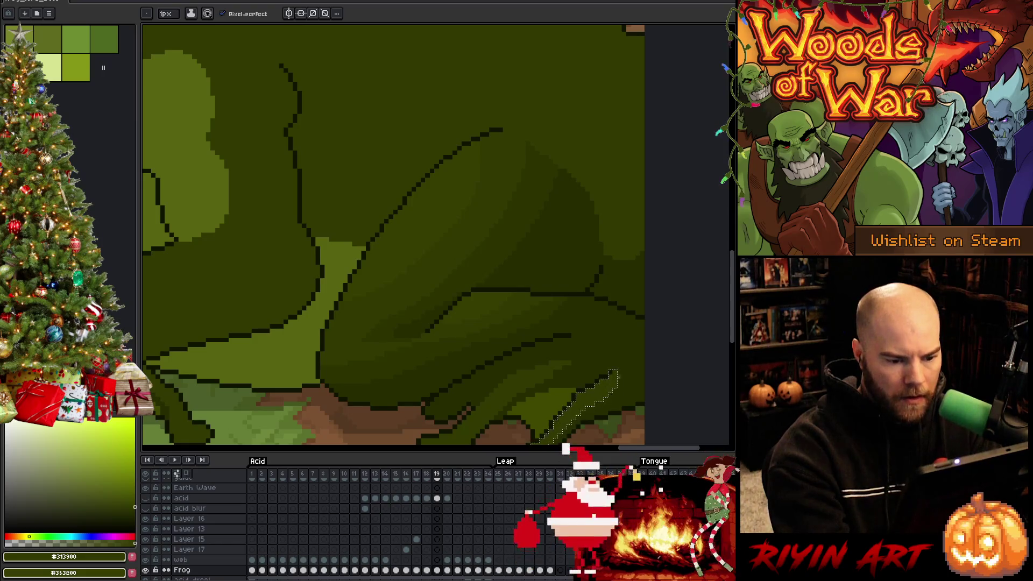
key("Left")
key("Right")
key("Left")
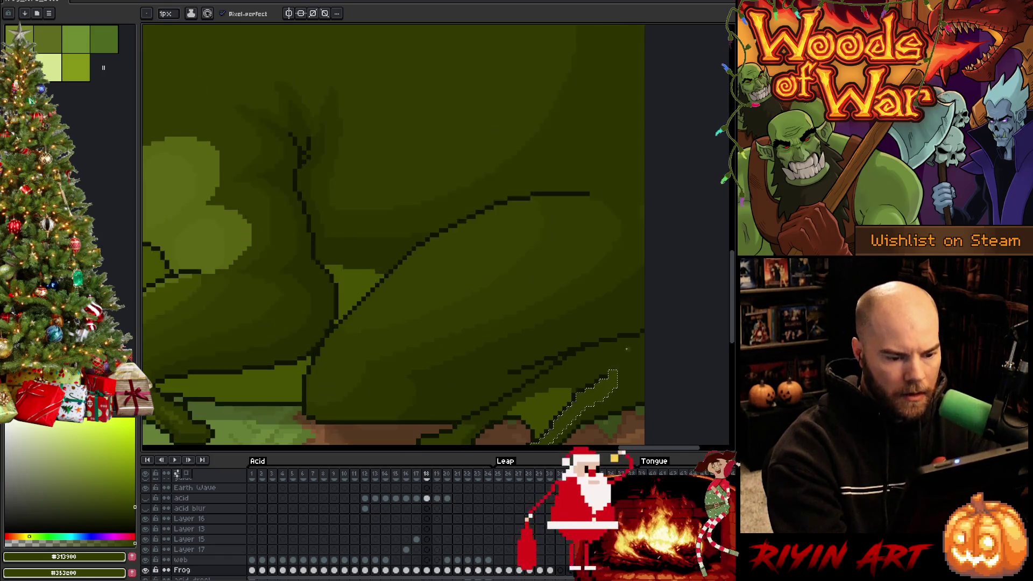
key("Right")
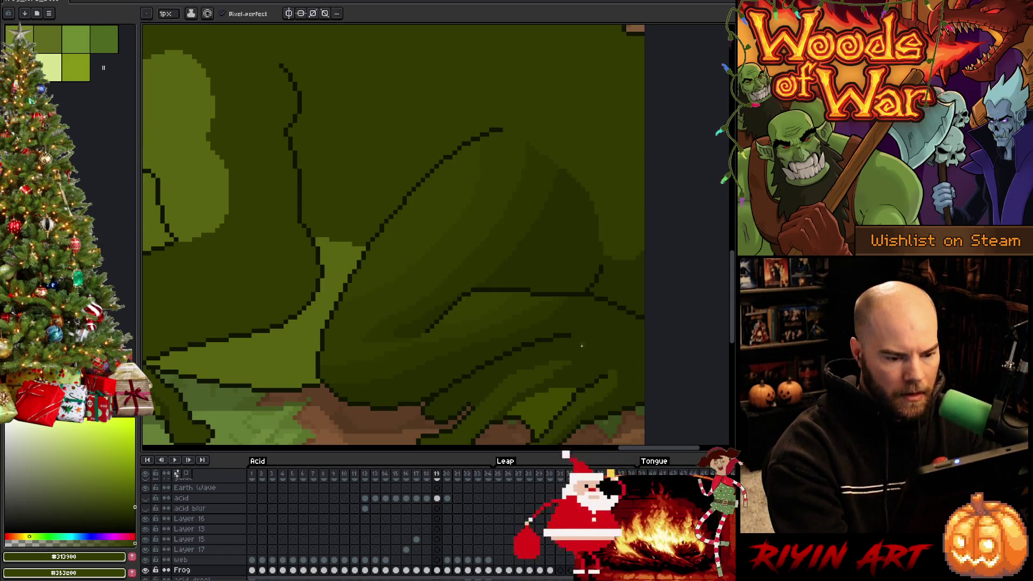
key("Left")
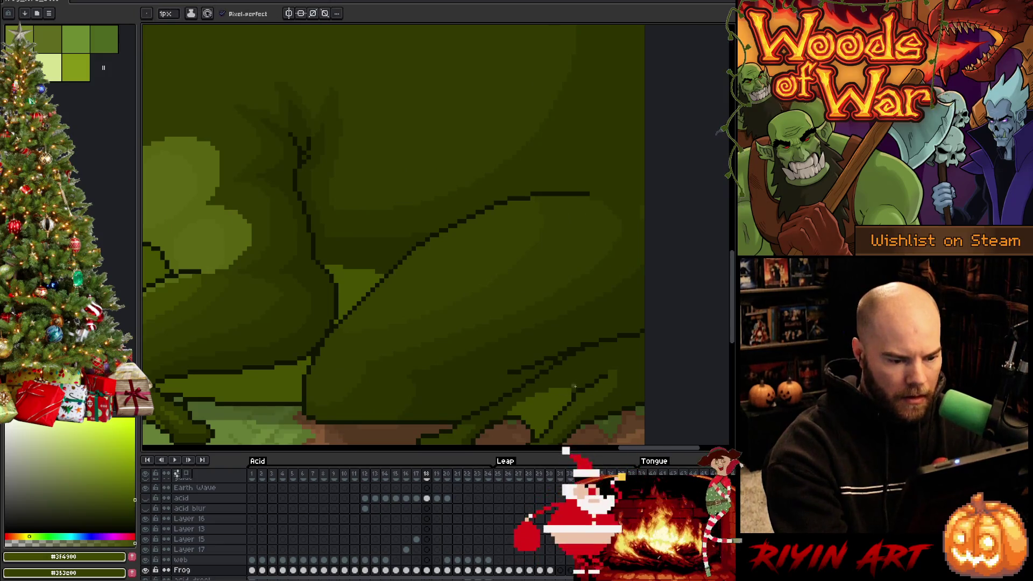
left_click(577, 381, "alt")
key("Right")
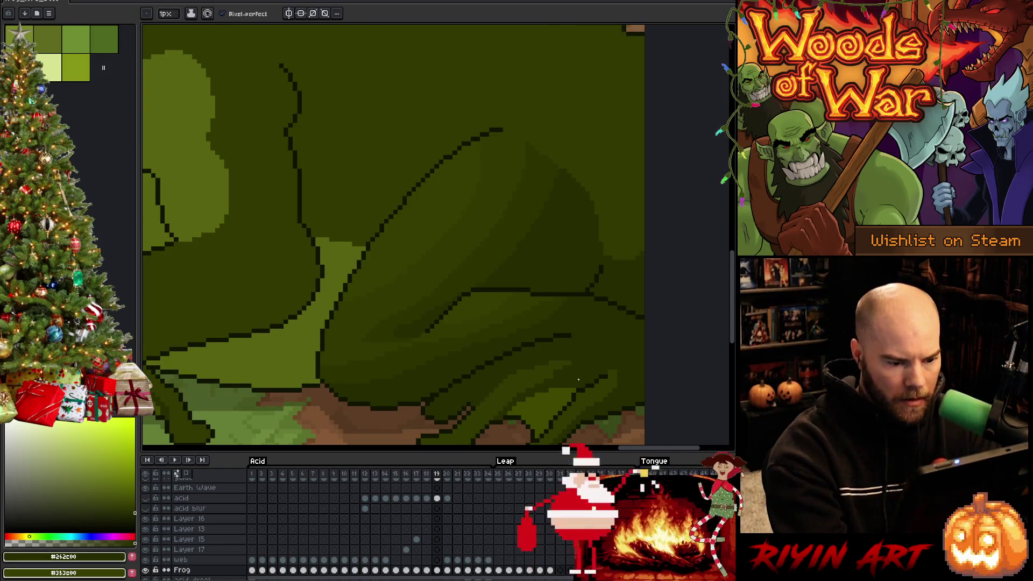
scroll(635, 273, "down", 4)
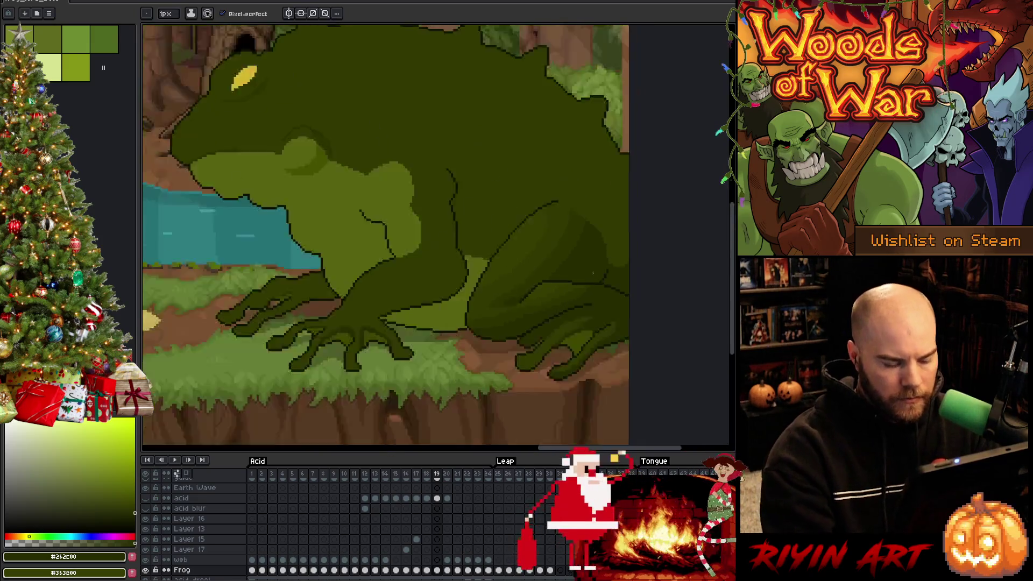
Step: Compare frames 18 and 19, then magic-wand select the front foot on frame 18
key("Left")
key("Right")
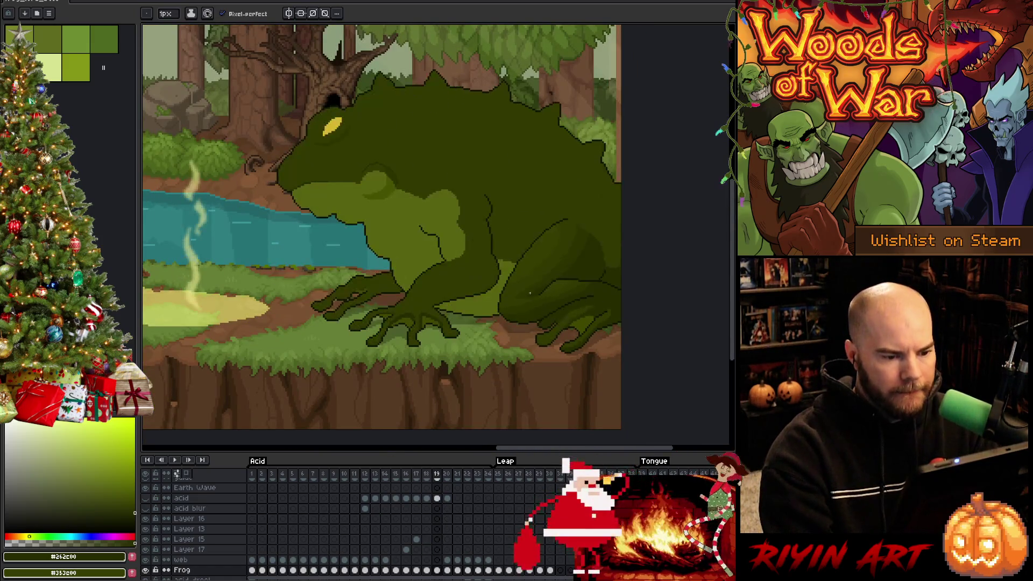
key("Left")
key("Right")
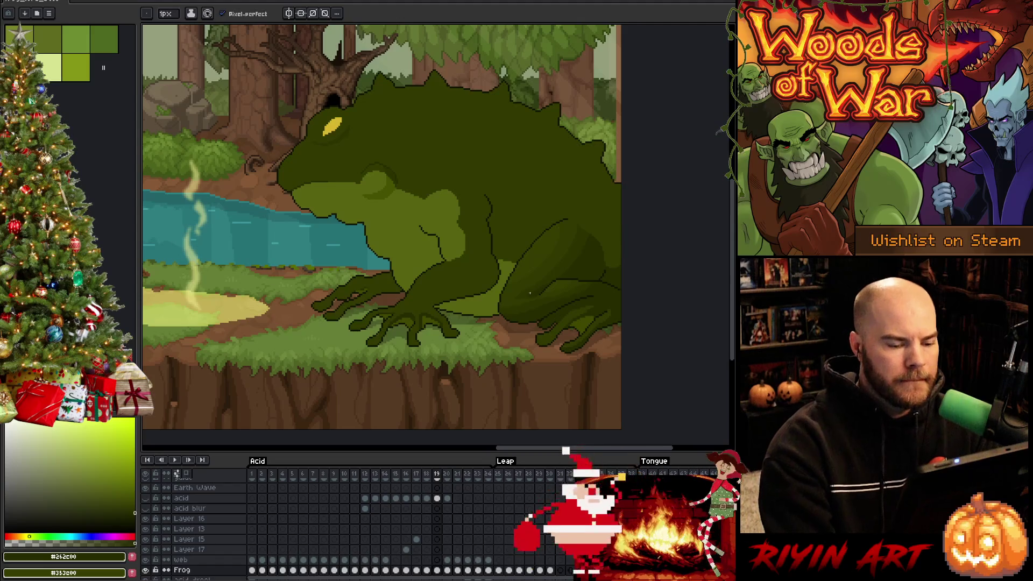
key("Left")
scroll(530, 293, "up", 3)
scroll(586, 307, "down", 3)
scroll(396, 202, "up", 2)
scroll(396, 202, "up", 2)
key("m")
key("w")
left_click(454, 272)
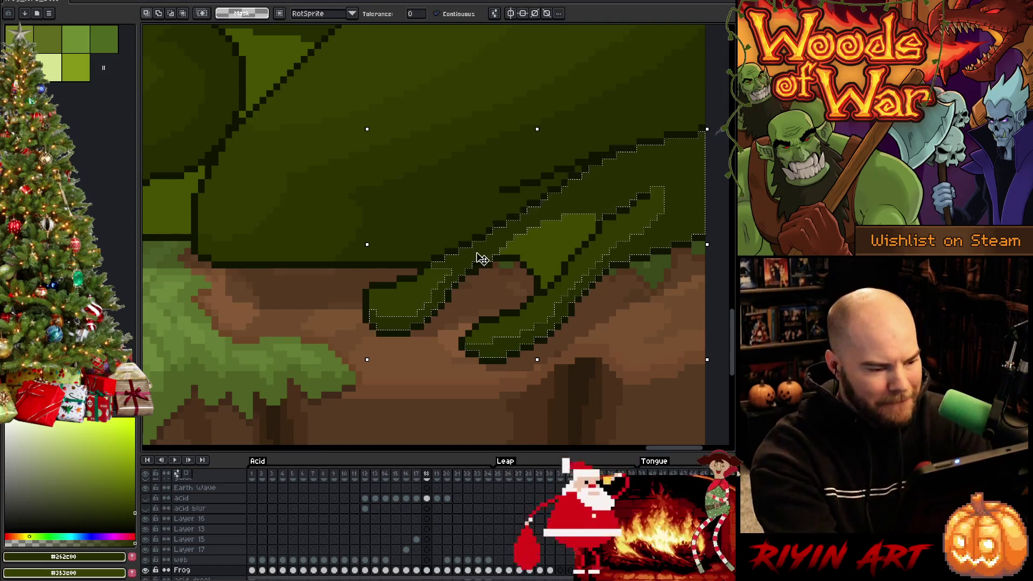
Step: Redraw frame 19's front toes in darker green inside that selection, deselect and save
key("Right")
key("b")
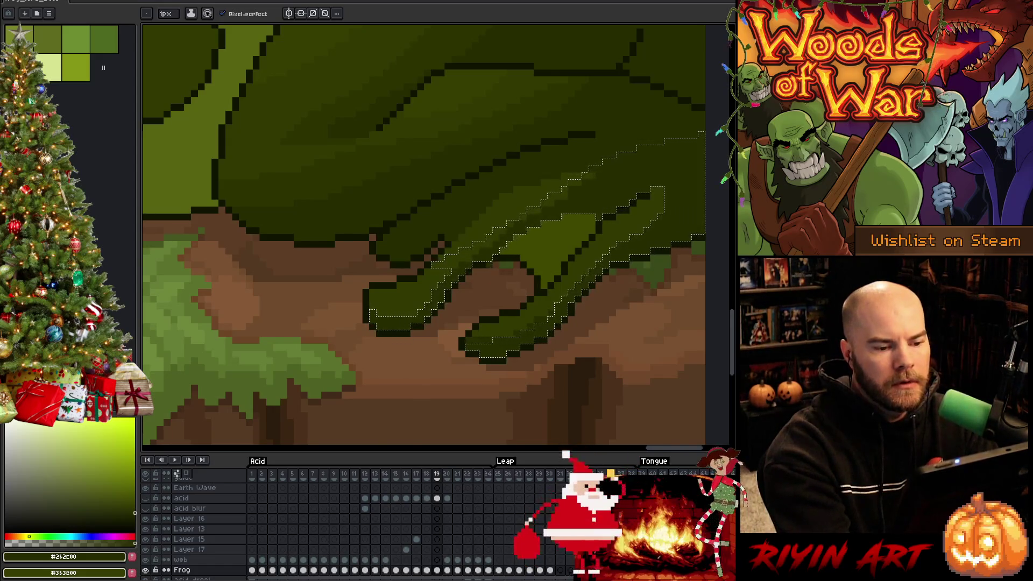
key("ctrl+d")
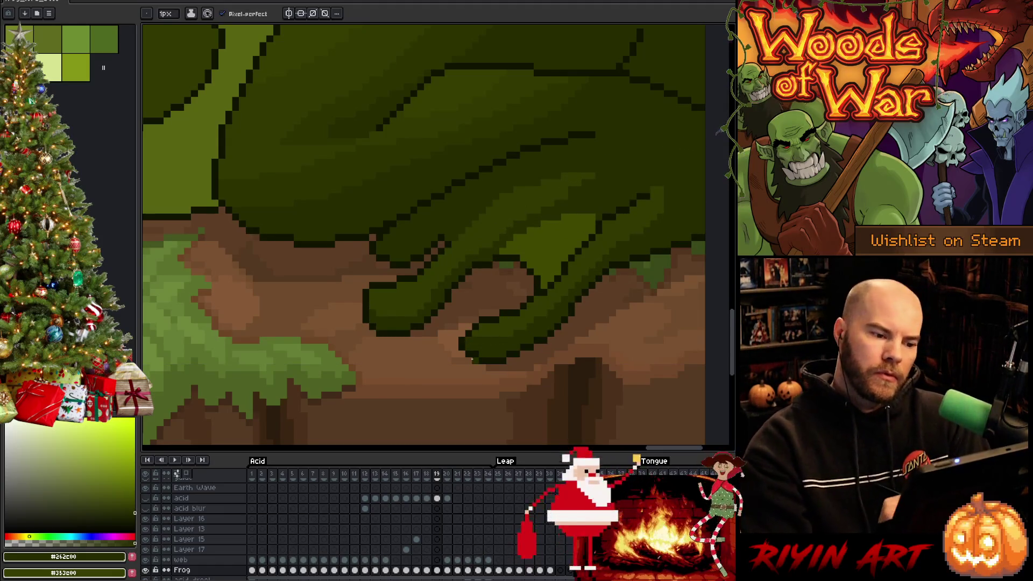
key("ctrl+s")
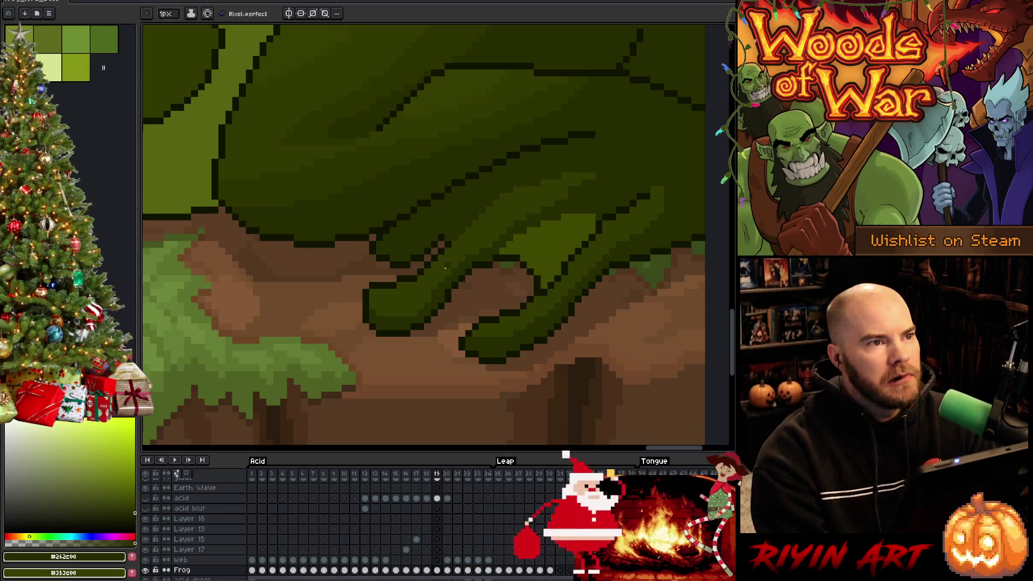
scroll(488, 284, "down", 4)
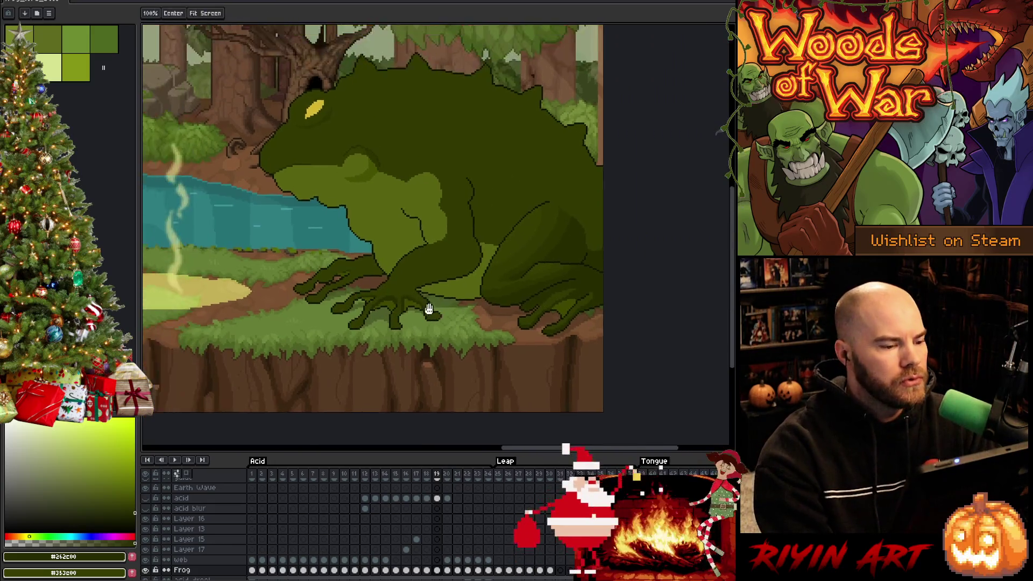
scroll(471, 326, "up", 3)
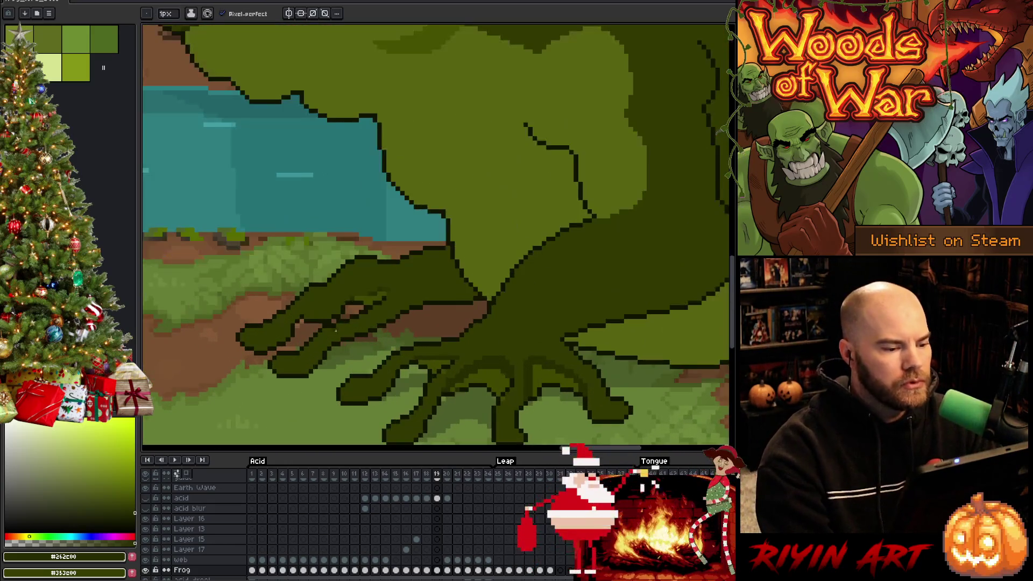
scroll(378, 328, "down", 1)
scroll(313, 335, "up", 2)
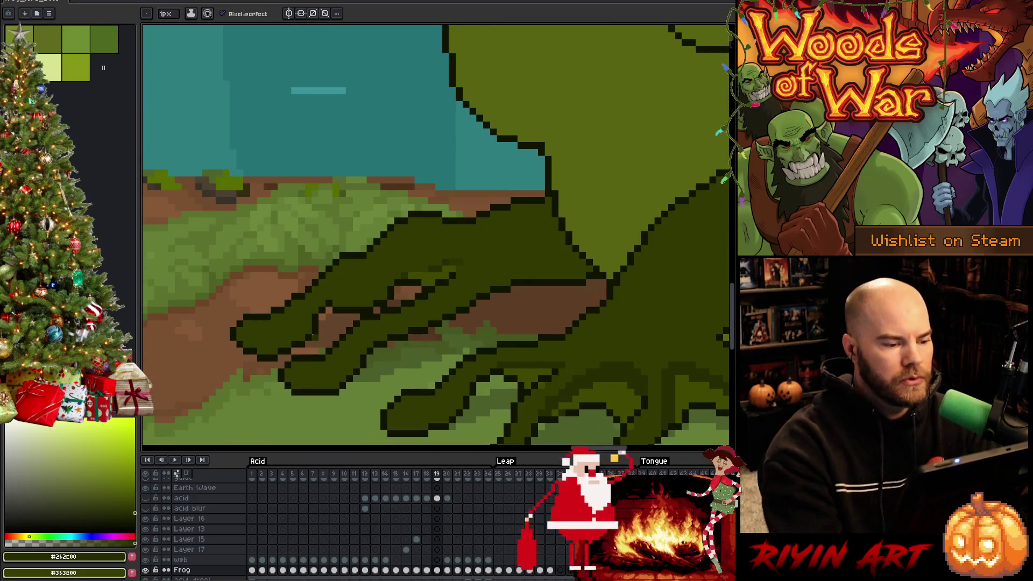
scroll(313, 335, "down", 3)
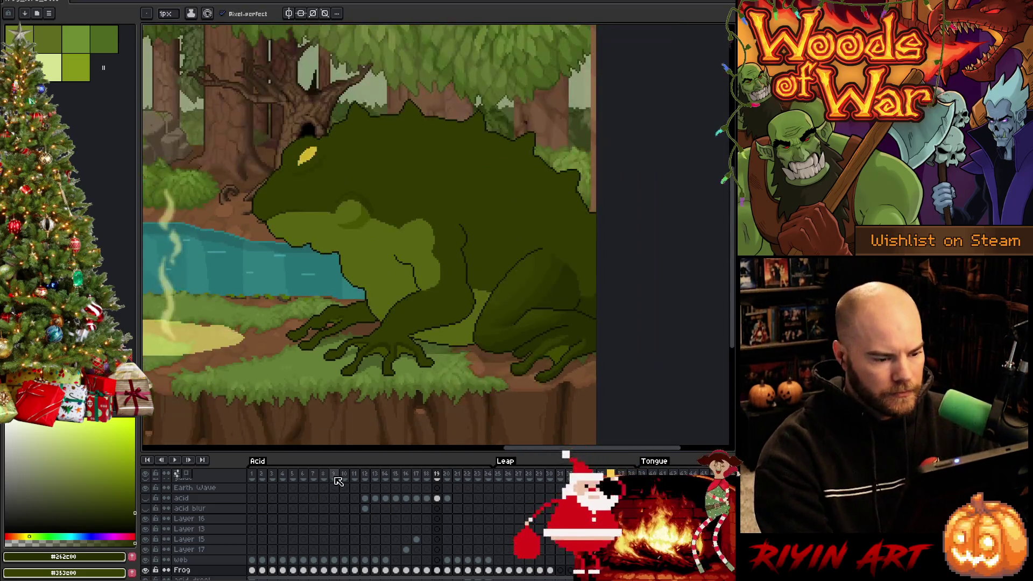
scroll(328, 516, "down", 2)
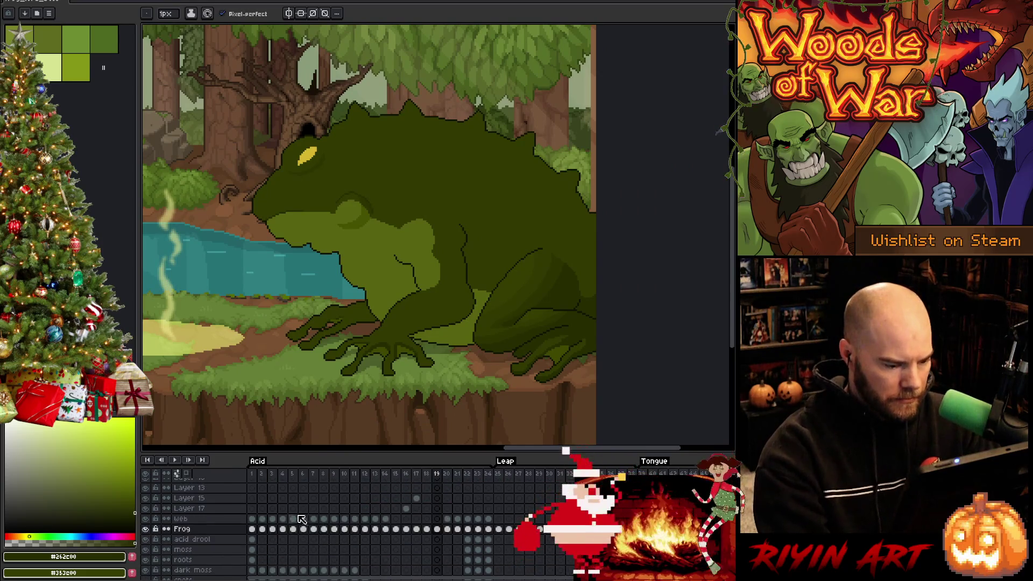
key("Right")
key("Left")
key("Right")
key("Left")
key("Right")
key("Left")
key("Right")
key("Left")
key("Right")
key("Left")
key("Right")
Step: Compare the current frame with its neighbour, then go to frame 1
key("Left")
key("Right")
key("Left")
key("Right")
key("Left")
left_click(254, 473)
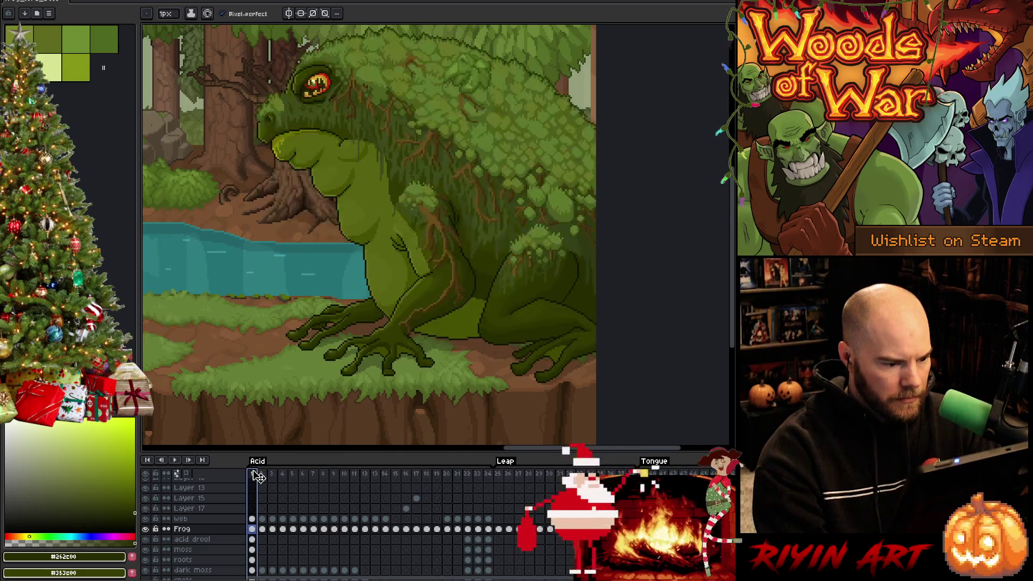
Step: Toggle layer visibility so only the mossy toad layers stay visible, hiding the forest background
left_click(145, 529)
left_click(145, 519)
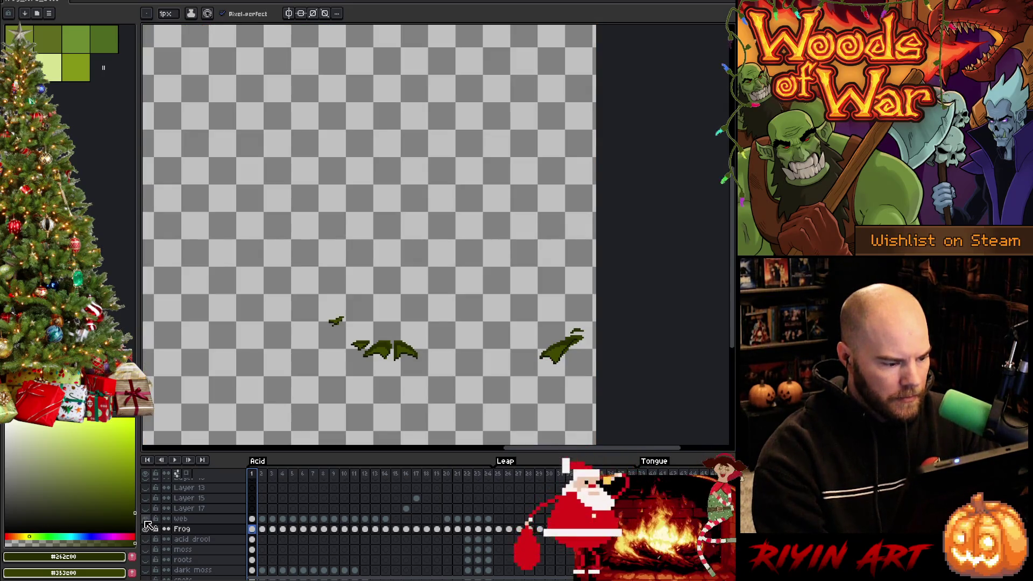
left_click(149, 530)
left_click(149, 530)
left_click(149, 530)
left_click(149, 530)
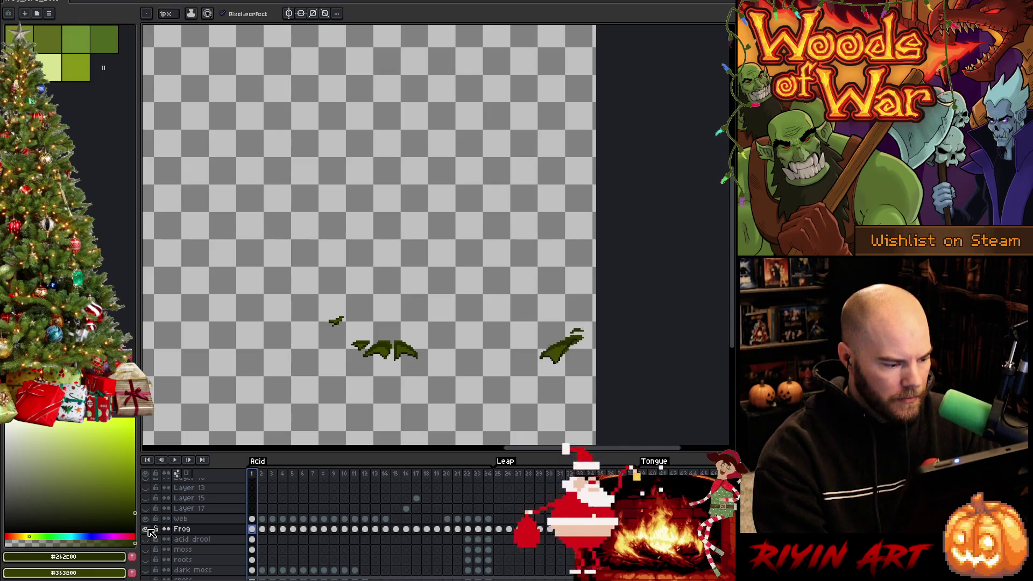
scroll(153, 540, "down", 1)
scroll(154, 540, "down", 1)
left_click_drag(149, 508, 149, 573)
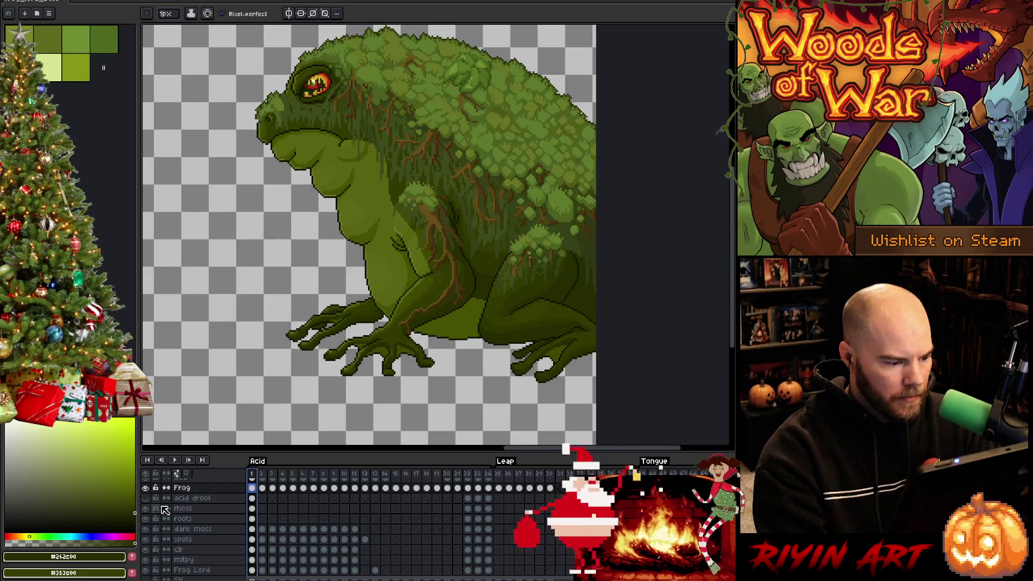
Step: Show the acid drool layer and lasso a loose selection around the toad's front foot
left_click(145, 498)
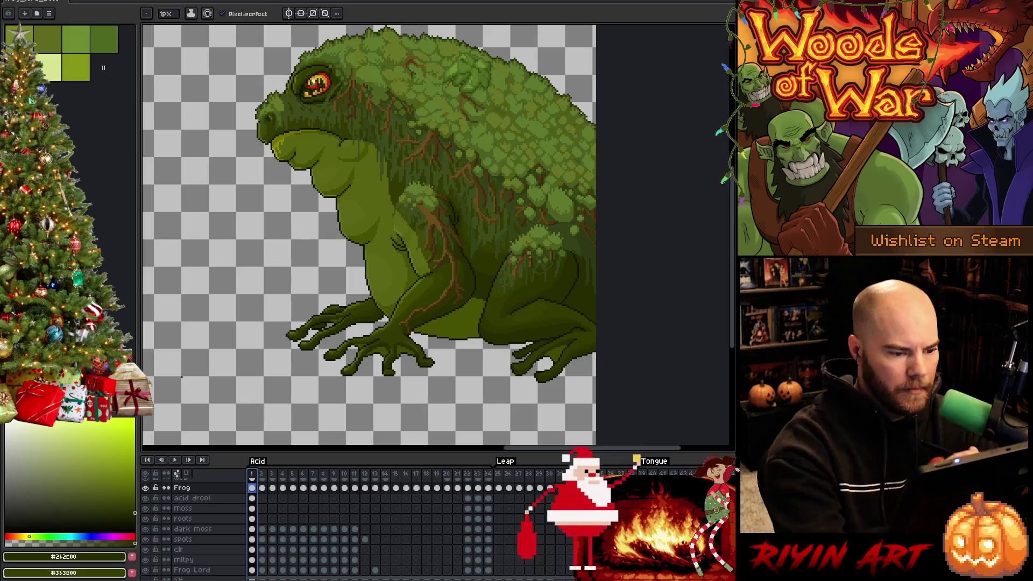
key("q")
mouse_move(442, 380)
left_mouse_down()
mouse_move(425, 341)
mouse_move(347, 285)
mouse_move(302, 422)
mouse_move(449, 395)
left_mouse_up()
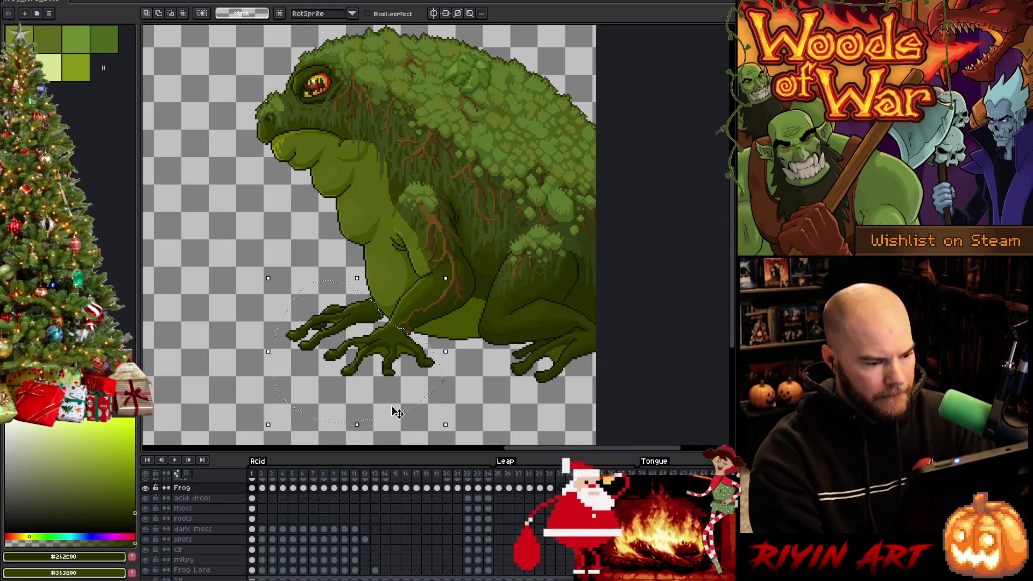
scroll(165, 525, "up", 1)
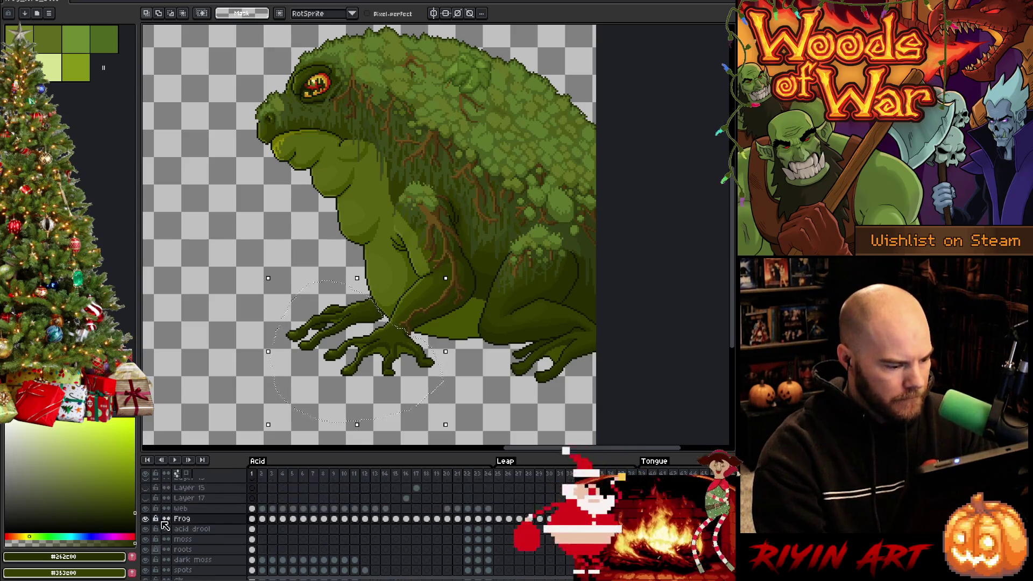
Step: Show the forest background, add Layer 18 above Frog, and play through the animation
left_click(146, 518, "alt")
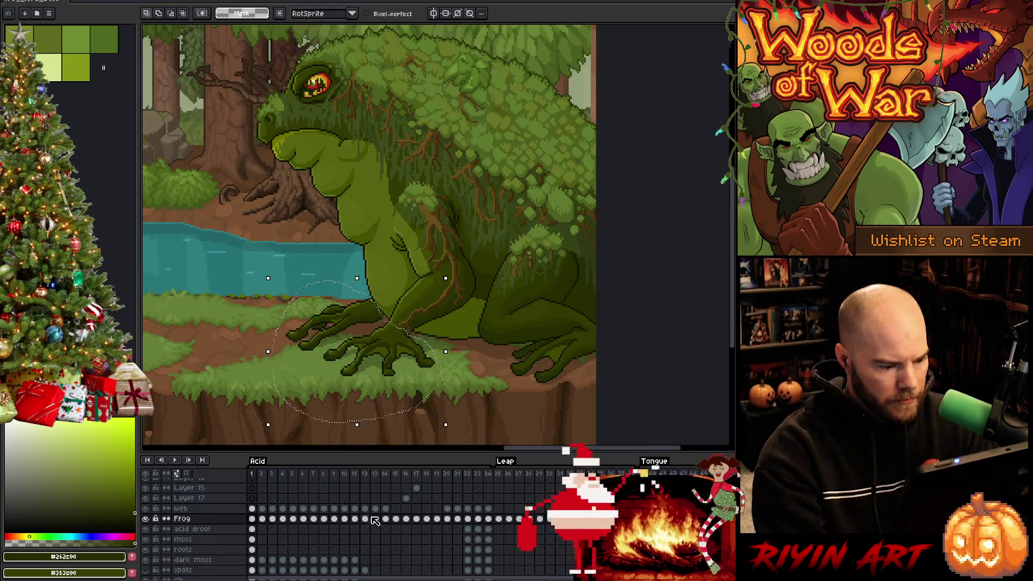
key("shift+n")
left_click(407, 519)
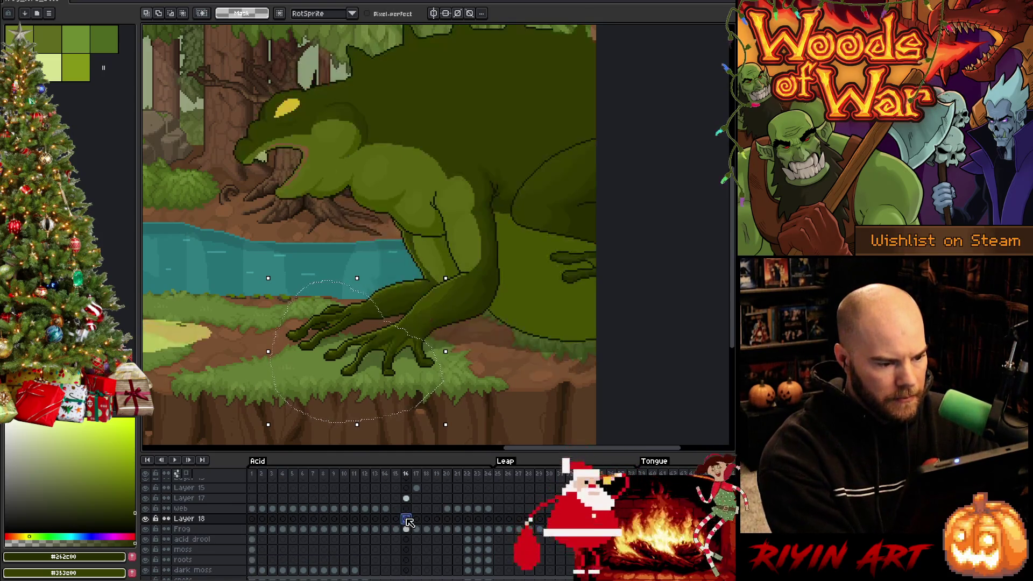
key("Return")
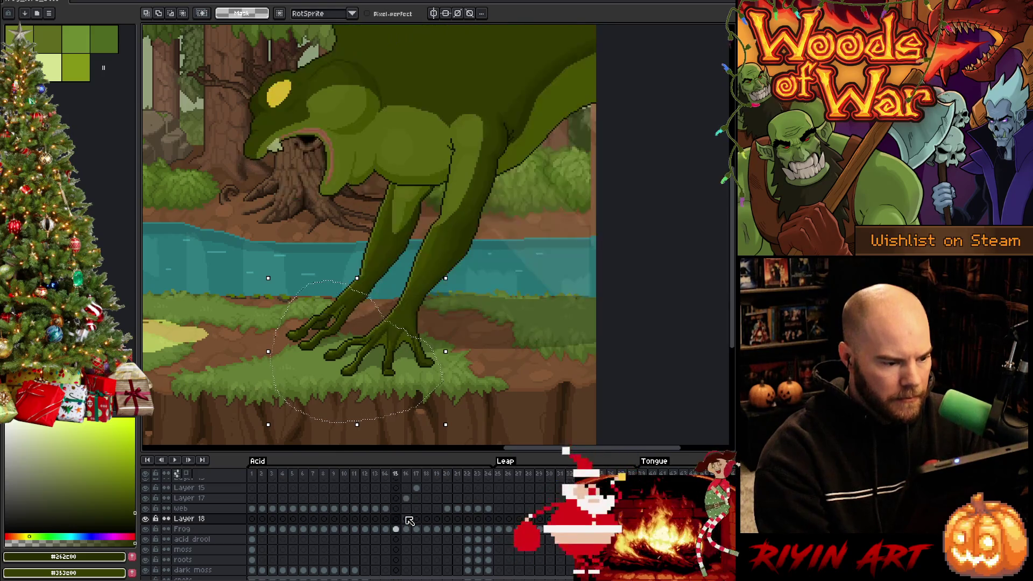
key("Return")
key("Return")
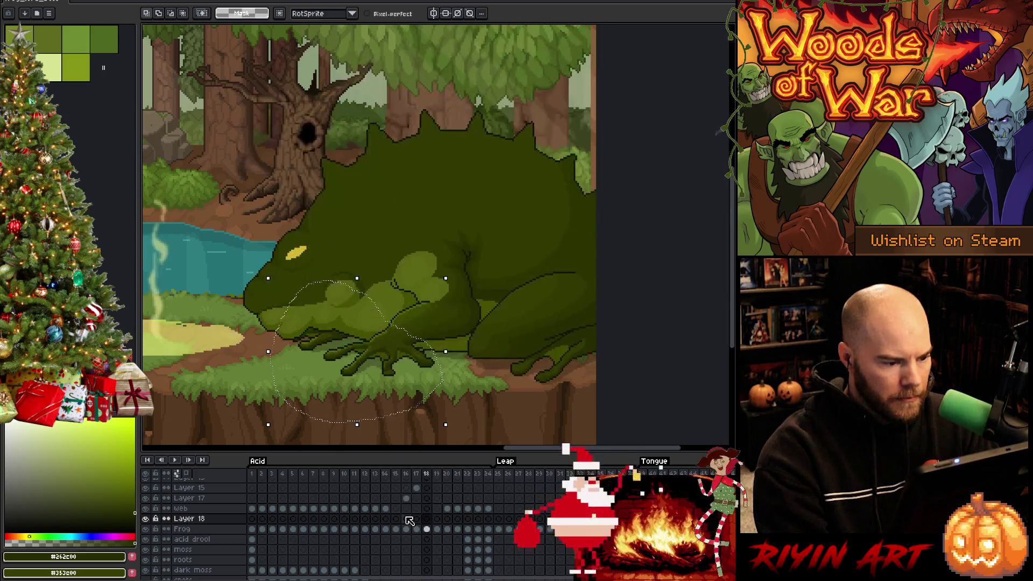
key("Return")
key("Return")
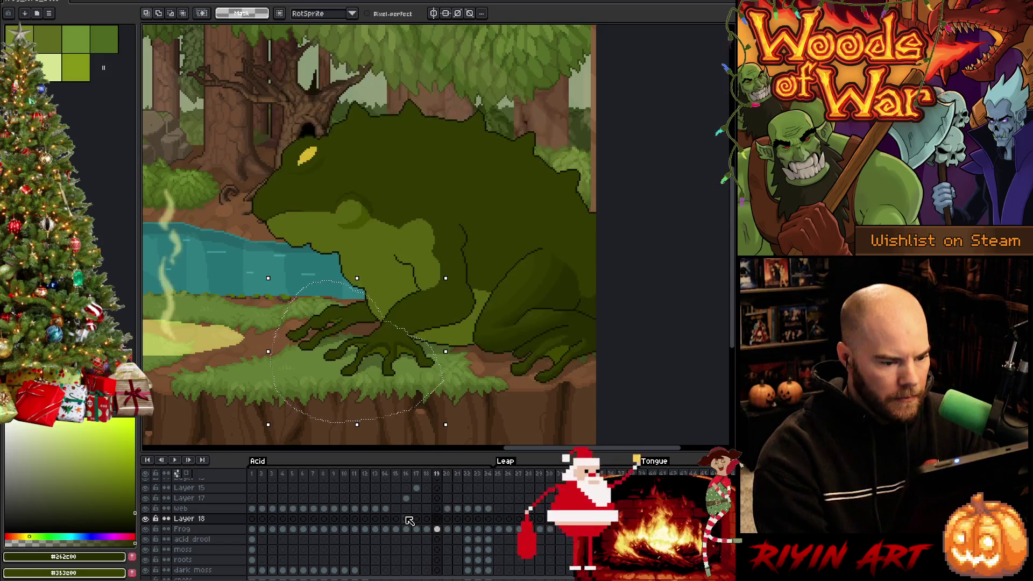
Step: Compare the Frog cel's foot between frames 18 and 19
left_click(437, 528)
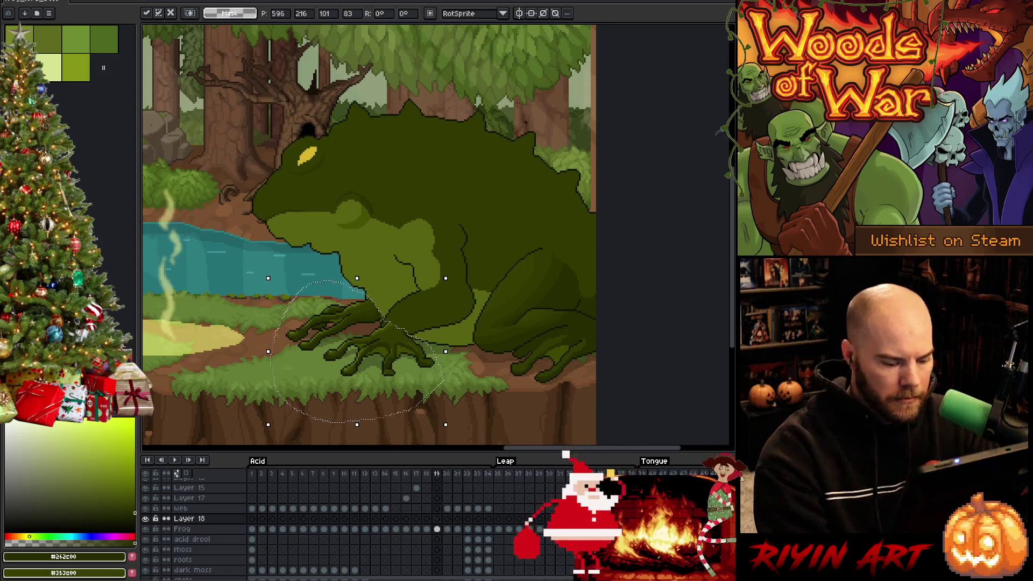
key("comma")
key("period")
key("comma")
key("period")
key("period")
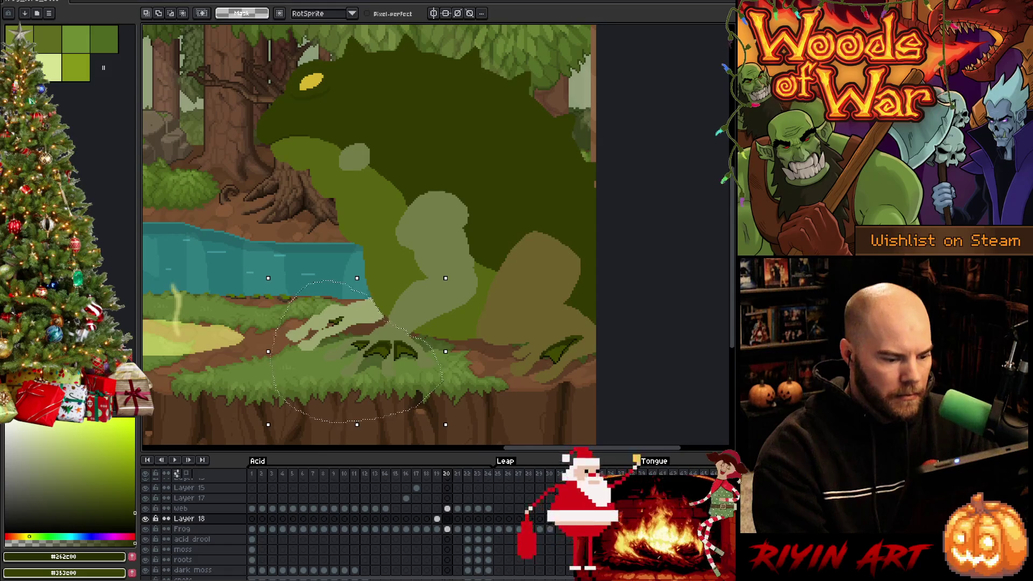
Step: Paste the detailed front foot onto Layer 18 in frames 20 and 21, checking against frame 22
key("ctrl+v")
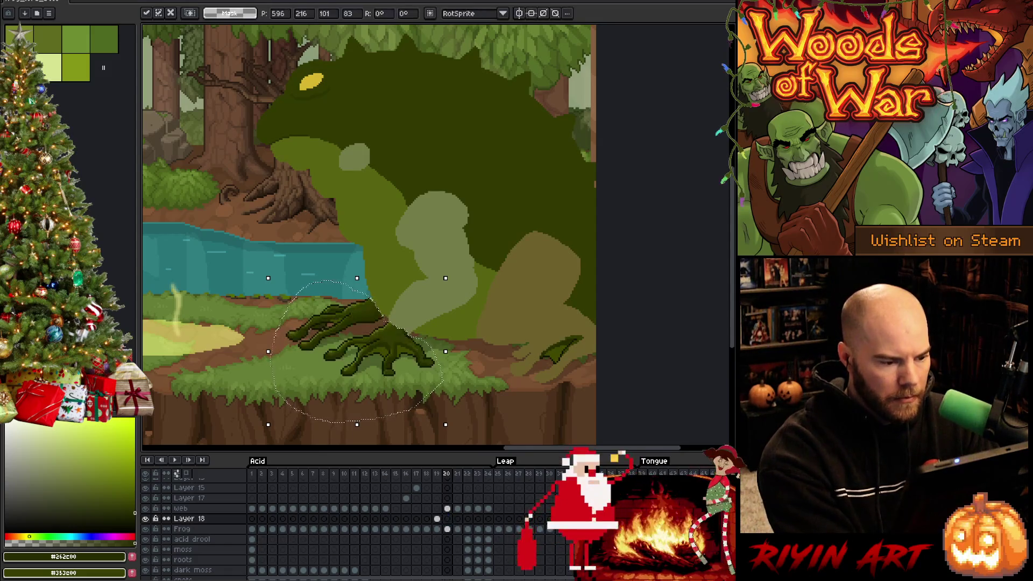
left_click(458, 518)
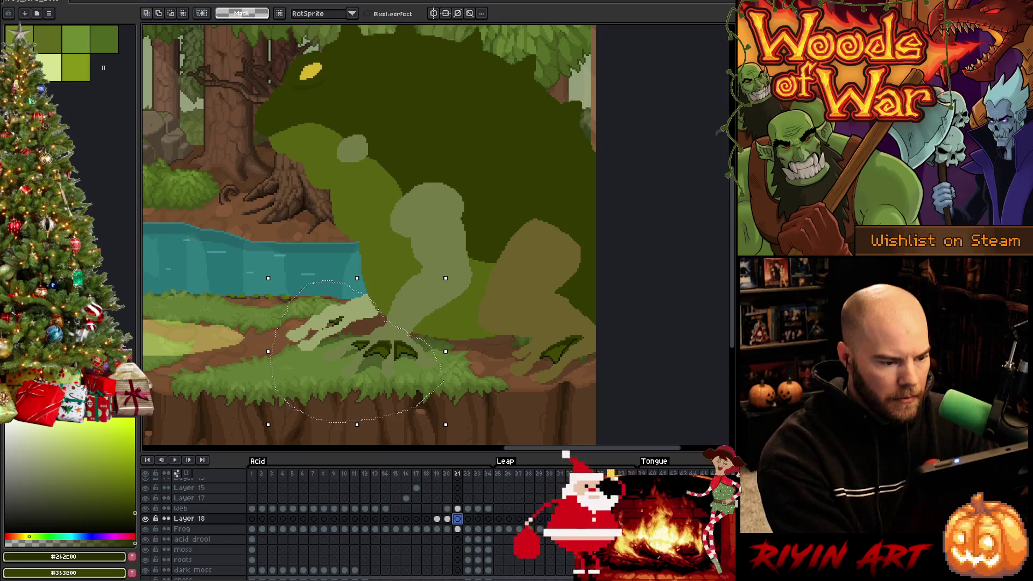
key("ctrl+v")
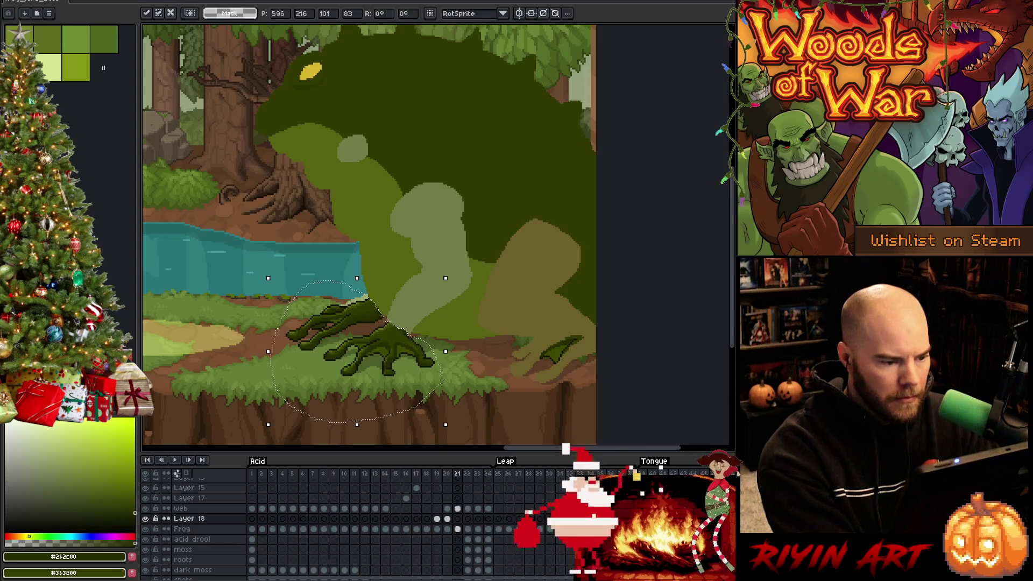
left_click(467, 519)
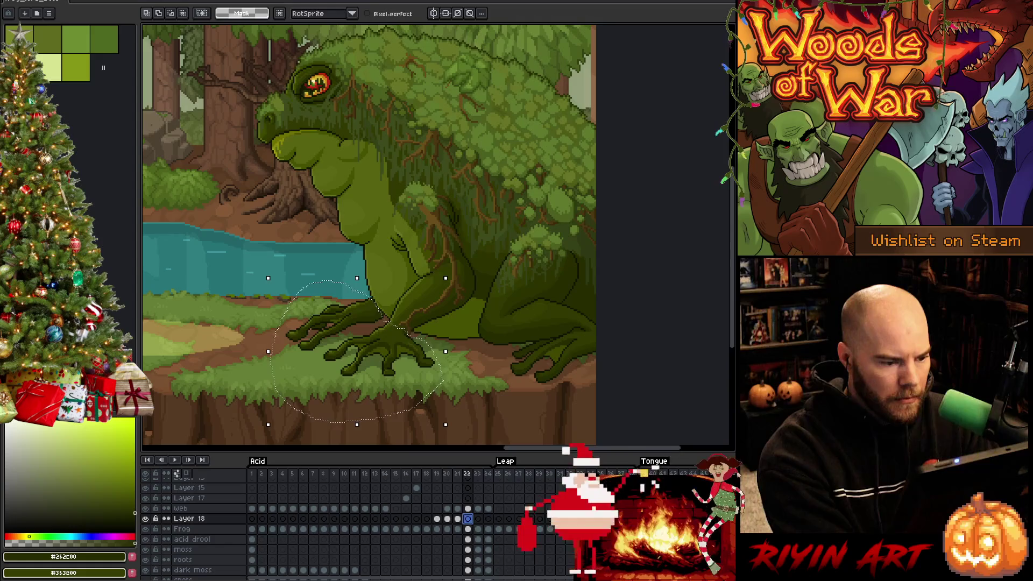
left_click(457, 519)
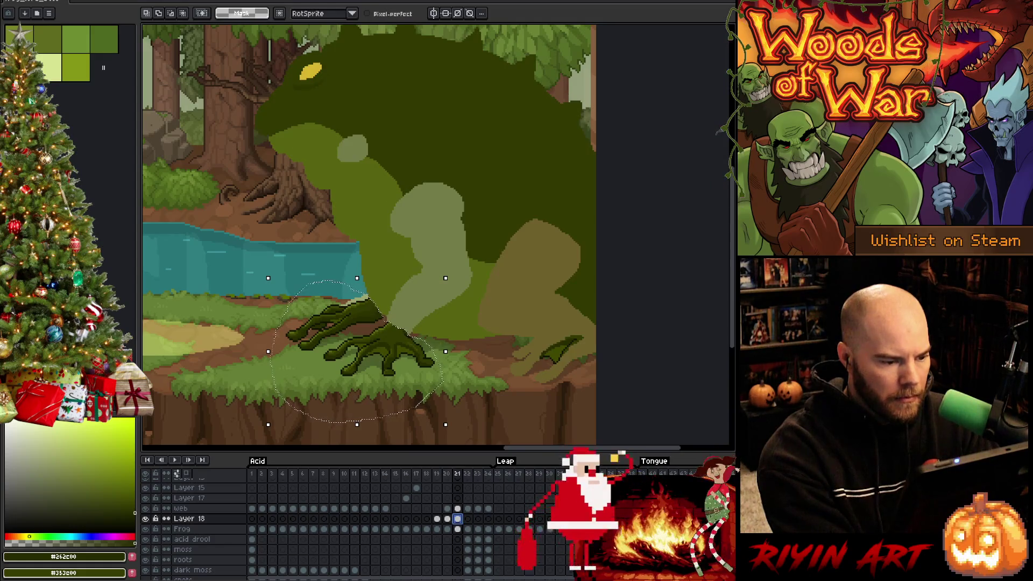
left_click(468, 519)
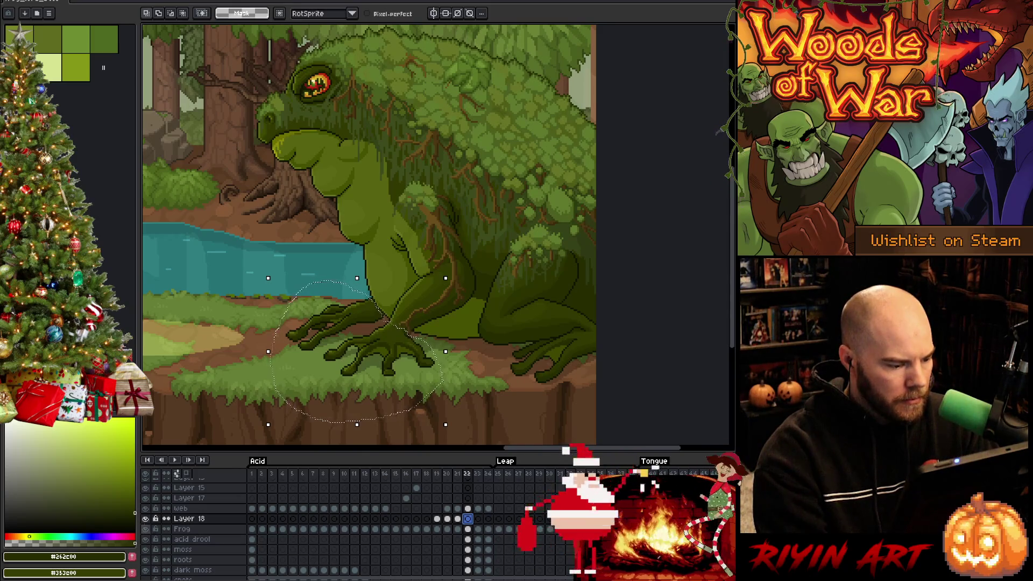
Step: Isolate Layer 18, then re-show the Frog, acid drool, moss and roots layers
left_click(146, 518, "alt")
left_click(145, 529)
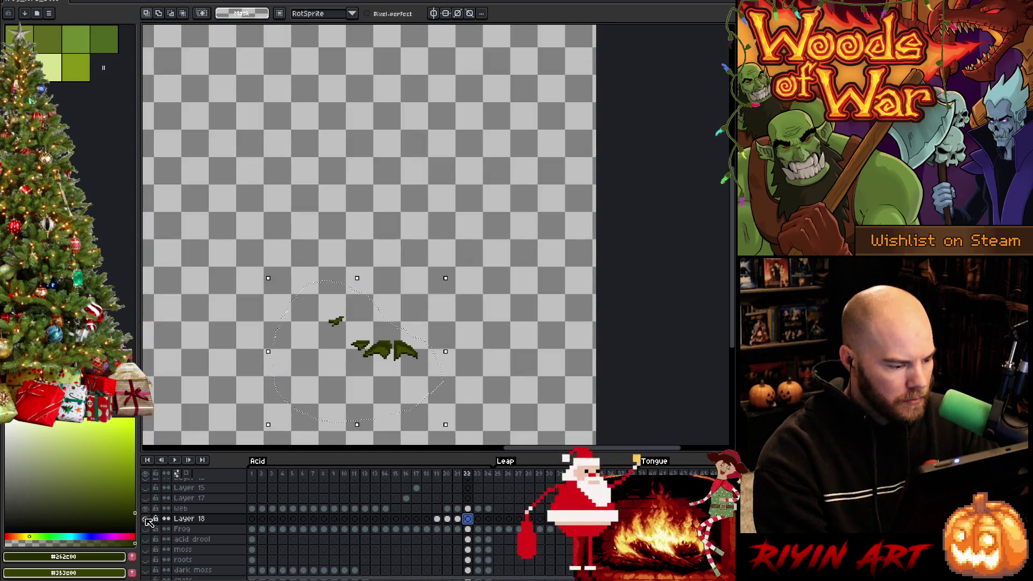
left_click(145, 539)
left_click(145, 549)
left_click(145, 559)
scroll(161, 538, "down", 4)
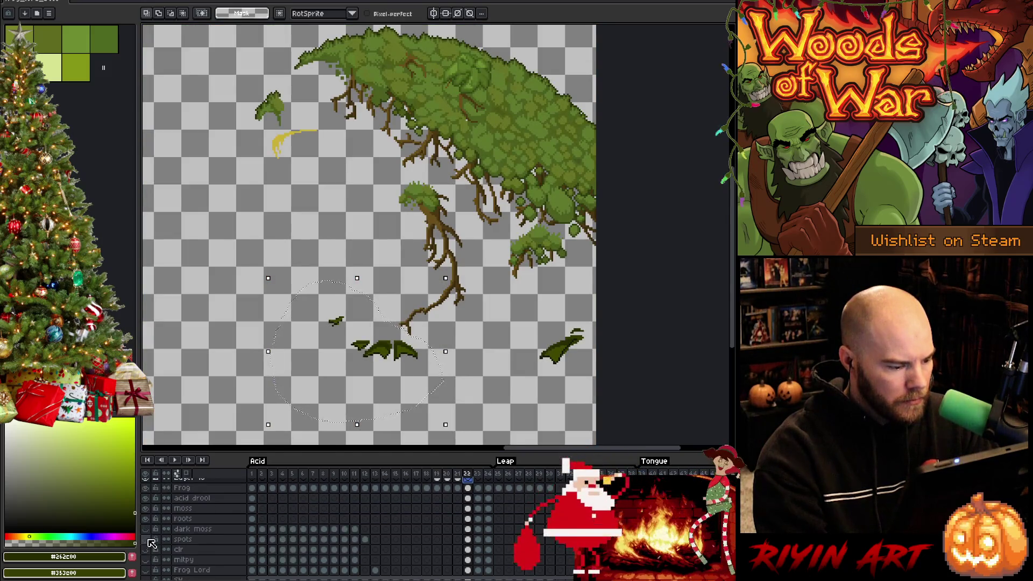
Step: Show the hanging moss and body colour and shading layers, then lasso the back foot
left_click(146, 539)
left_click(146, 549)
left_click(145, 560)
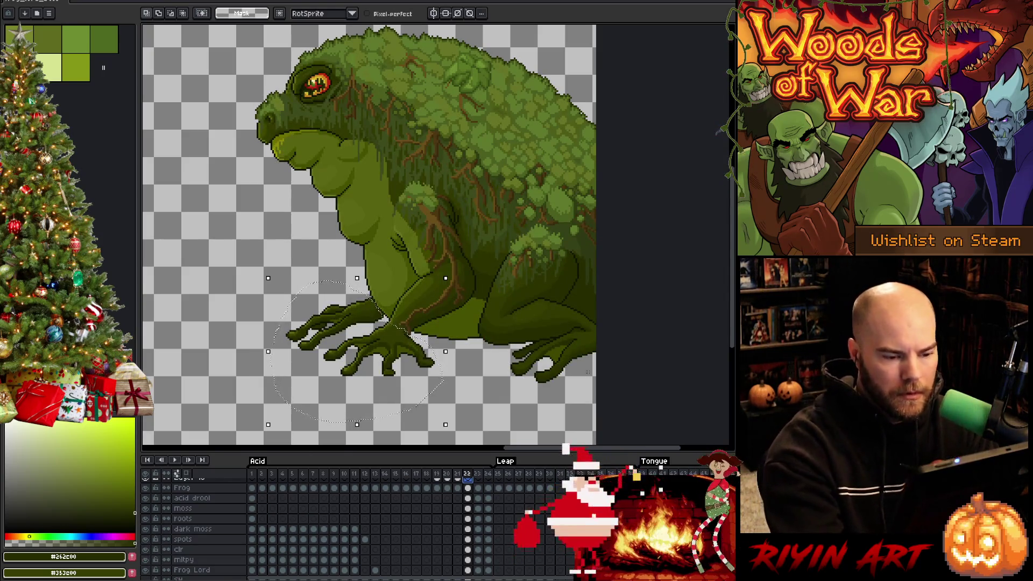
left_click_drag(594, 324, 581, 293)
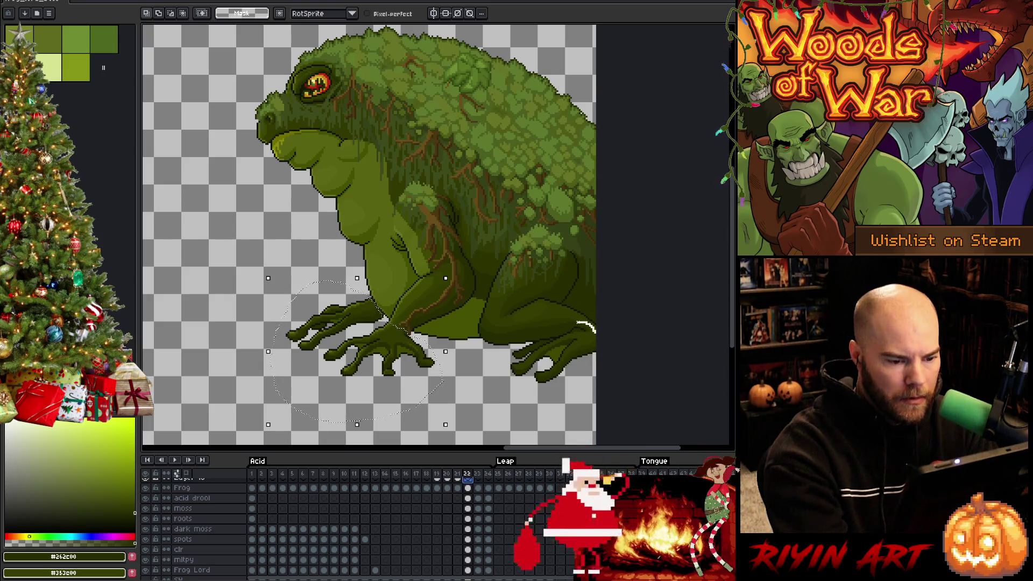
mouse_move(527, 344)
left_mouse_down()
mouse_move(506, 398)
mouse_move(603, 395)
left_mouse_up()
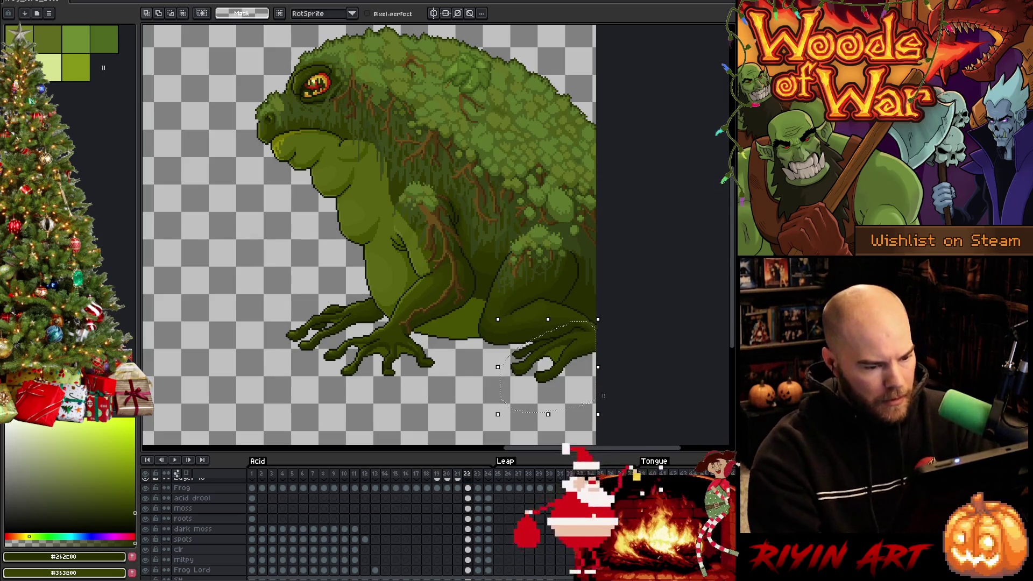
Step: Show the forest background, go to frame 19 and add a new Layer 19
scroll(243, 560, "up", 3)
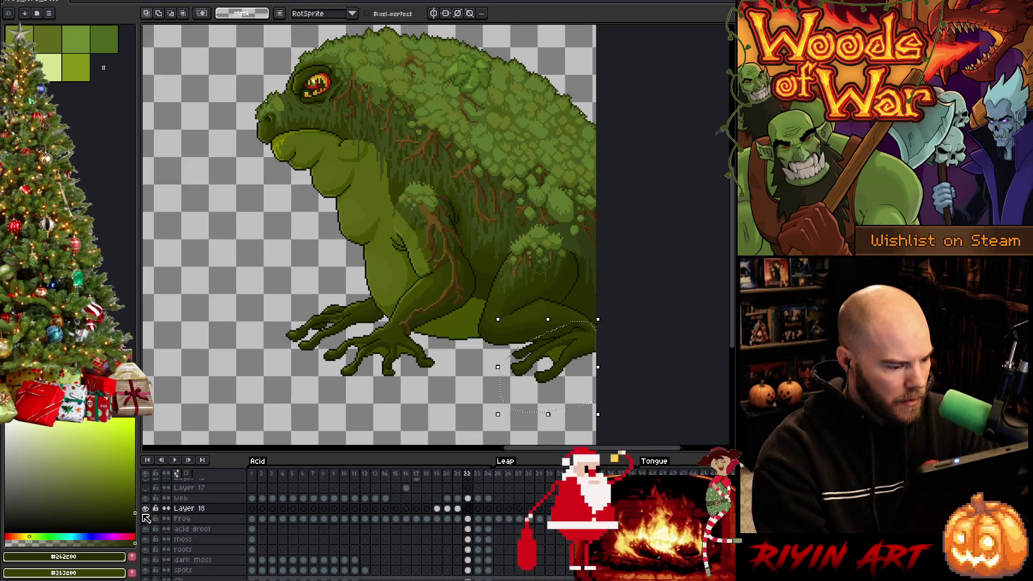
left_click(148, 527)
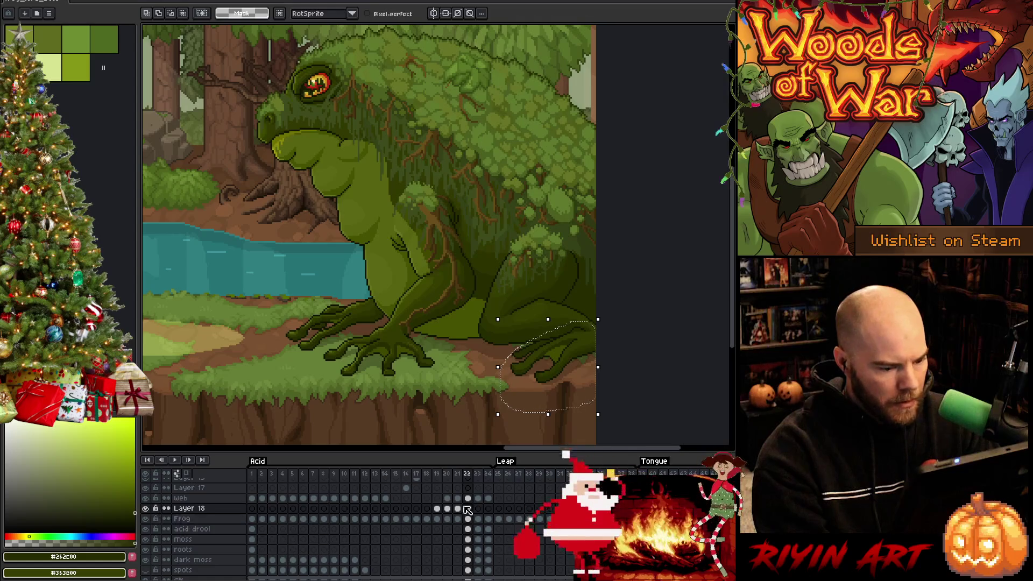
left_click(438, 509)
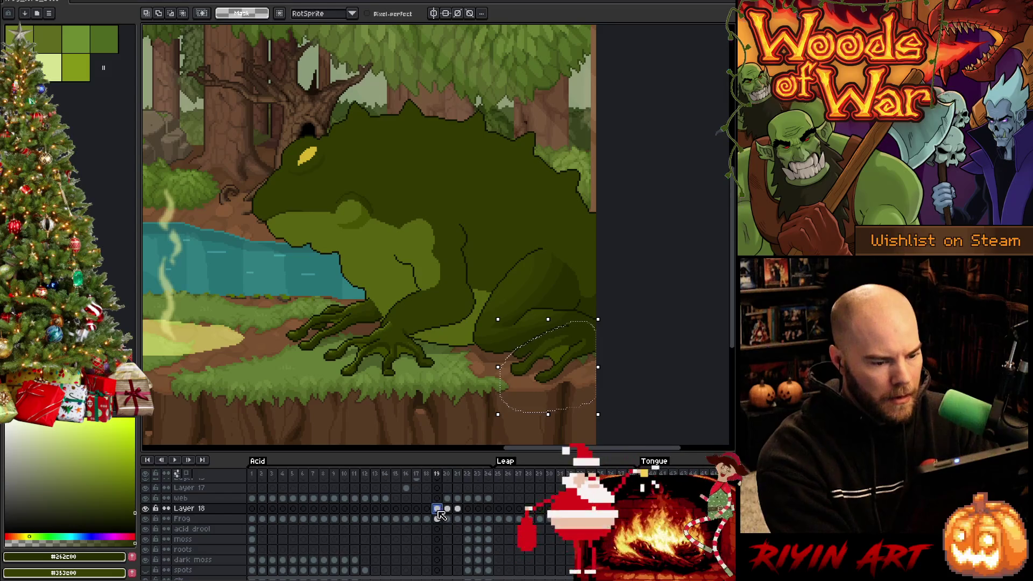
key("shift+n")
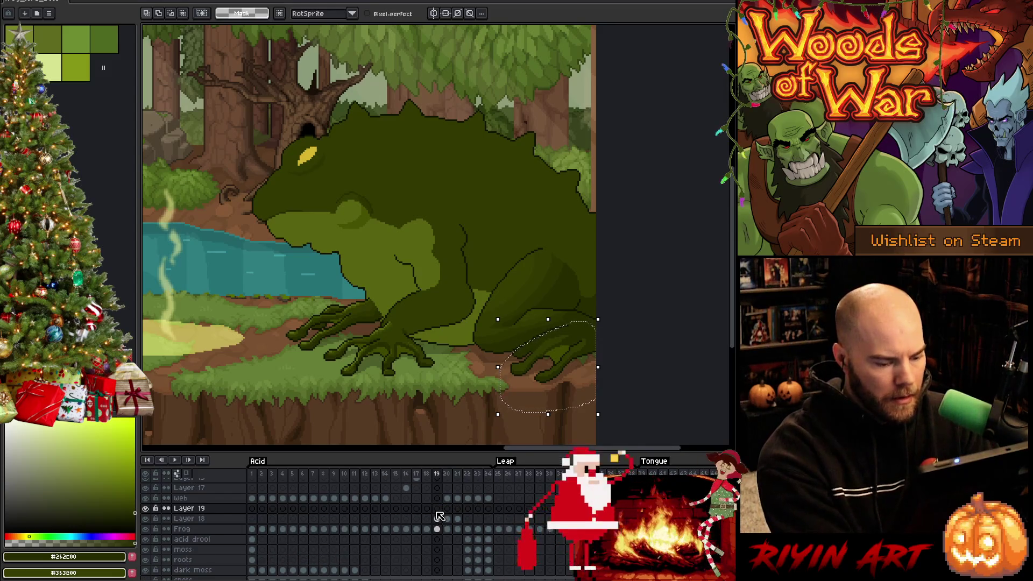
Step: Paste the back foot onto Layer 19 in frames 19, 20 and 21, then return to frame 1
key("ctrl+v")
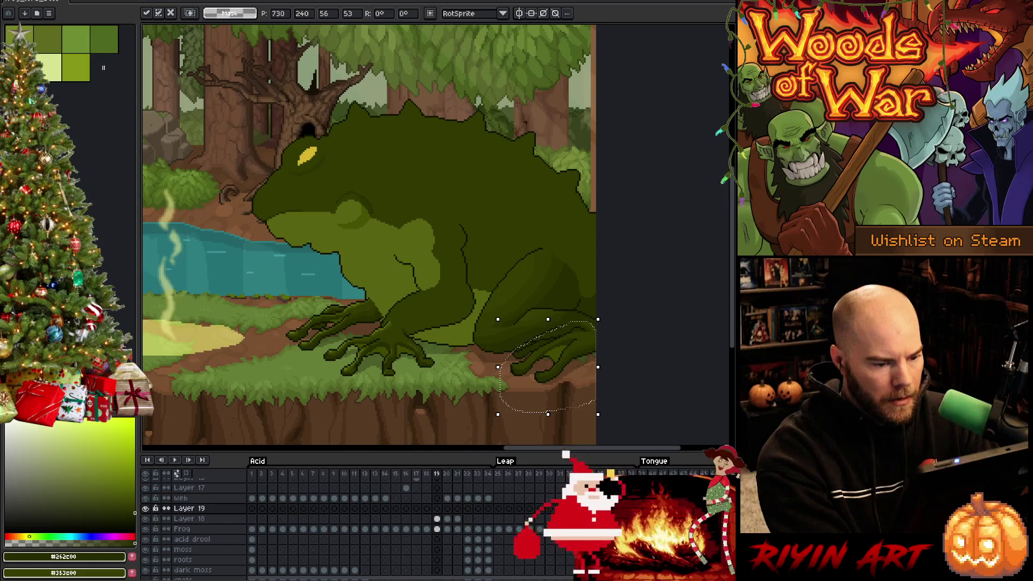
left_click(426, 508)
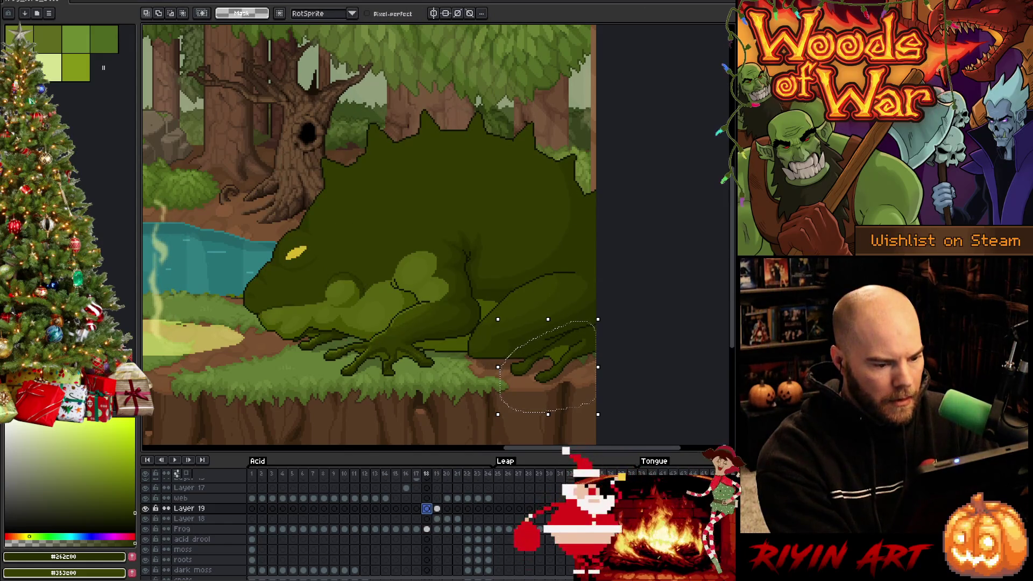
left_click(446, 508)
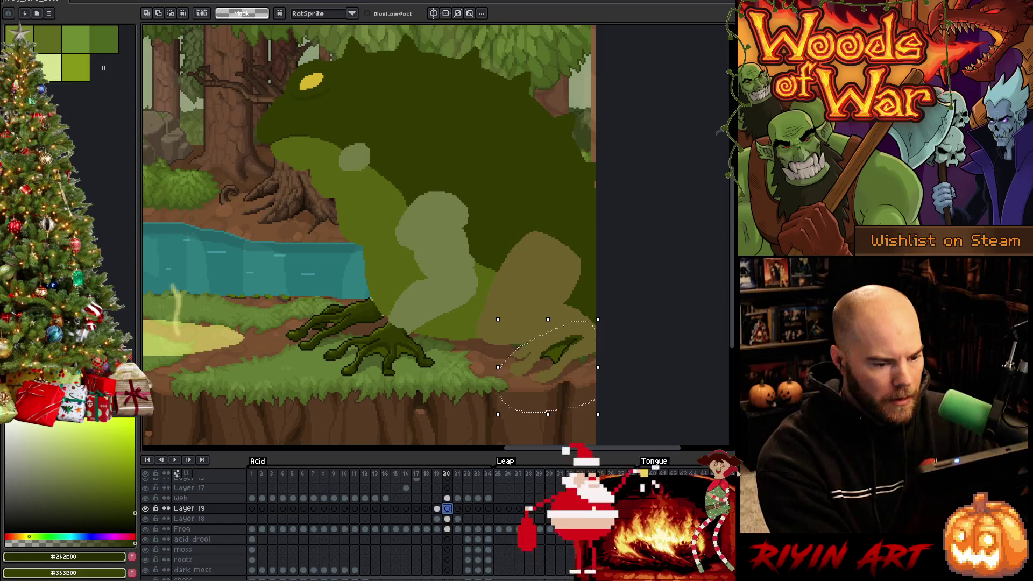
key("ctrl+v")
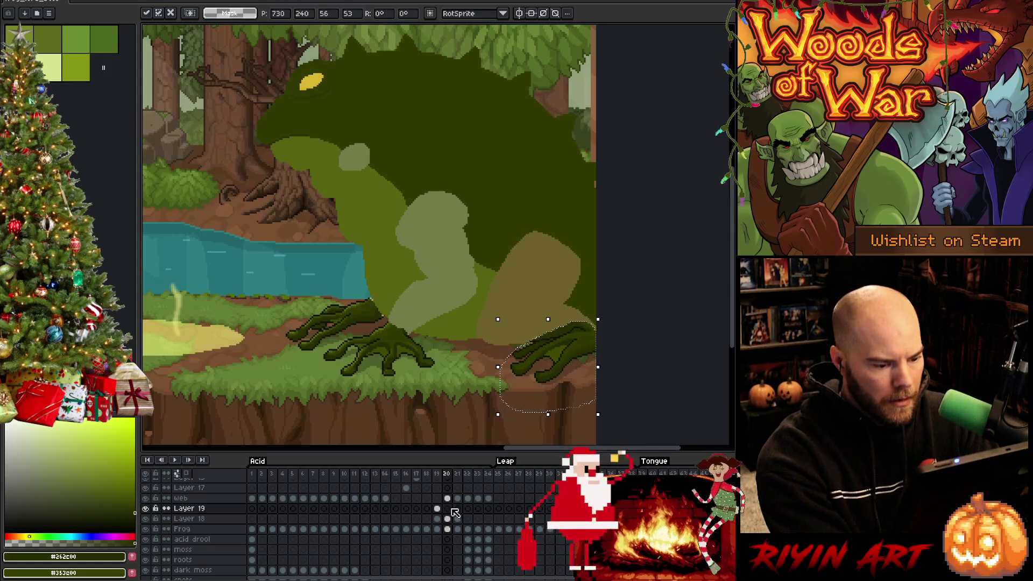
left_click(457, 508)
key("ctrl+v")
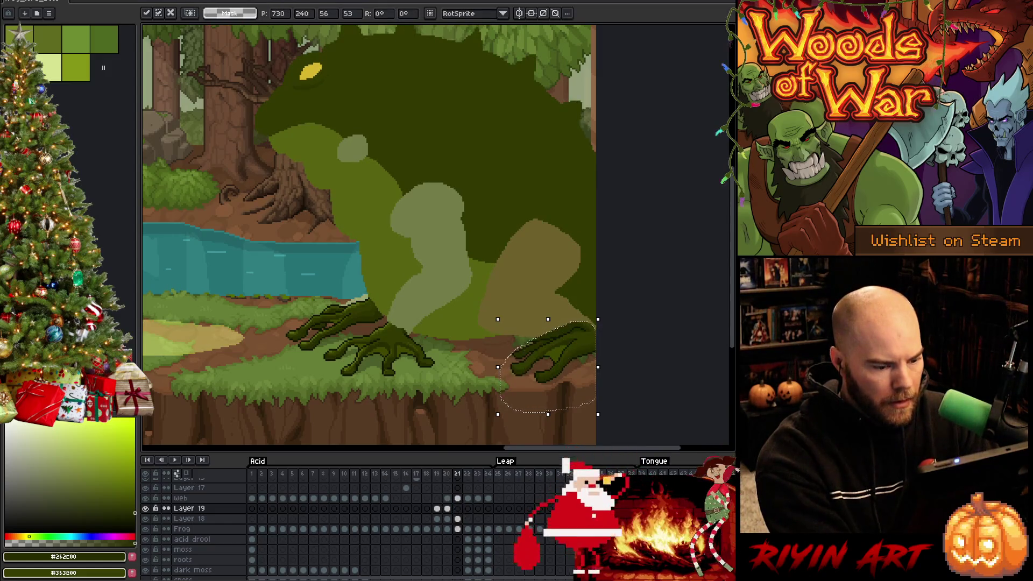
left_click(468, 508)
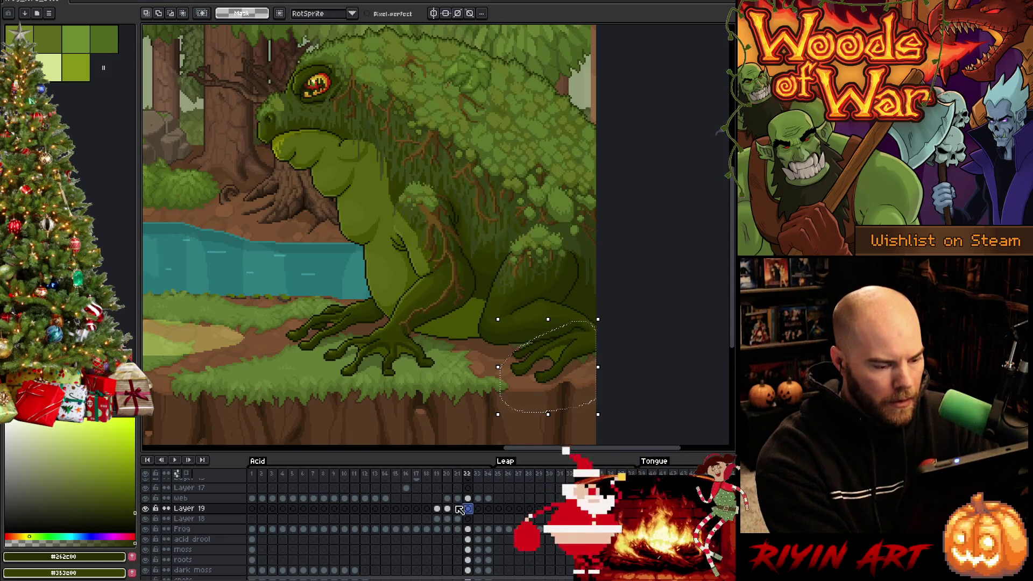
left_click(252, 474)
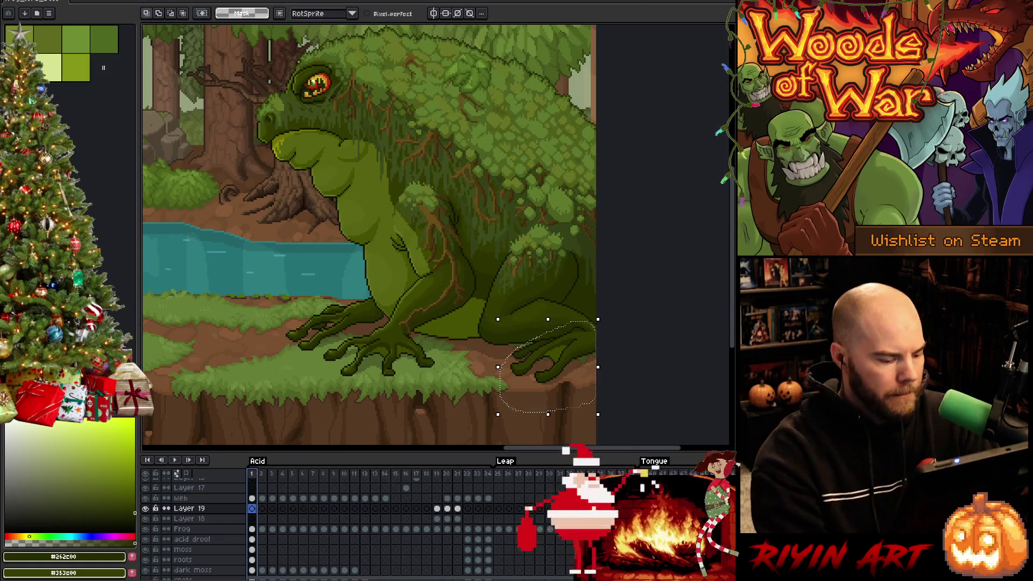
Step: Play and stop the toad animation, then zoom in and compare the feet across neighbouring frames
key("Return")
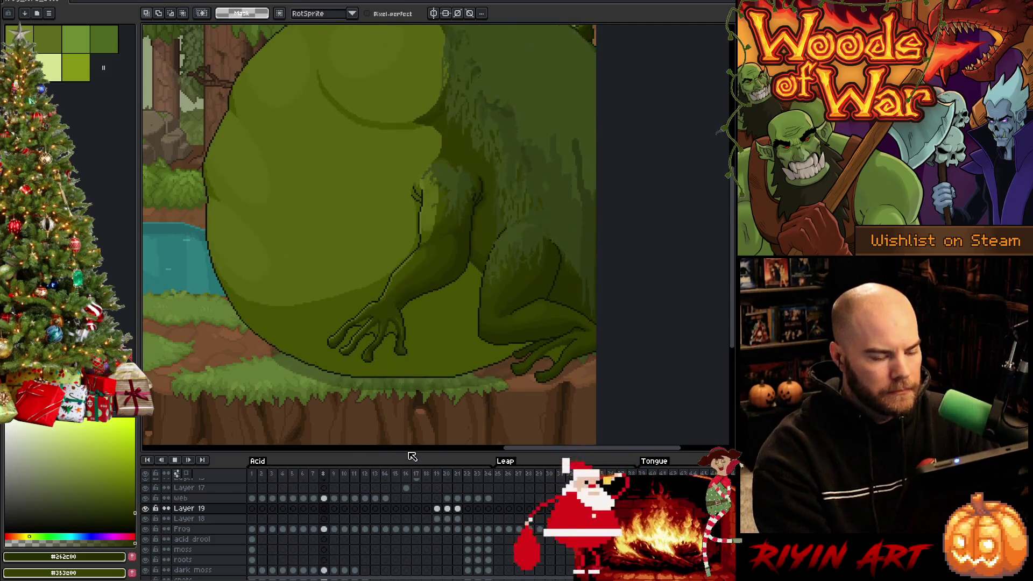
key("Return")
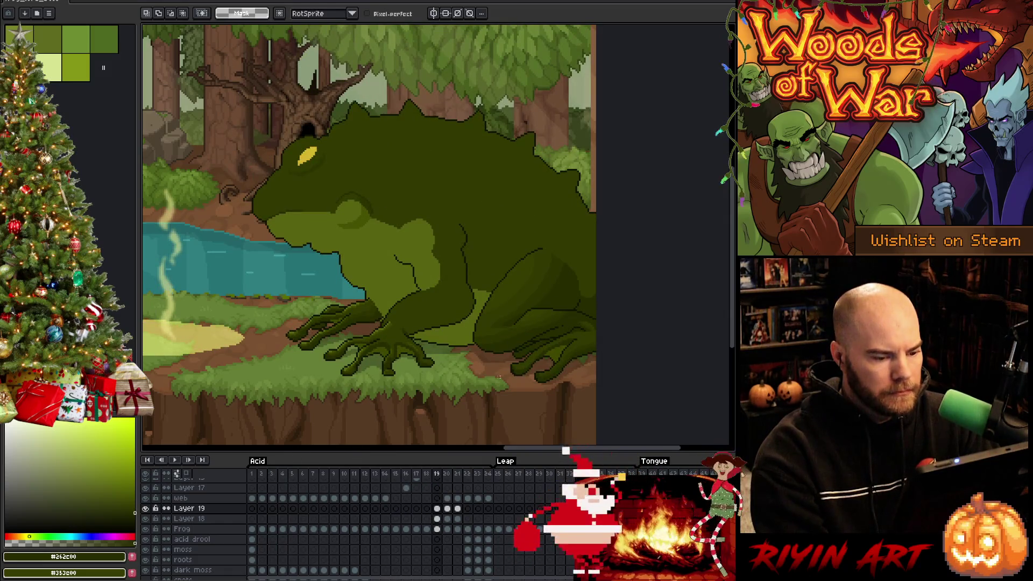
scroll(507, 384, "up", 4)
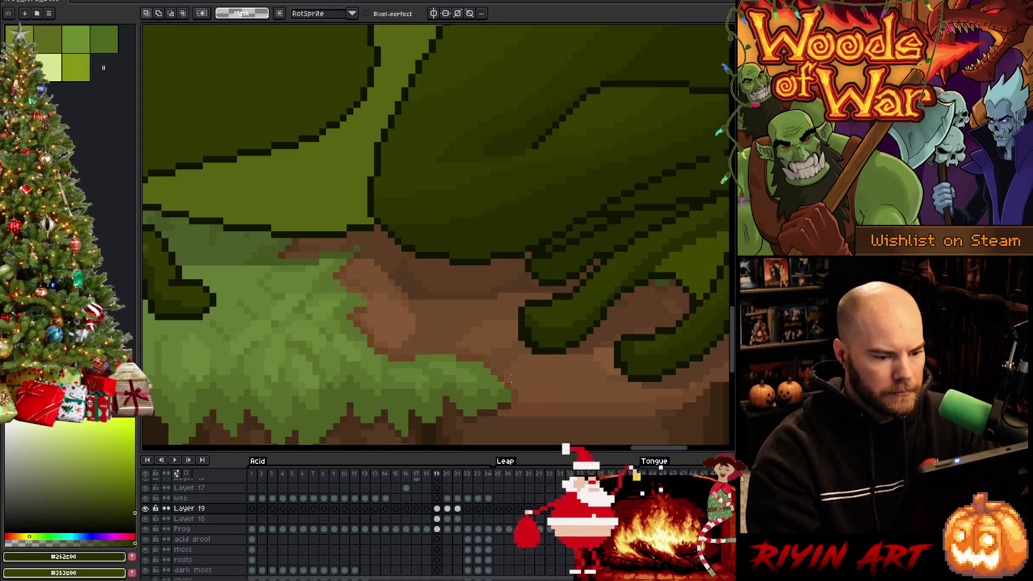
key("b")
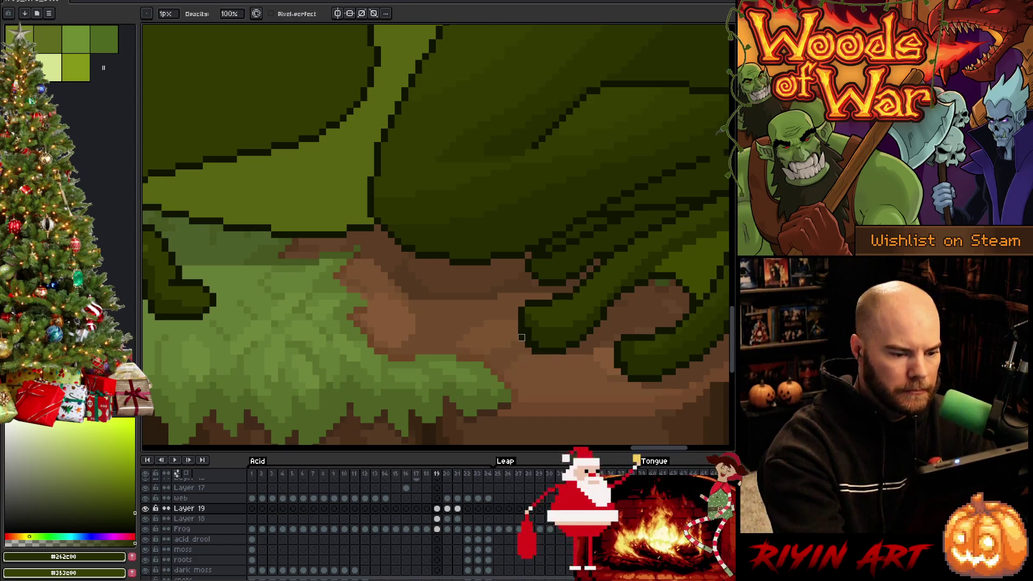
left_click(521, 339, "ctrl")
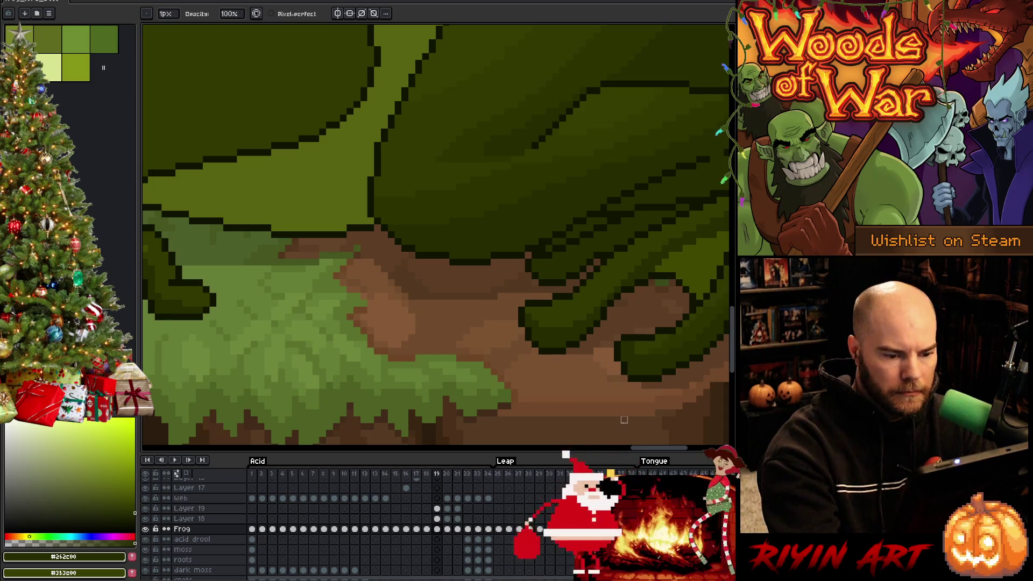
left_click_drag(641, 399, 547, 362)
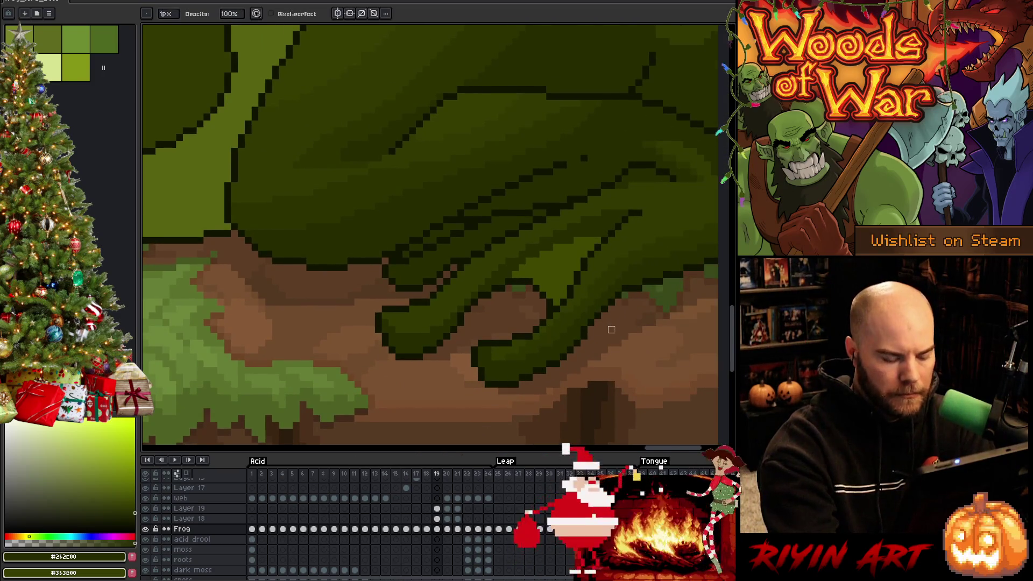
key("Right")
key("Right")
key("Left")
key("Left")
key("Left")
key("Right")
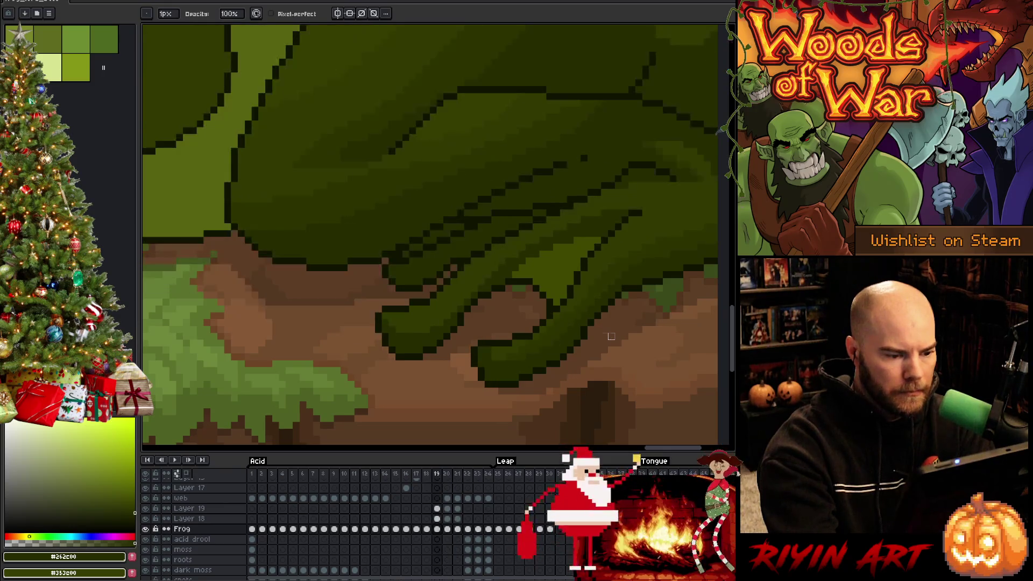
key("Right")
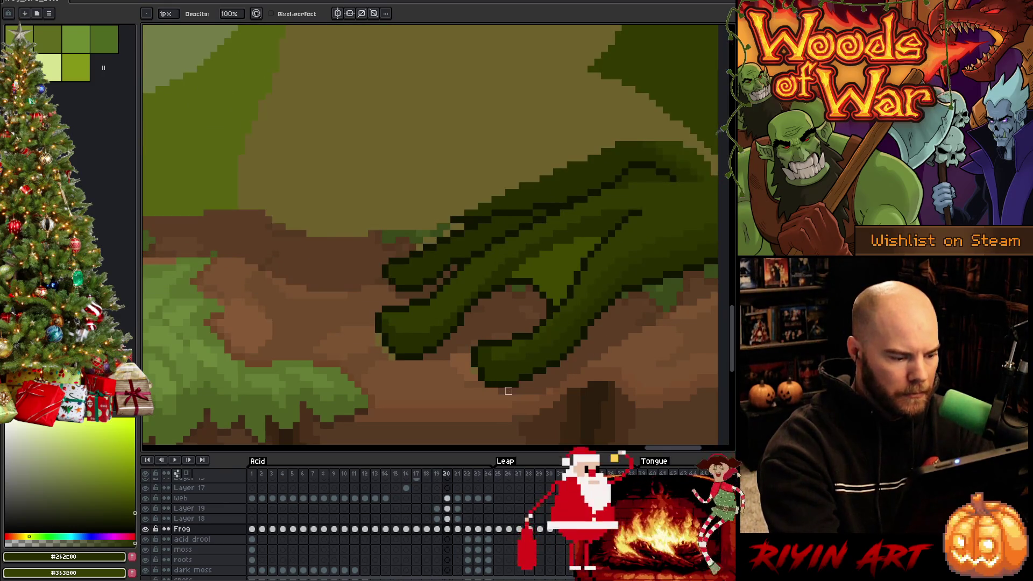
scroll(465, 551, "down", 5)
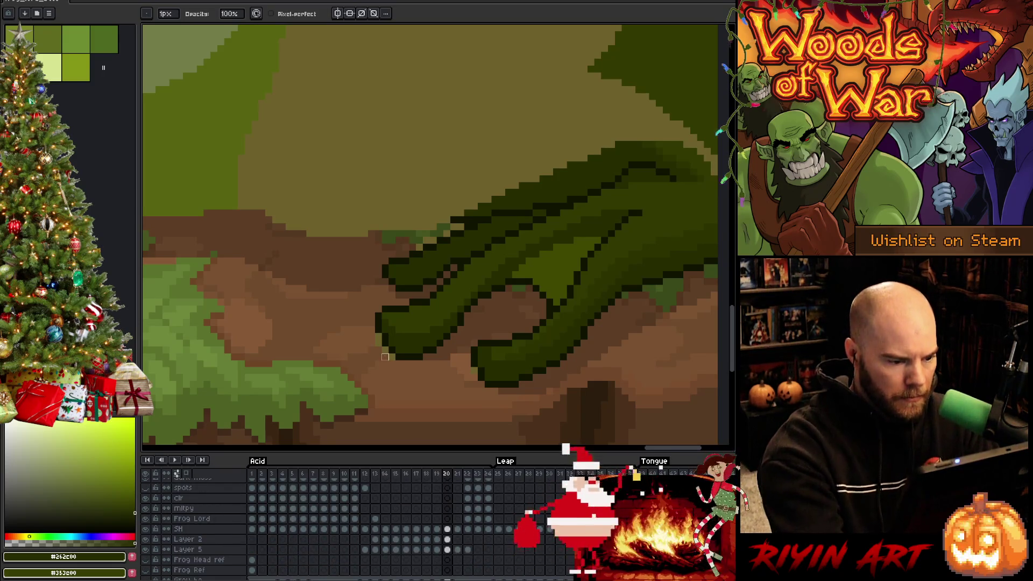
Step: Select the Frog layer, check its properties, and step back to frame 19
left_click(383, 345, "ctrl")
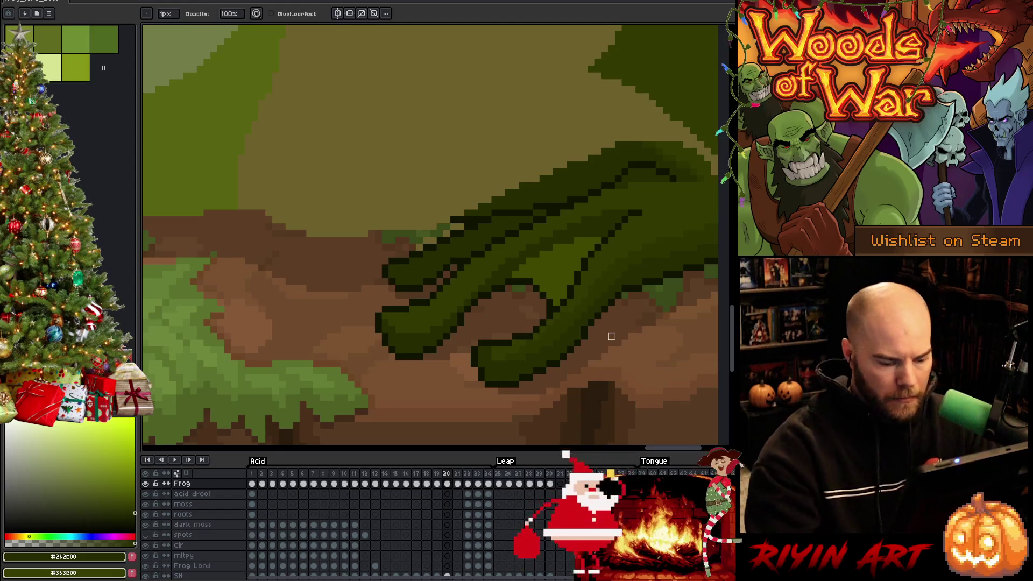
scroll(474, 341, "down", 4)
scroll(346, 525, "up", 3)
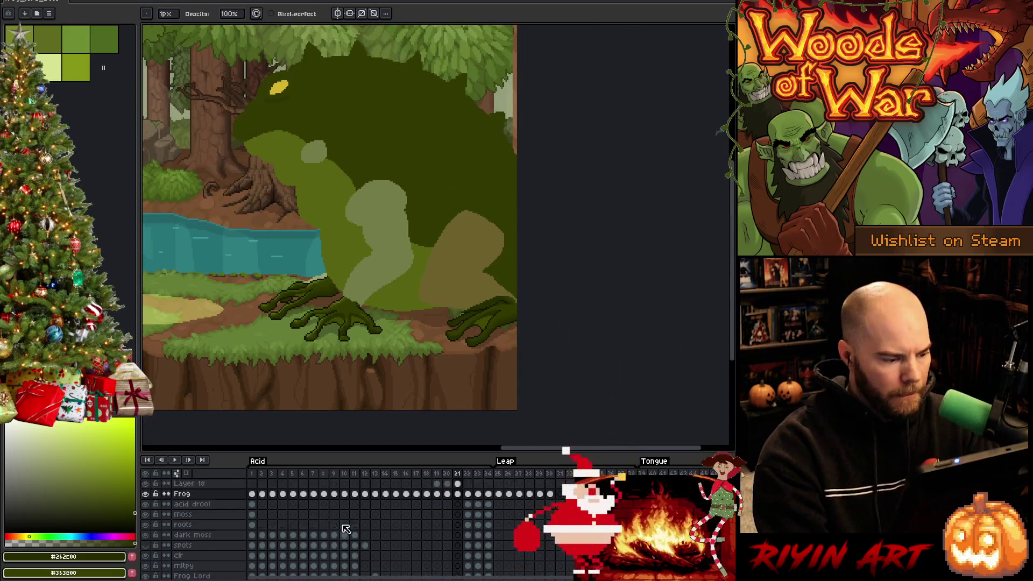
double_click(194, 535)
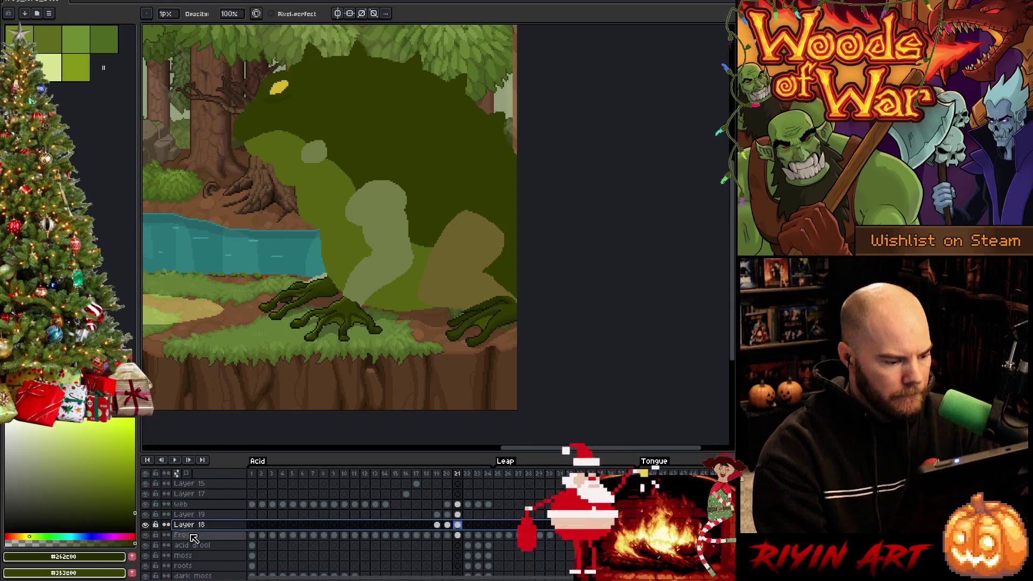
left_click(669, 222)
scroll(407, 301, "down", 3)
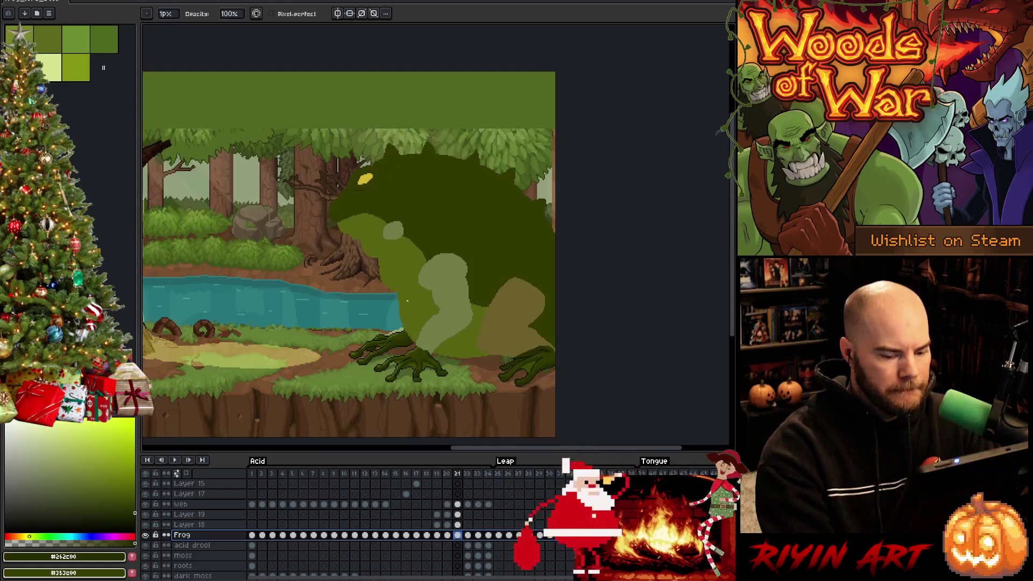
key("Left")
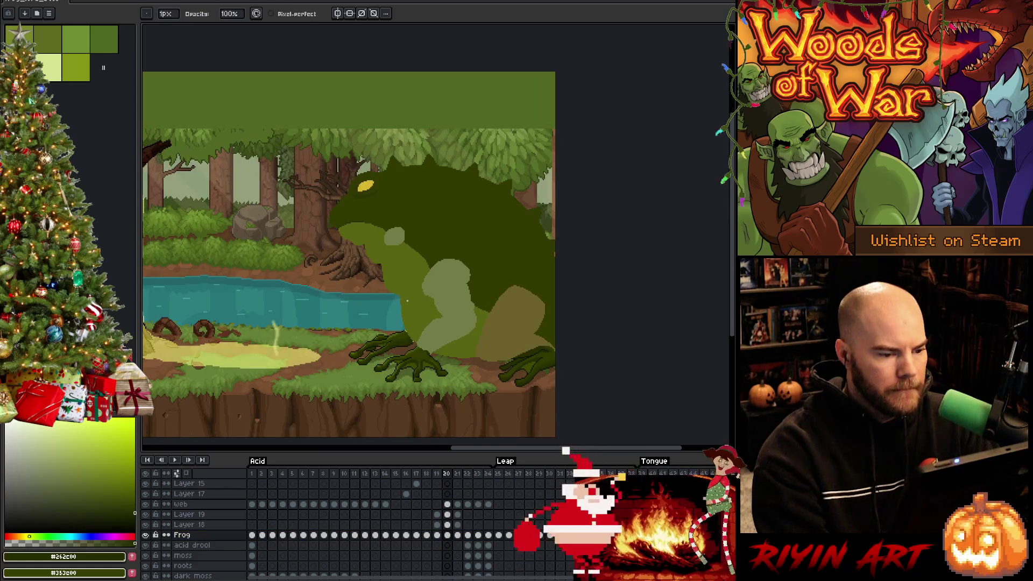
key("Left")
scroll(387, 345, "up", 3)
key("b")
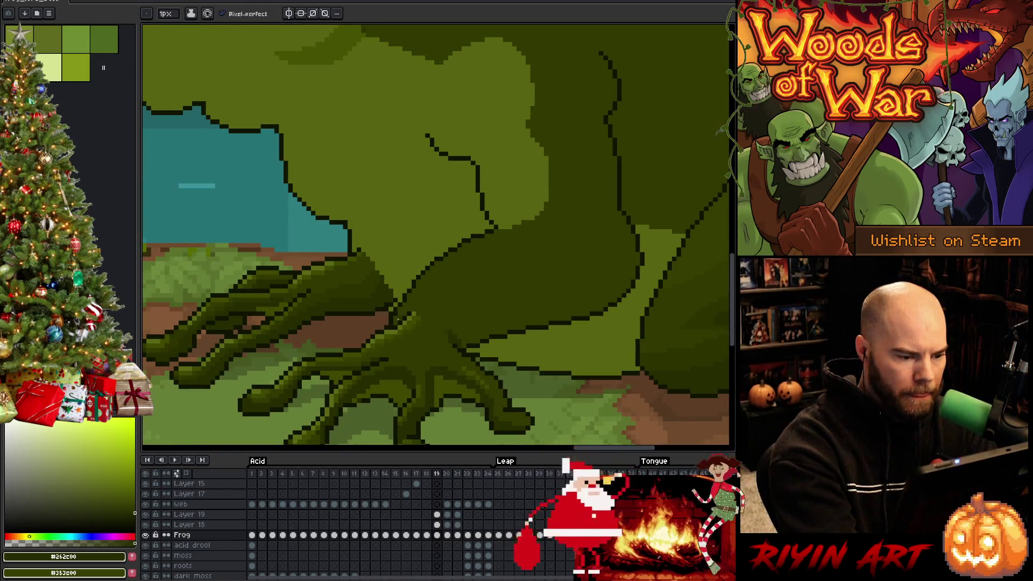
Step: Shade the base of the front hand on Layer 18 with #5b6714 moss and darker greens
left_click(396, 322, "alt")
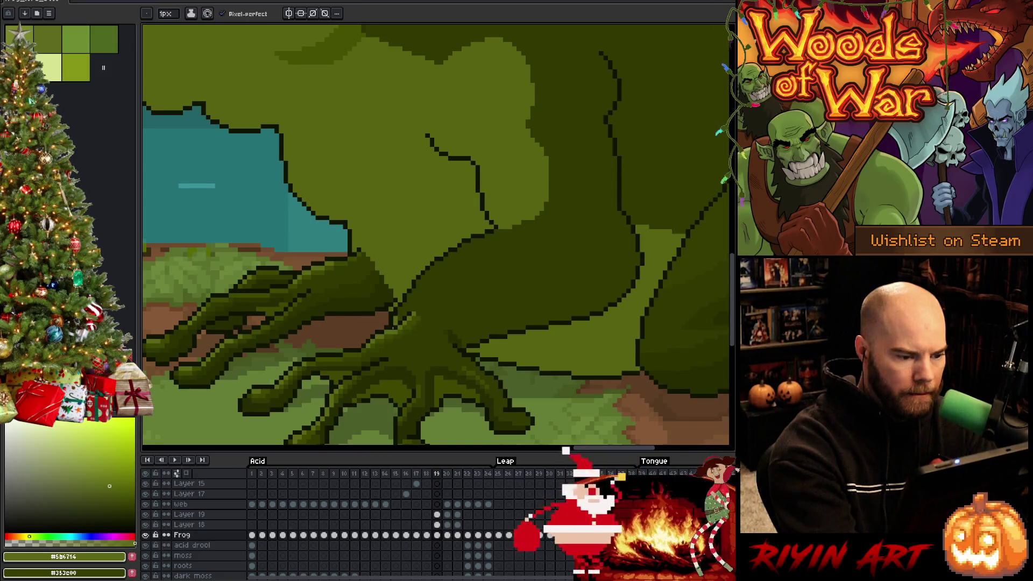
left_click(398, 324, "ctrl+alt")
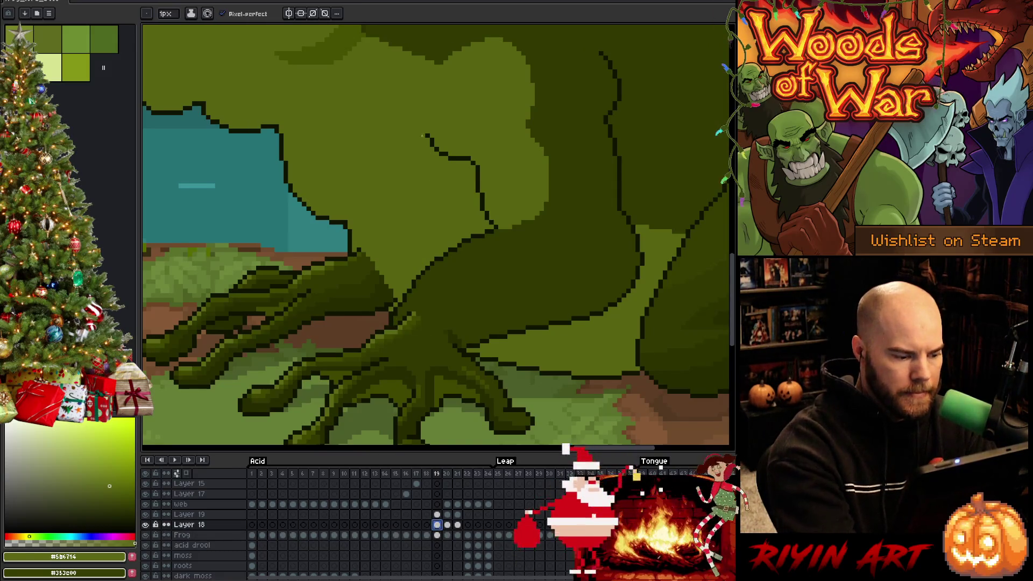
left_click(399, 324, "alt")
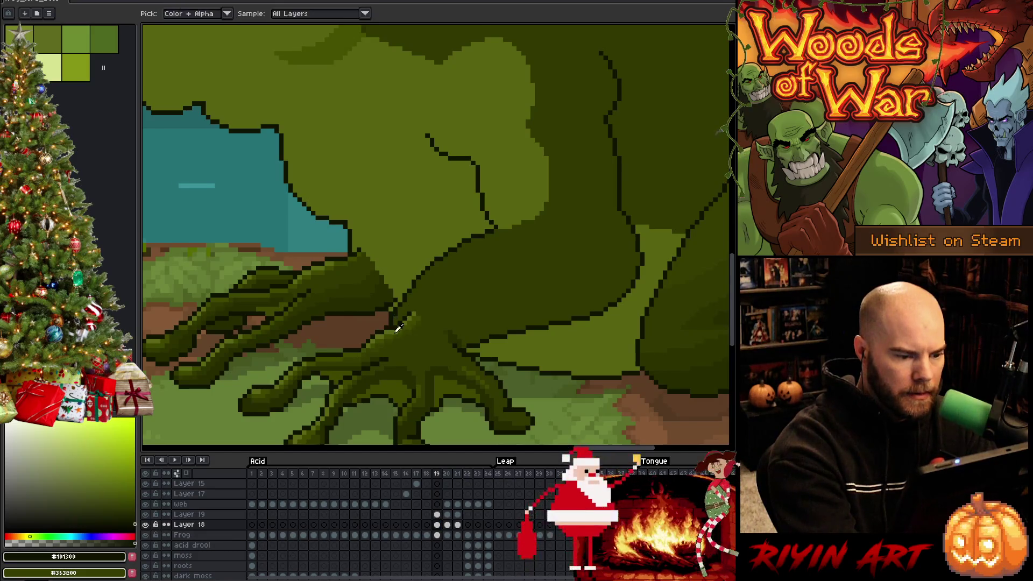
key("v")
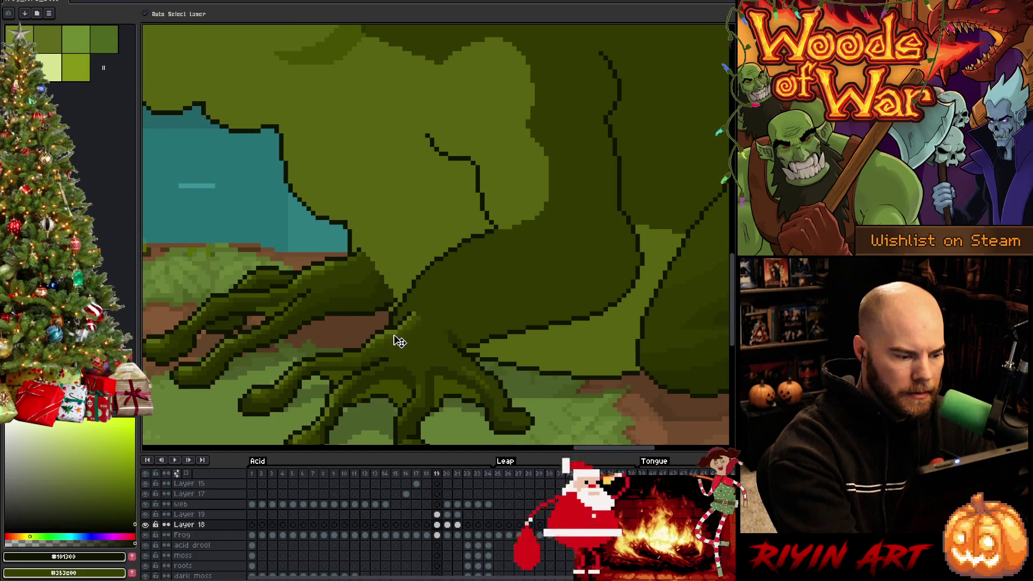
key("b")
left_click(399, 342, "alt")
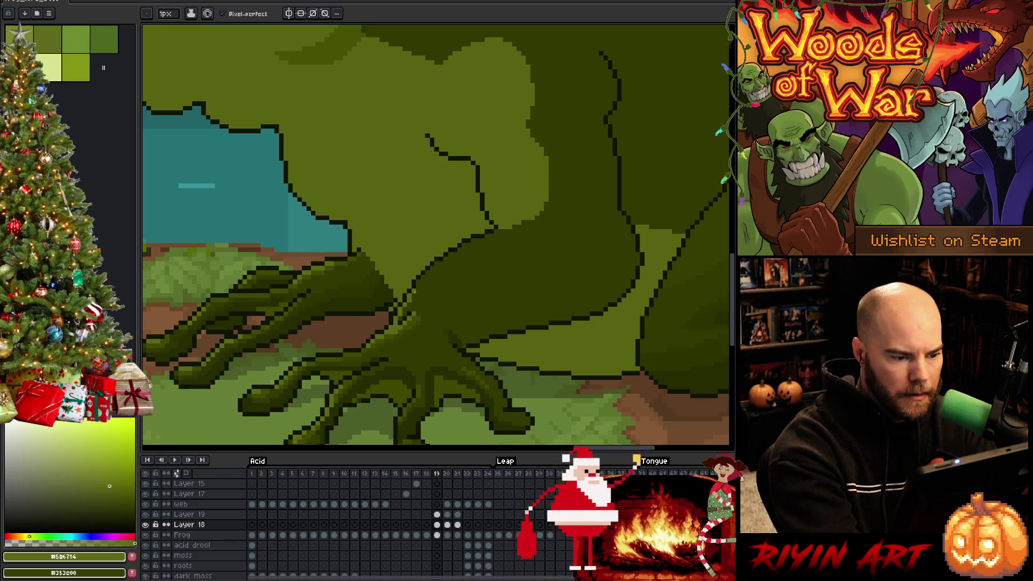
left_click(404, 326, "alt")
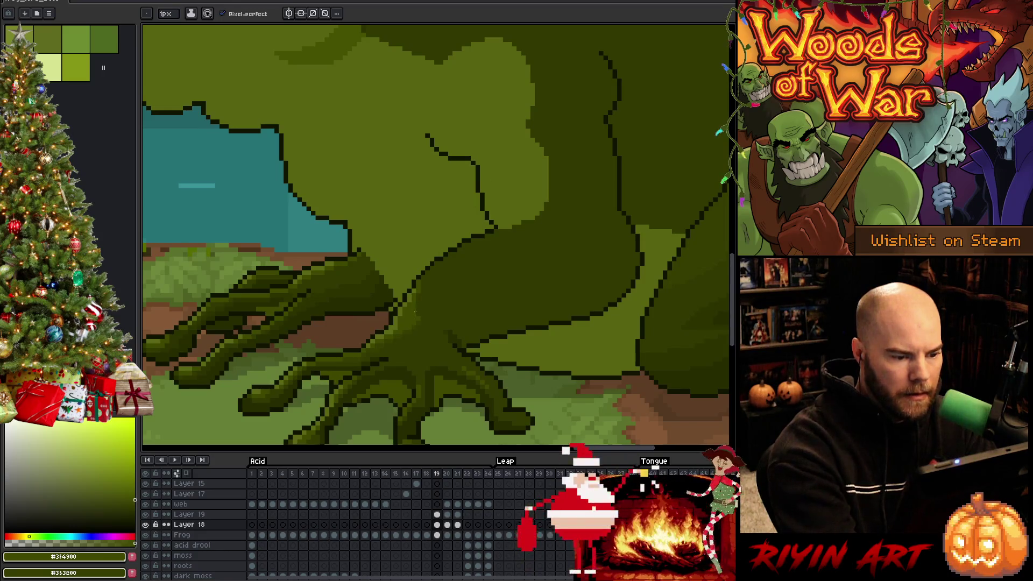
left_click(401, 333, "alt")
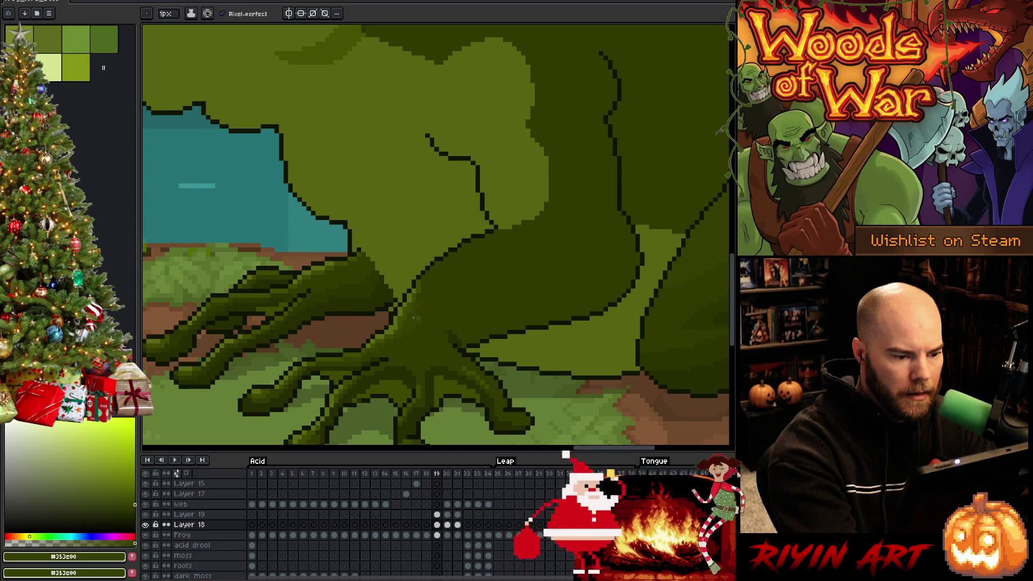
Step: Add deeper shadow greens along the leg-body joint and save the file
left_click(419, 287, "alt")
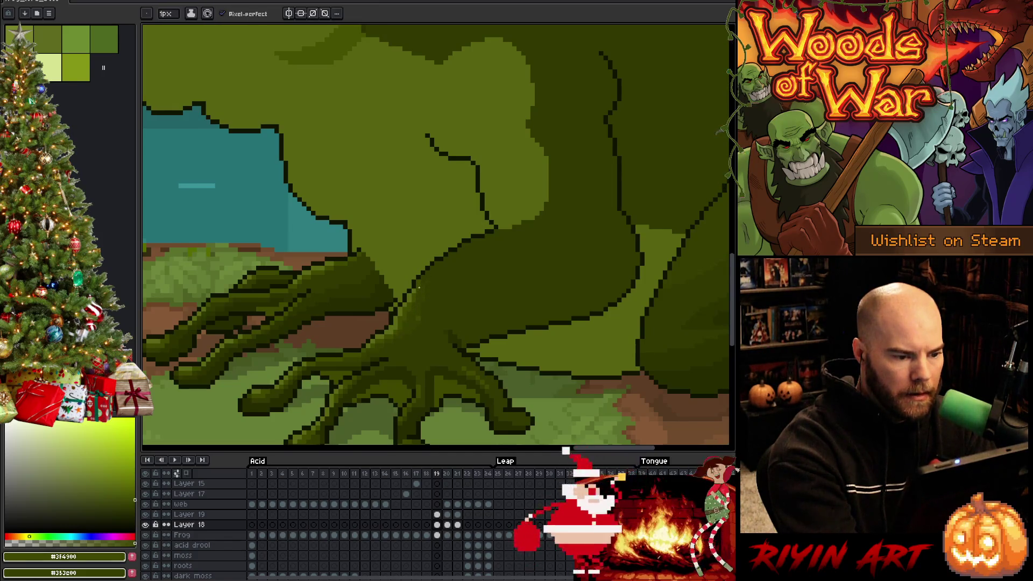
left_click(417, 282, "alt")
left_click(423, 280, "alt")
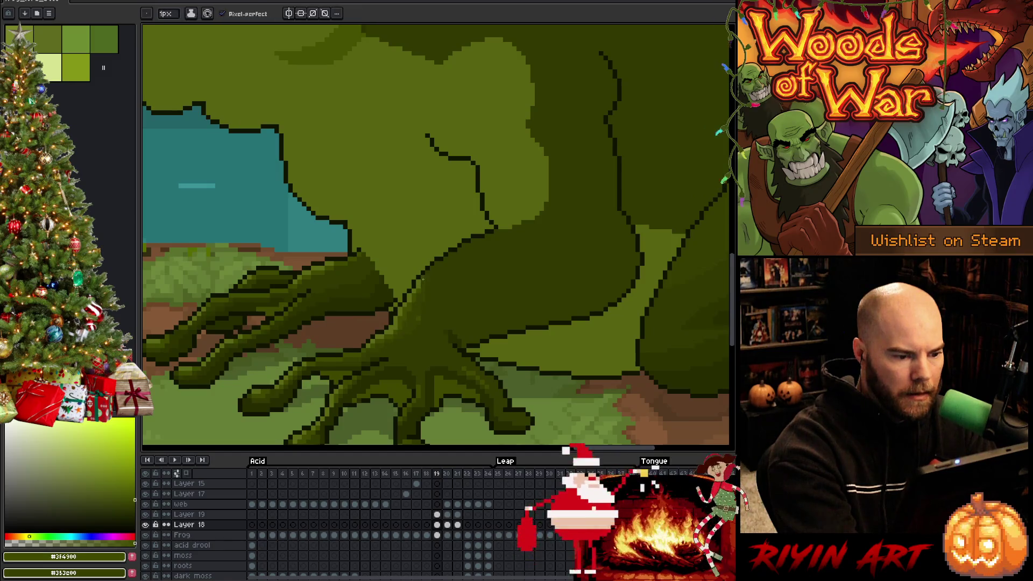
left_click(420, 304, "alt")
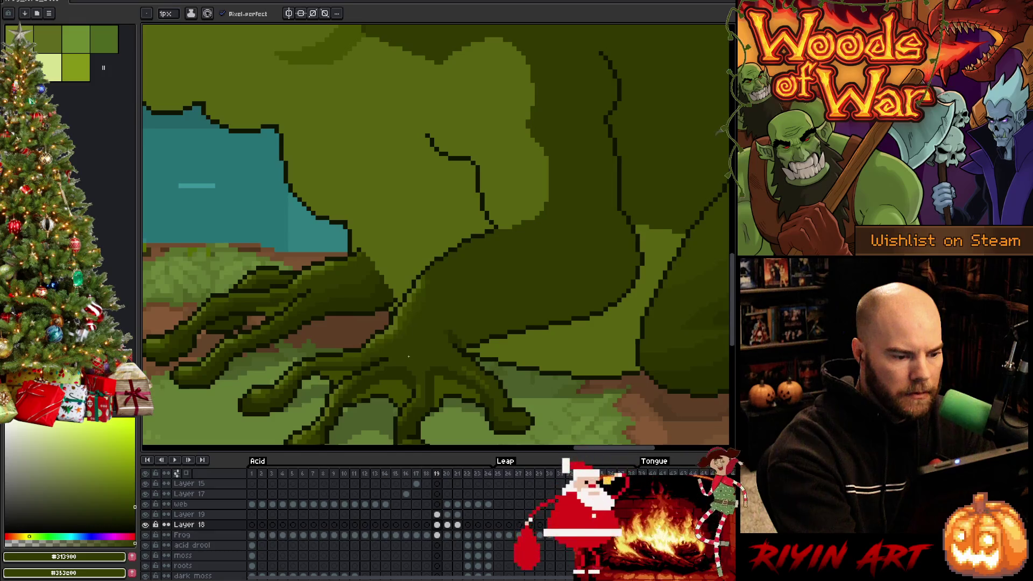
left_click(426, 292, "alt")
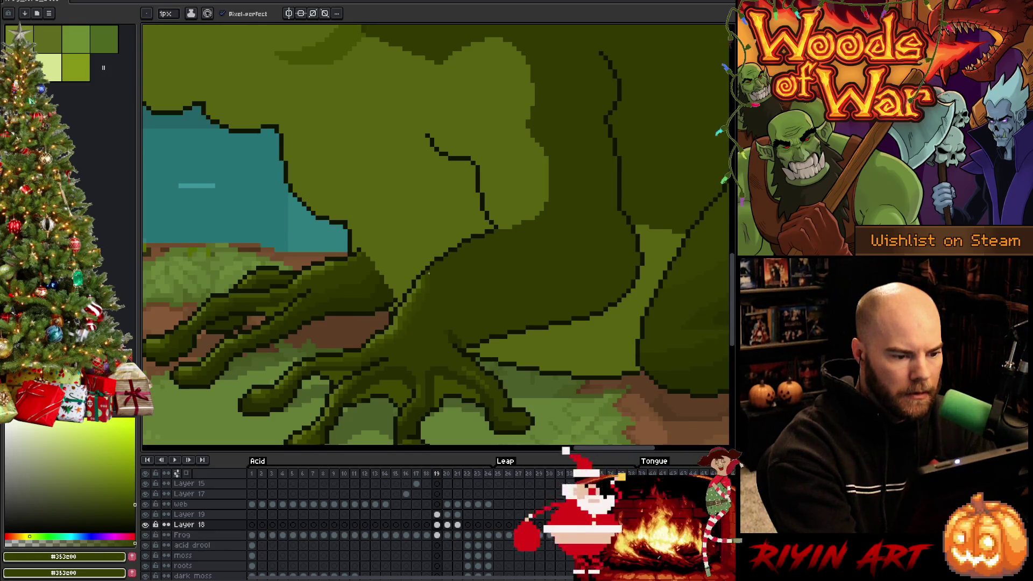
key("ctrl+s")
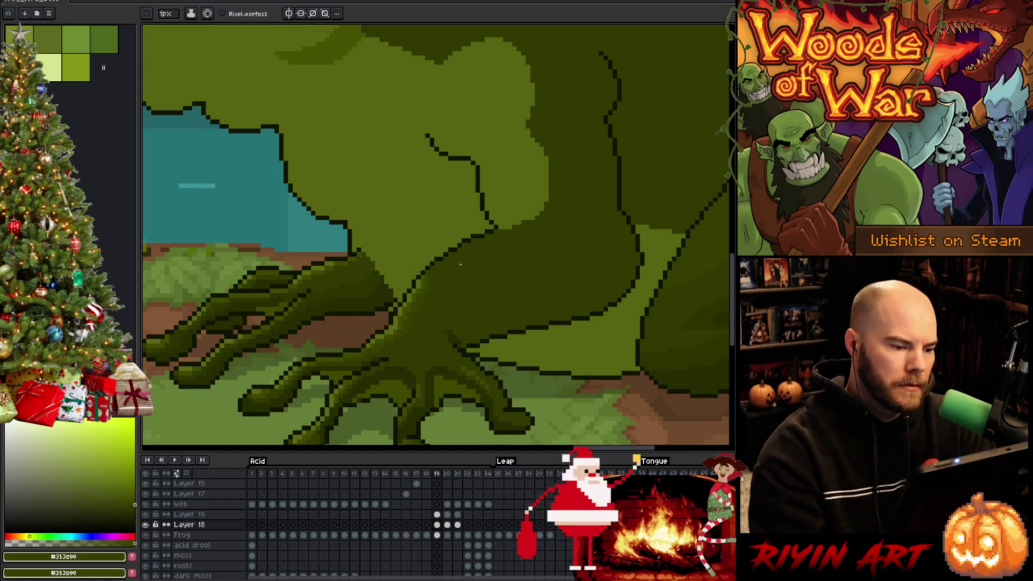
Step: Magic-wand select the toad's green body region on the Frog layer
left_click(438, 535)
key("w")
left_click(393, 248)
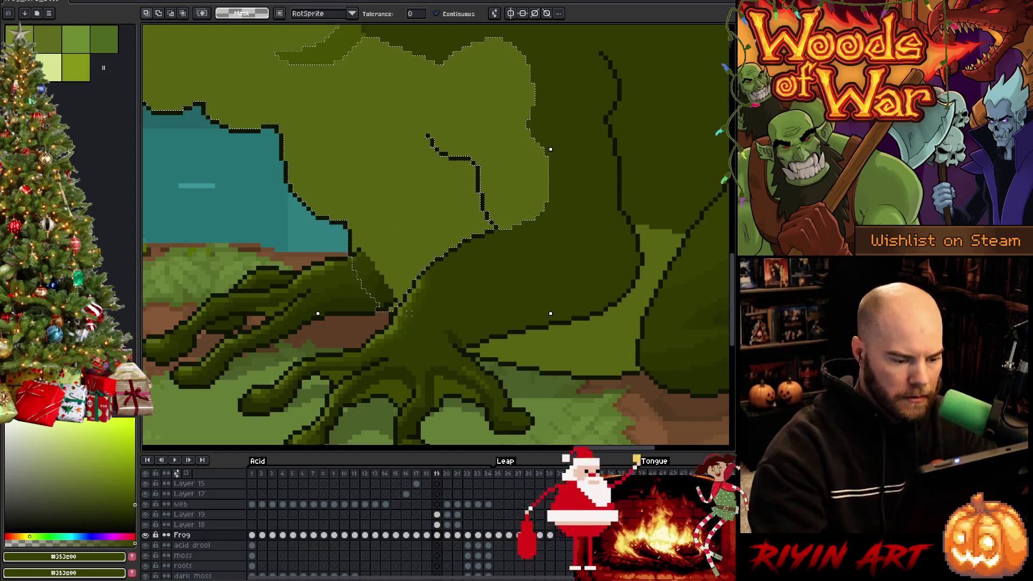
Step: Make Layer 18 active and hide then reshow it to compare the toad's legs
key("m")
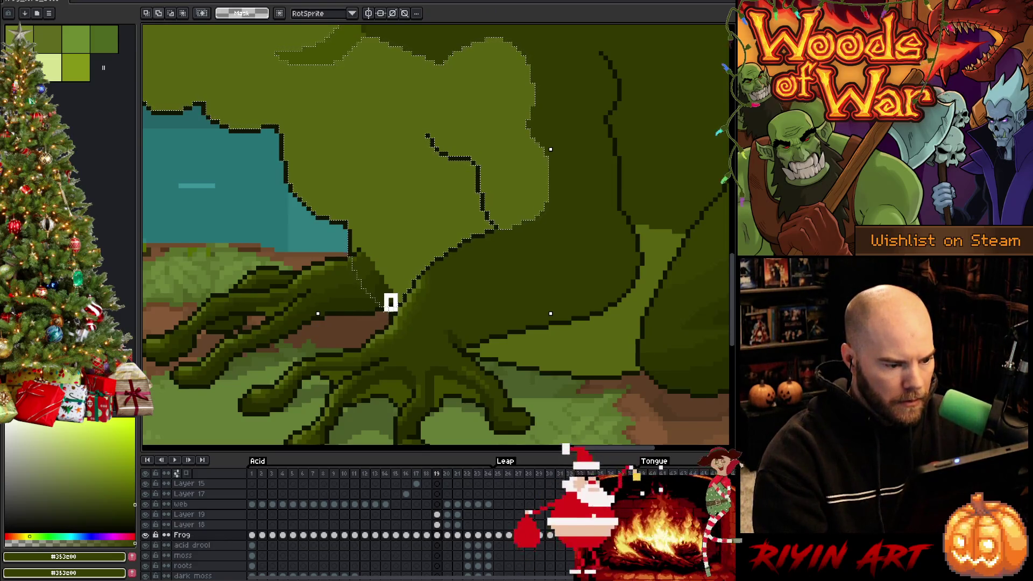
left_click(437, 525)
left_click(145, 524)
left_click(145, 525)
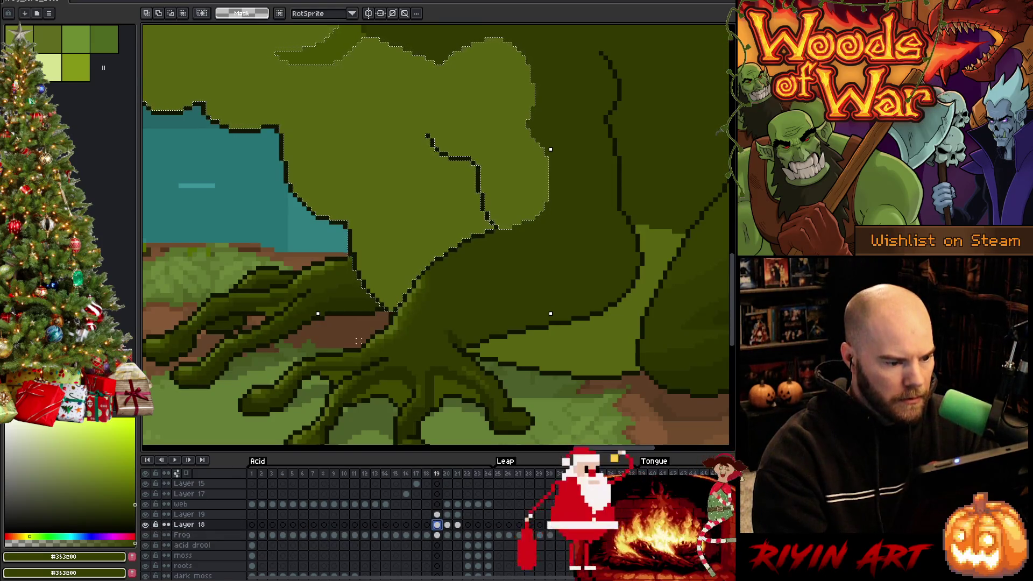
scroll(358, 341, "down", 3)
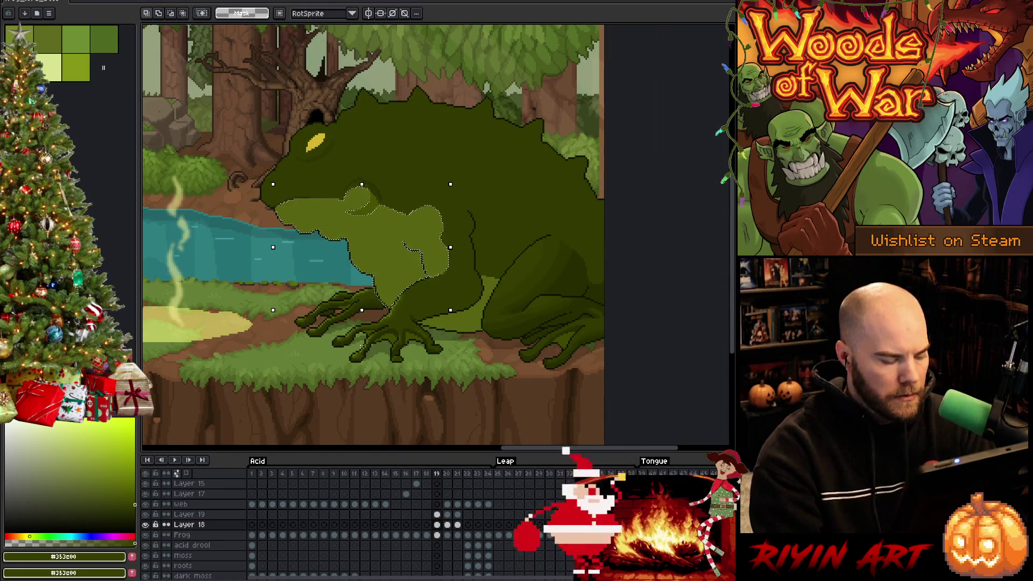
Step: Flip between frames 18, 19 and 20 to compare poses, ending on frame 18
key("Left")
key("Right")
key("Right")
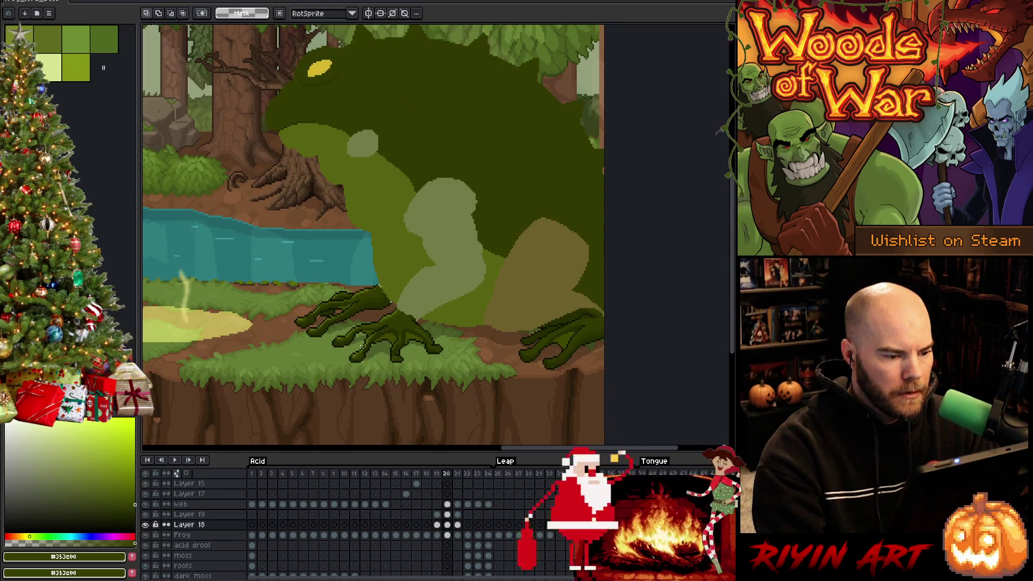
key("Left")
key("Left")
key("Right")
key("Left")
key("Right")
key("Right")
key("Left")
key("Left")
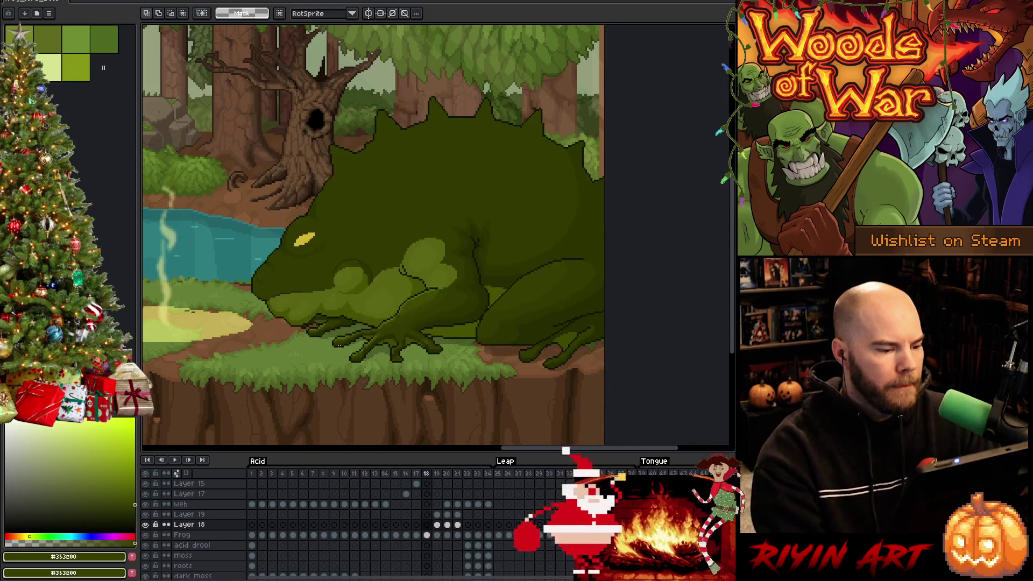
key("Right")
key("Left")
scroll(351, 348, "up", 3)
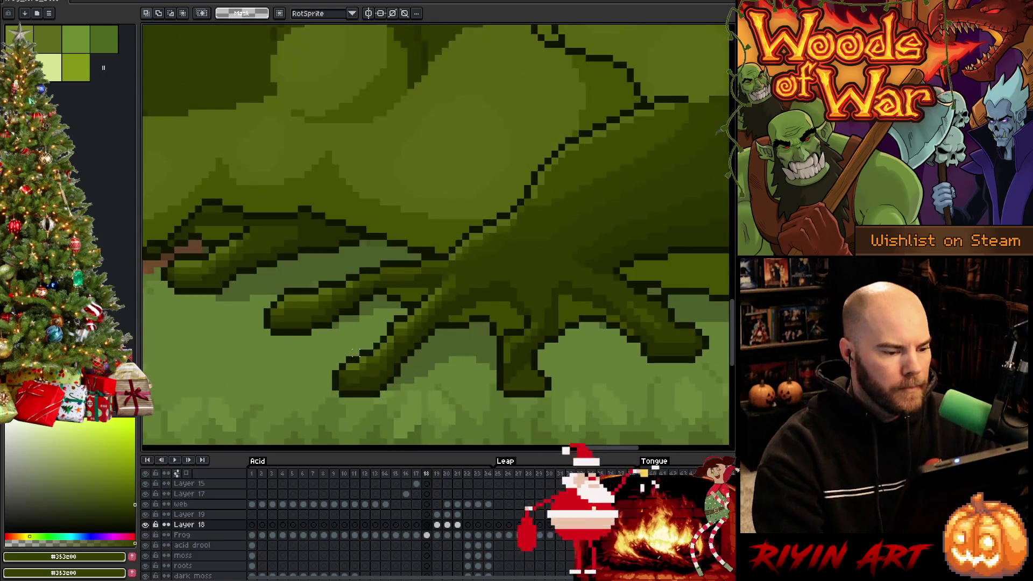
Step: Pick the dark outline colour and make the Frog layer active for pencil drawing
key("b")
left_click(396, 323, "alt")
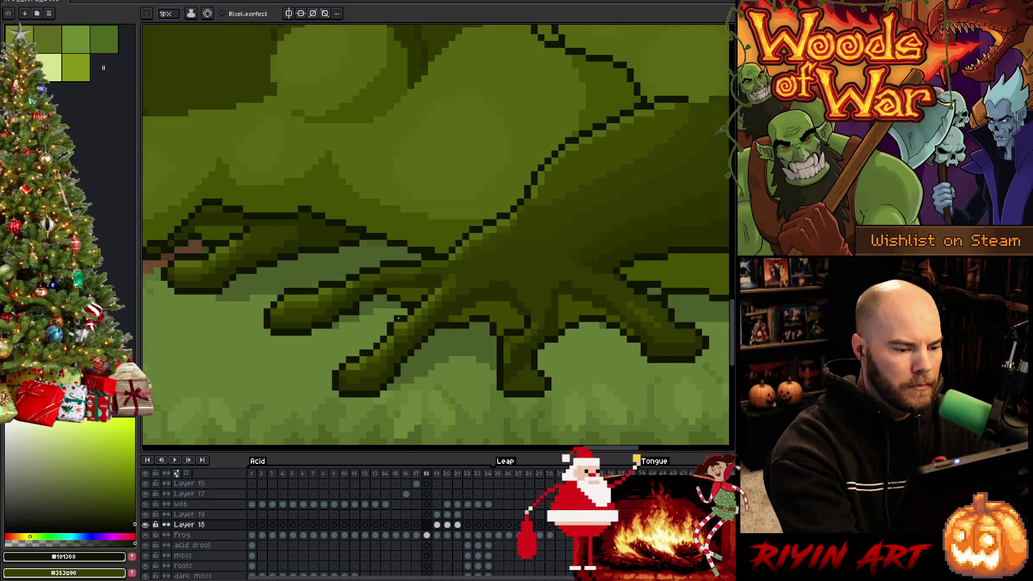
left_click(401, 323, "ctrl")
key("b")
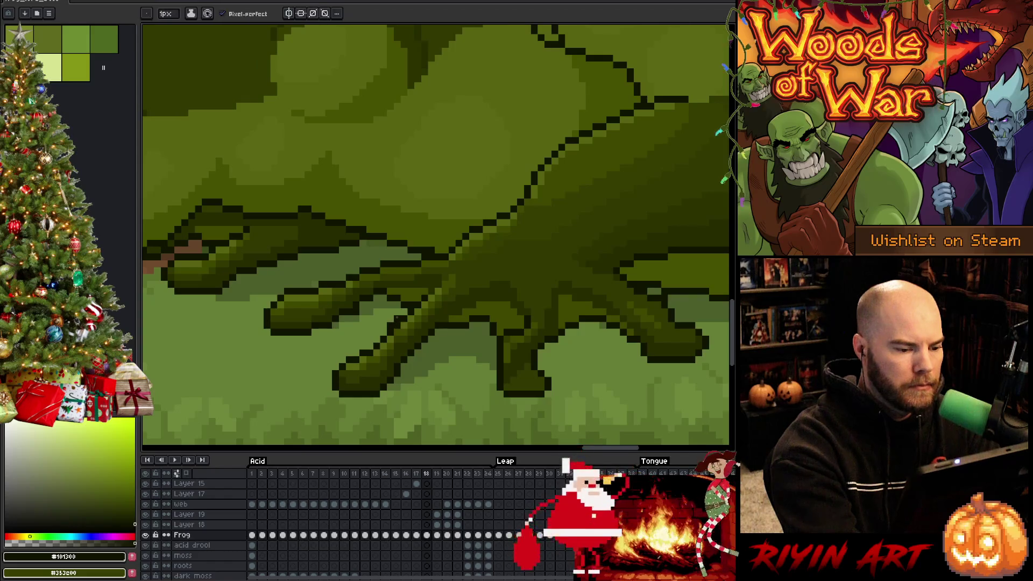
Step: Compare the frog across frames 17 to 19, then save the toad artwork
key("Left")
key("Right")
key("Left")
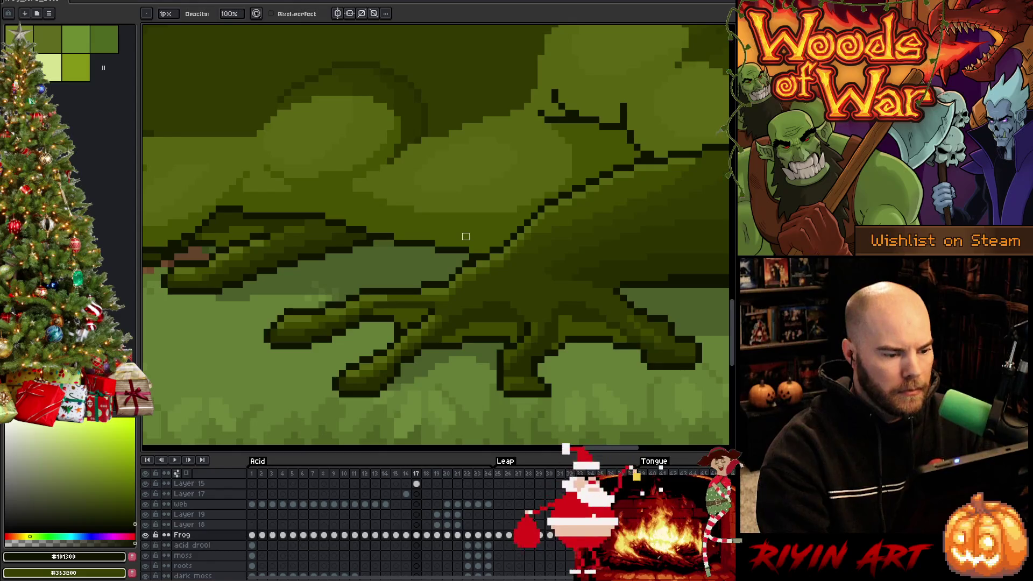
key("Right")
scroll(466, 237, "down", 5)
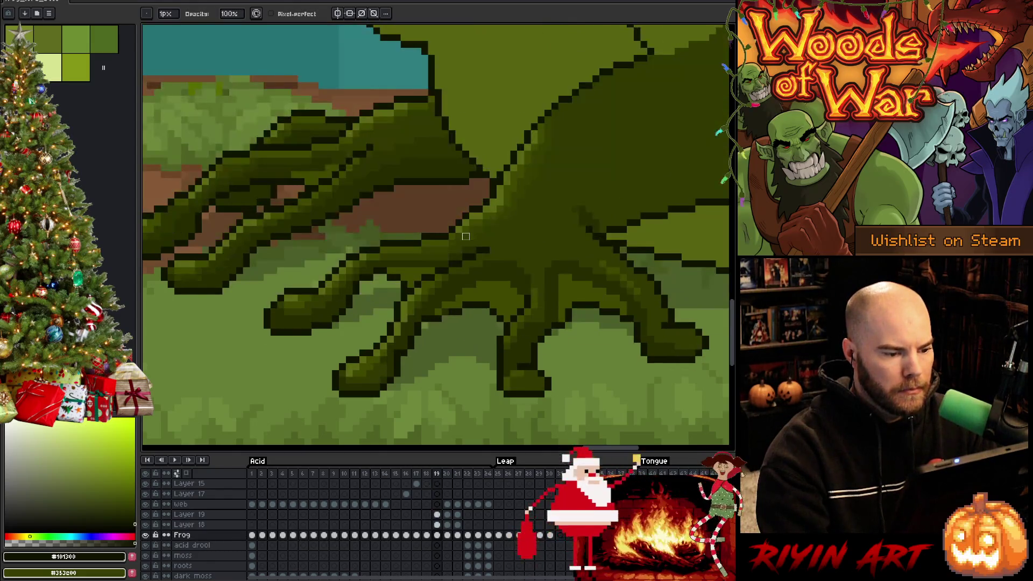
key("Right")
scroll(410, 242, "up", 4)
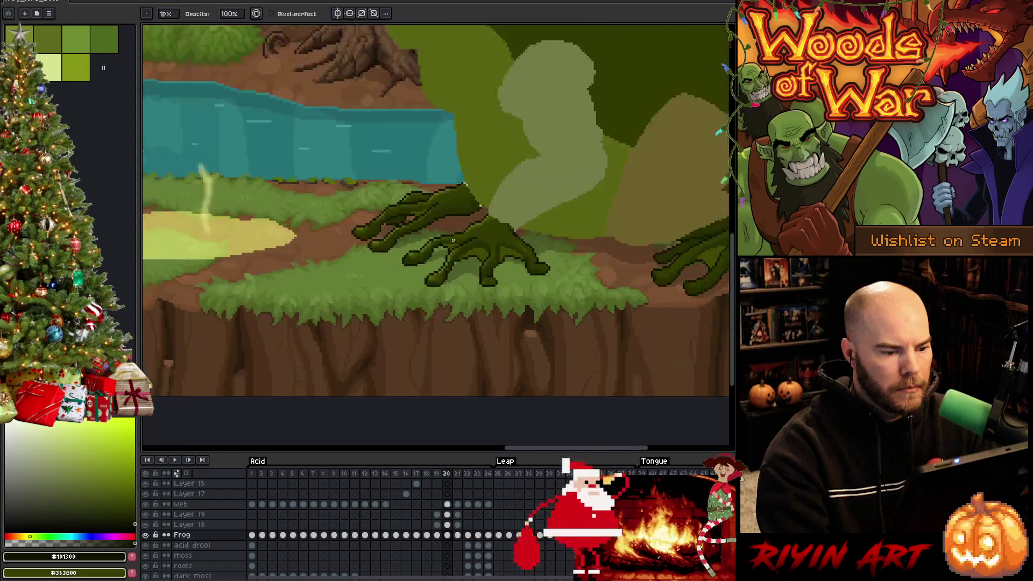
scroll(456, 239, "down", 4)
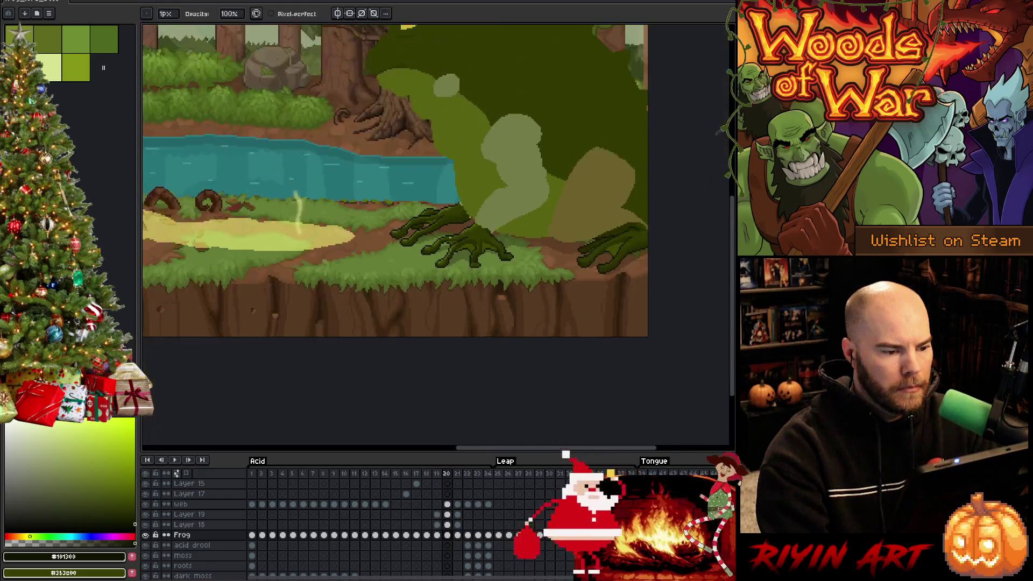
scroll(485, 208, "up", 3)
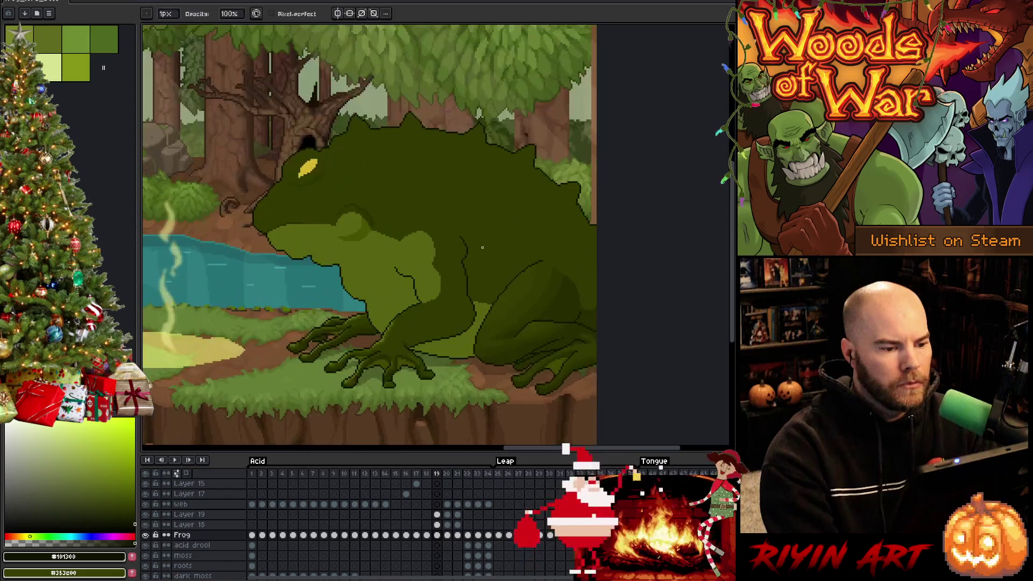
key("ctrl+s")
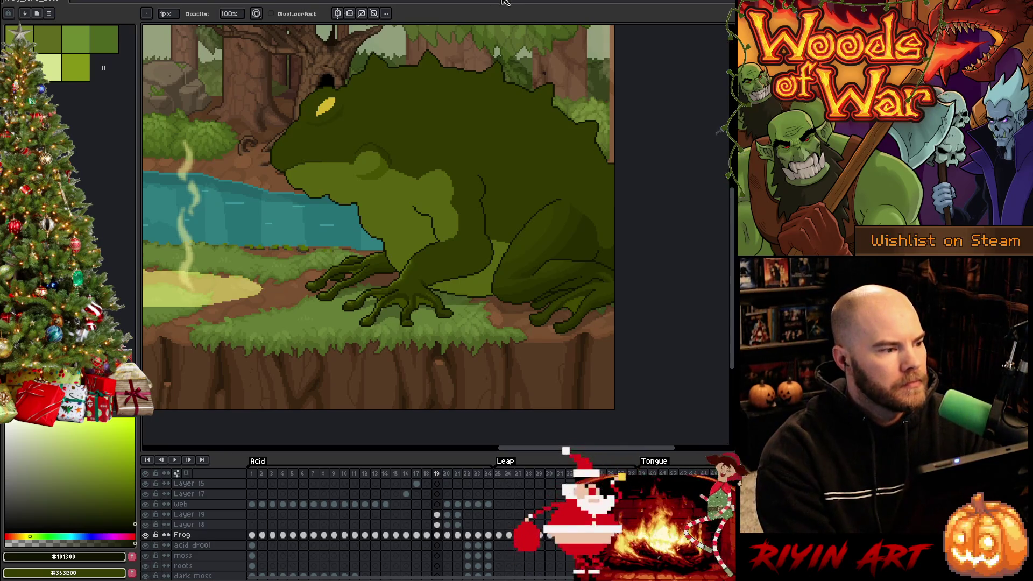
Step: Compare frame 20 against frame 19 and pan the view to frame the toad
scroll(414, 217, "up", 2)
key("Right")
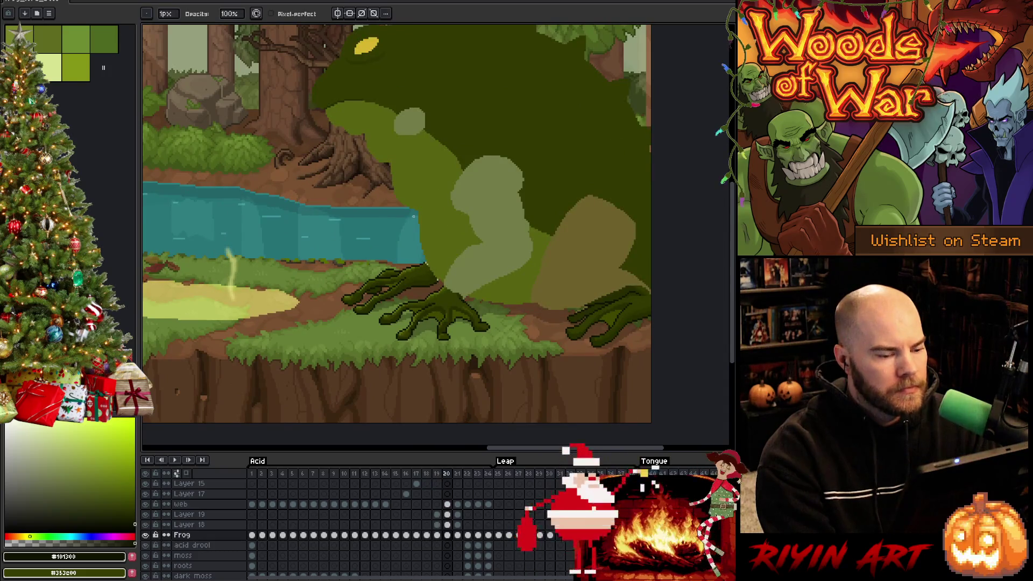
key("Left")
key("Left")
key("Right")
key("Right")
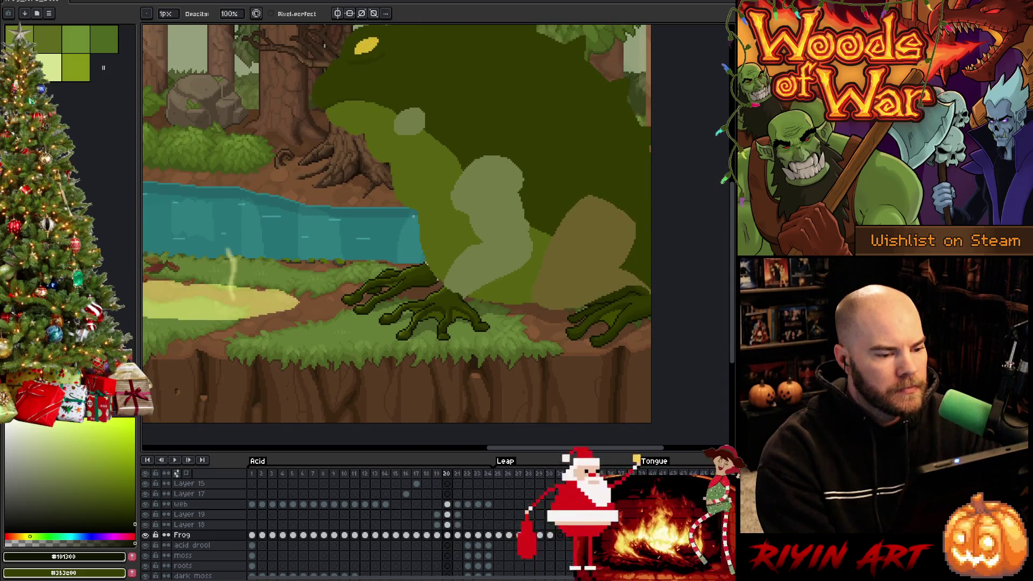
key("Left")
scroll(413, 216, "up", 1)
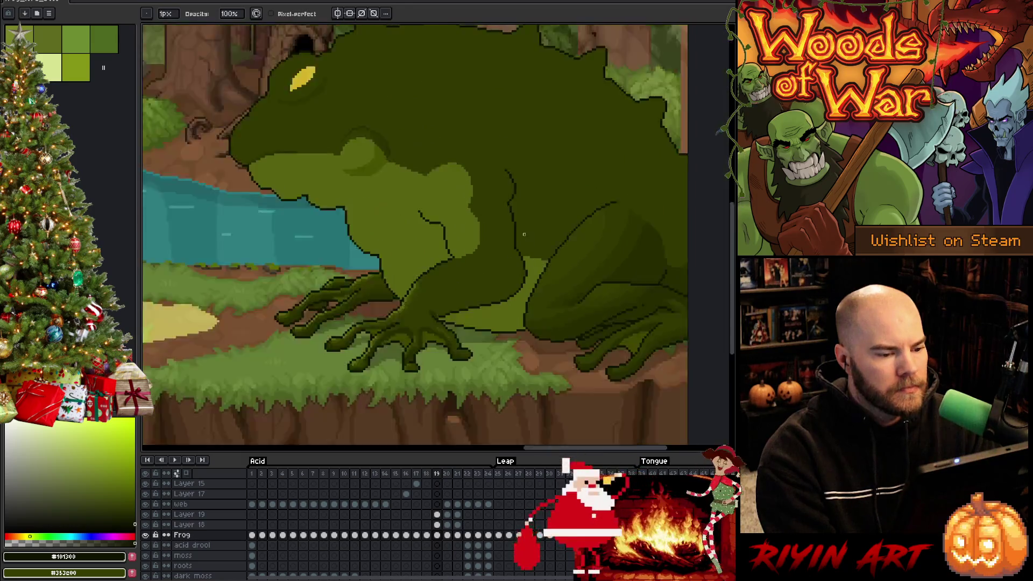
scroll(413, 216, "down", 1)
left_click_drag(502, 194, 520, 232)
key("b")
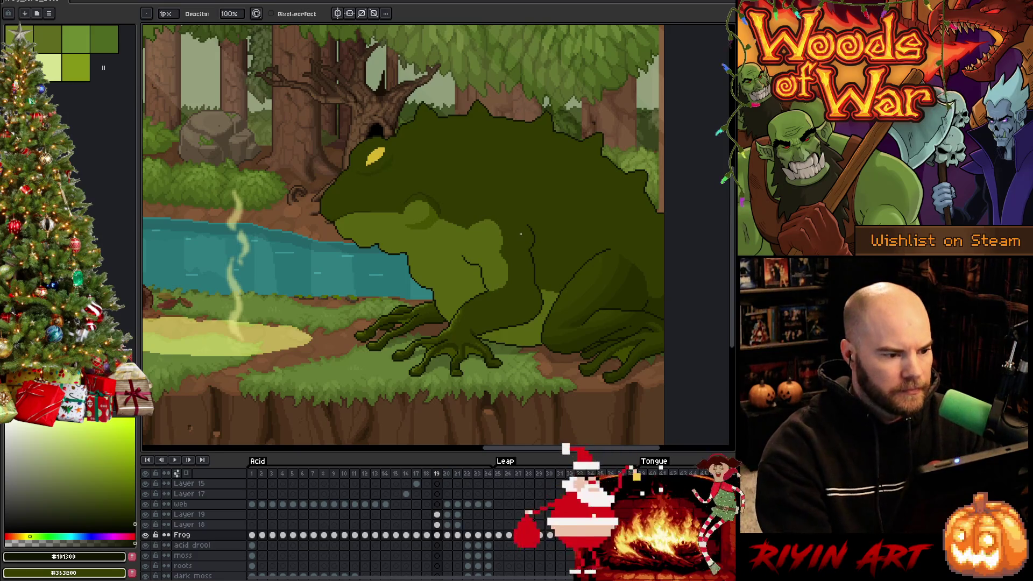
Step: Step between the crouched frame 17 and the rearing frames 19–20 to compare poses
key("Left")
key("Left")
key("Right")
key("Right")
key("Right")
key("Left")
key("Left")
key("Right")
key("Right")
key("Right")
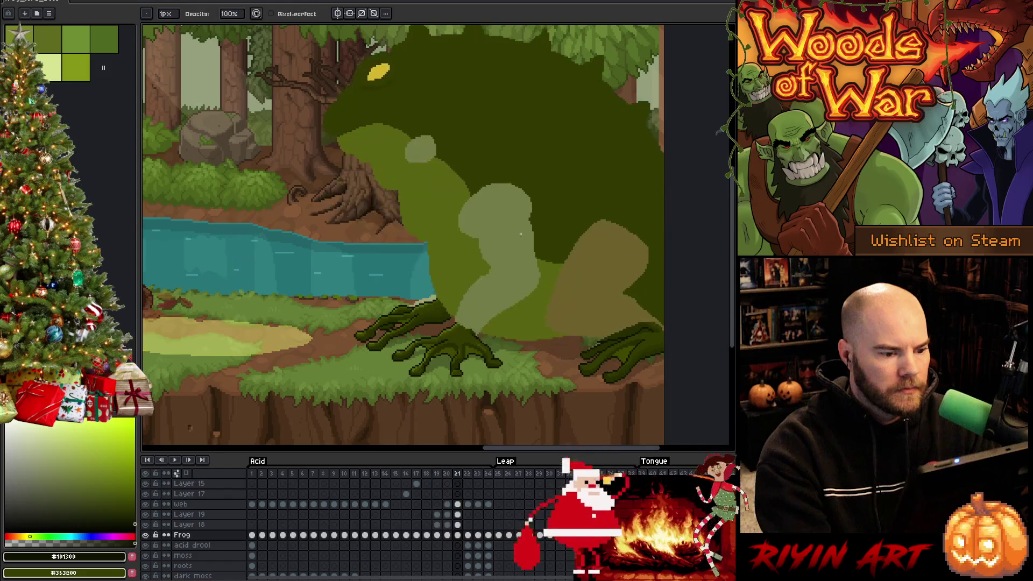
key("Left")
key("Left")
key("Left")
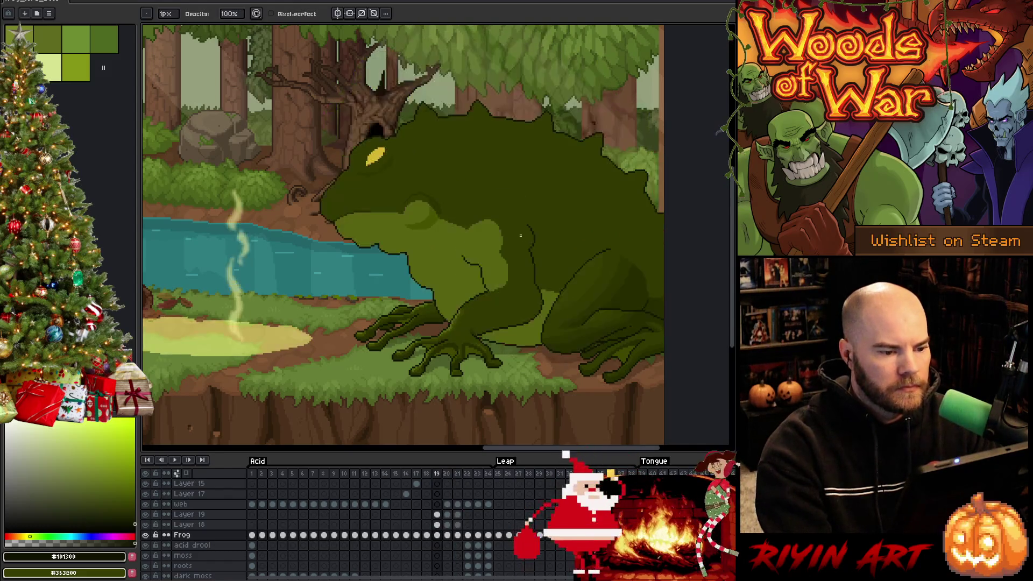
key("Left")
key("Right")
key("Right")
key("Right")
key("Left")
scroll(541, 219, "down", 4)
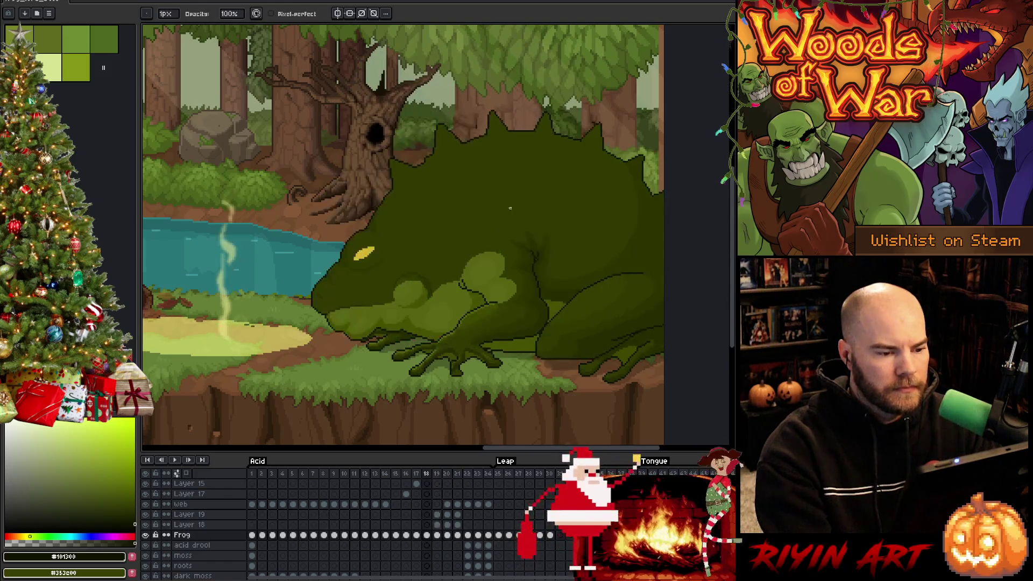
Step: Flip through frames 17–20, settle on frame 18, and rectangle-select the frog's spiky back
key("Left")
key("Right")
key("Left")
key("Left")
key("Left")
key("Left")
key("Right")
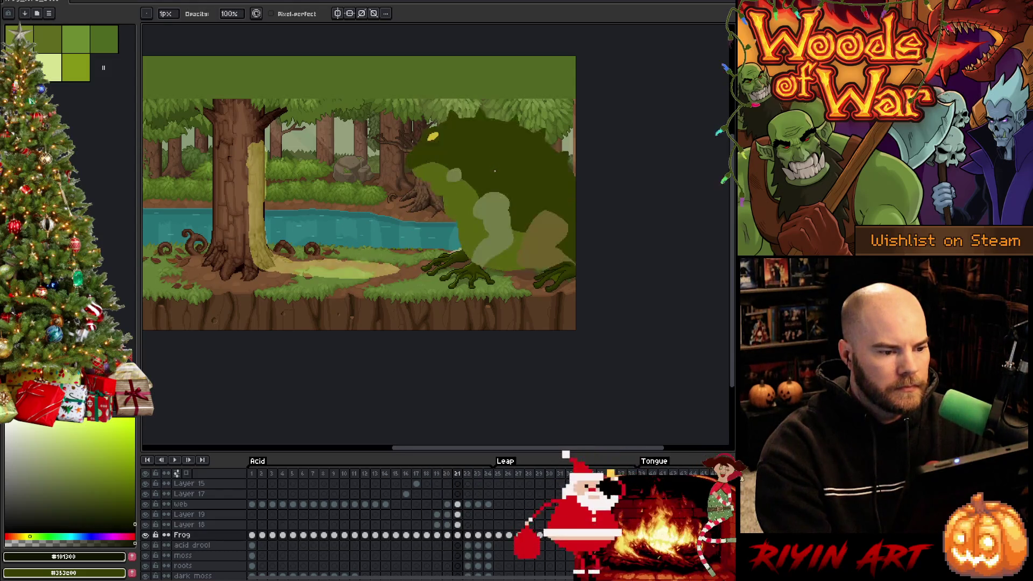
key("Right")
key("Right")
key("Left")
key("Right")
key("Right")
key("Left")
key("Right")
key("Left")
key("Right")
key("Left")
key("Left")
key("Right")
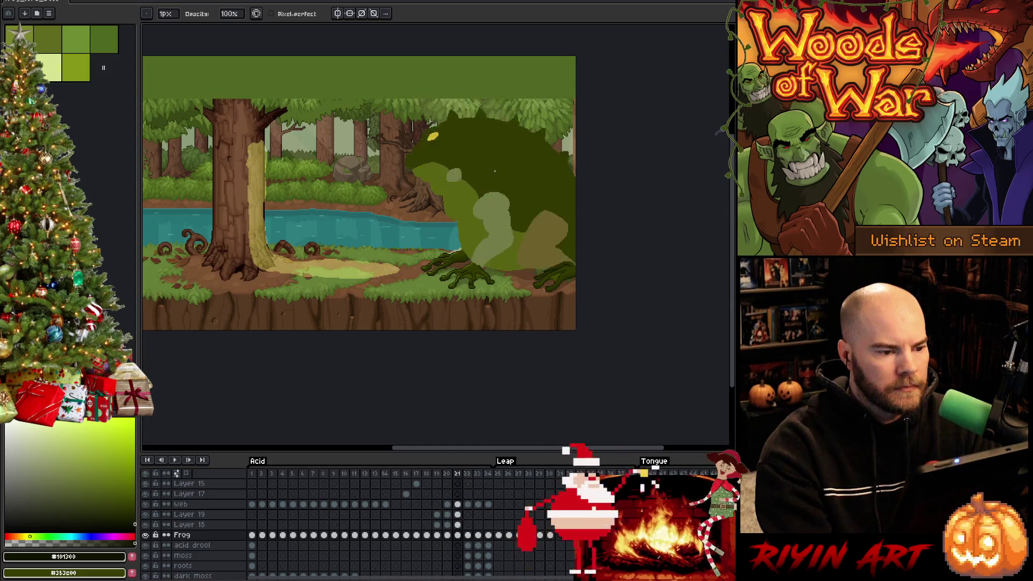
key("Right")
key("Left")
key("Left")
key("Left")
key("Right")
key("Left")
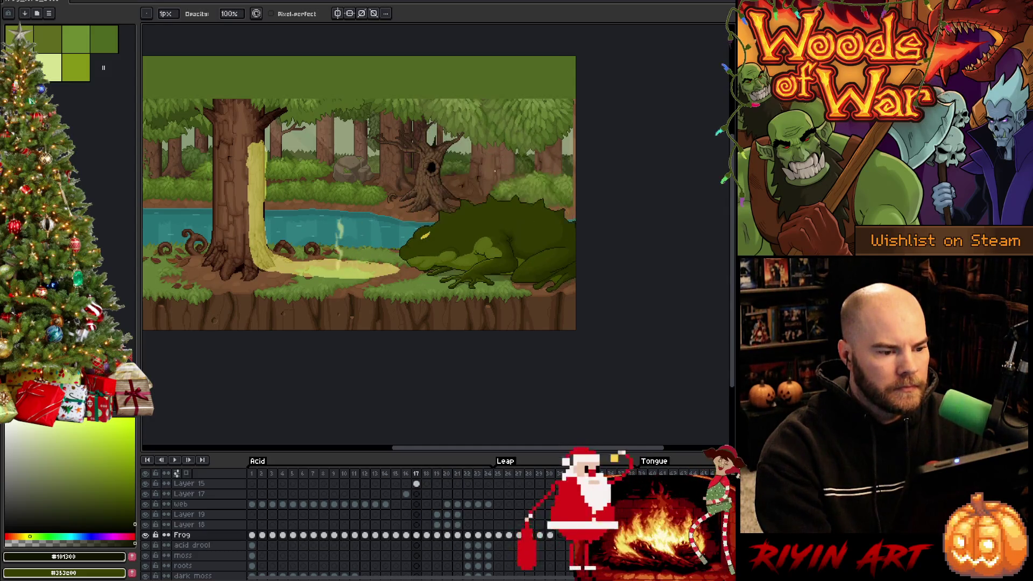
key("Right")
key("Right")
key("Left")
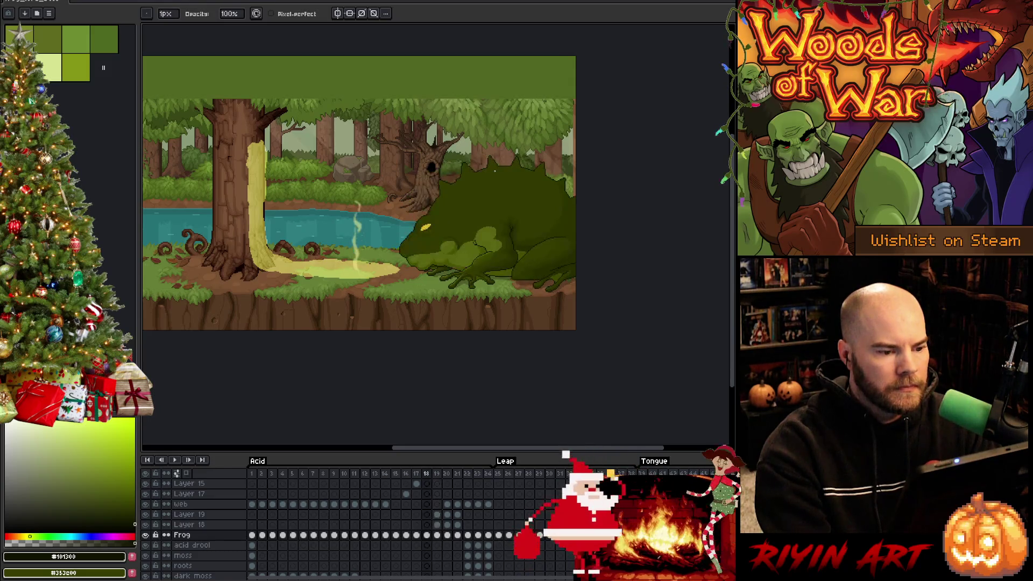
key("Right")
key("Left")
scroll(495, 171, "up", 1)
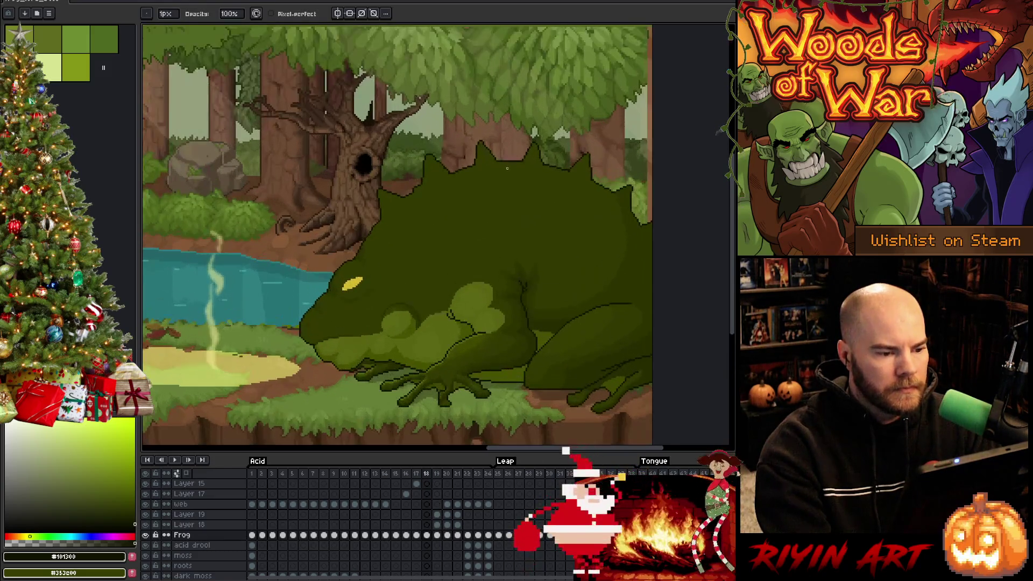
key("m")
left_click_drag(285, 94, 713, 231)
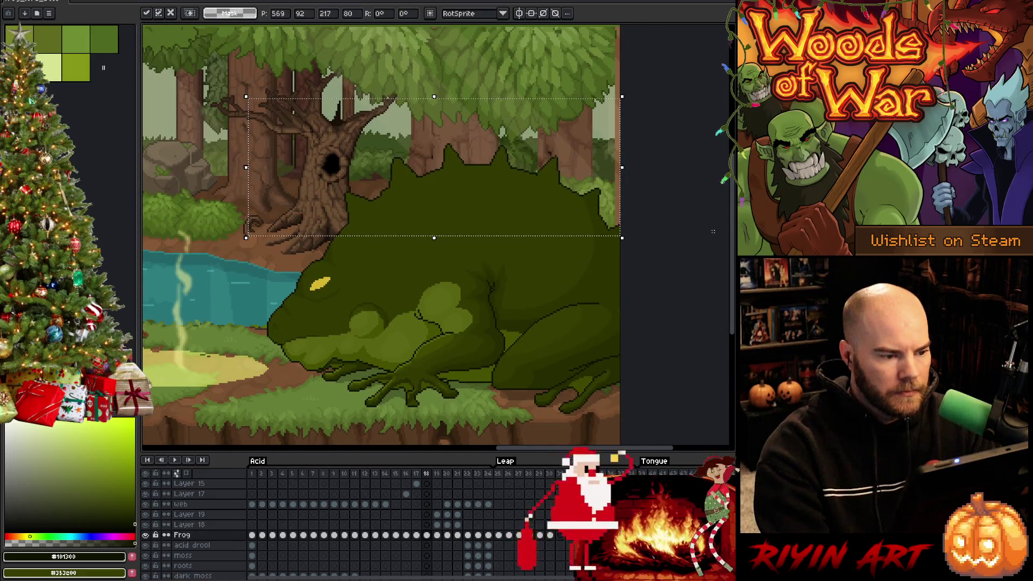
Step: Squash the selected spiky back down toward the frog's body on frame 18 and commit
key("Left")
key("Right")
key("Right")
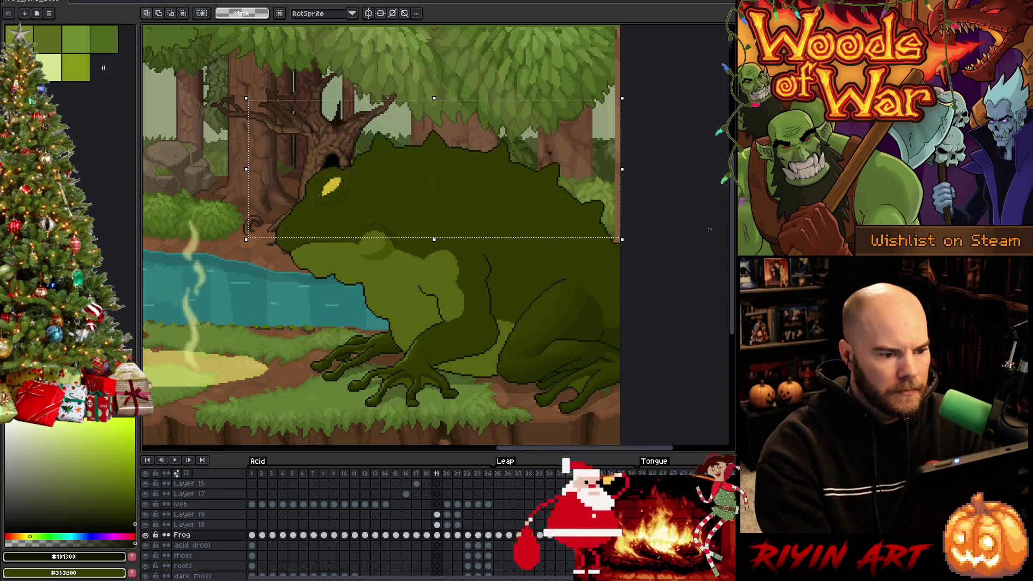
key("Left")
key("Left")
key("Right")
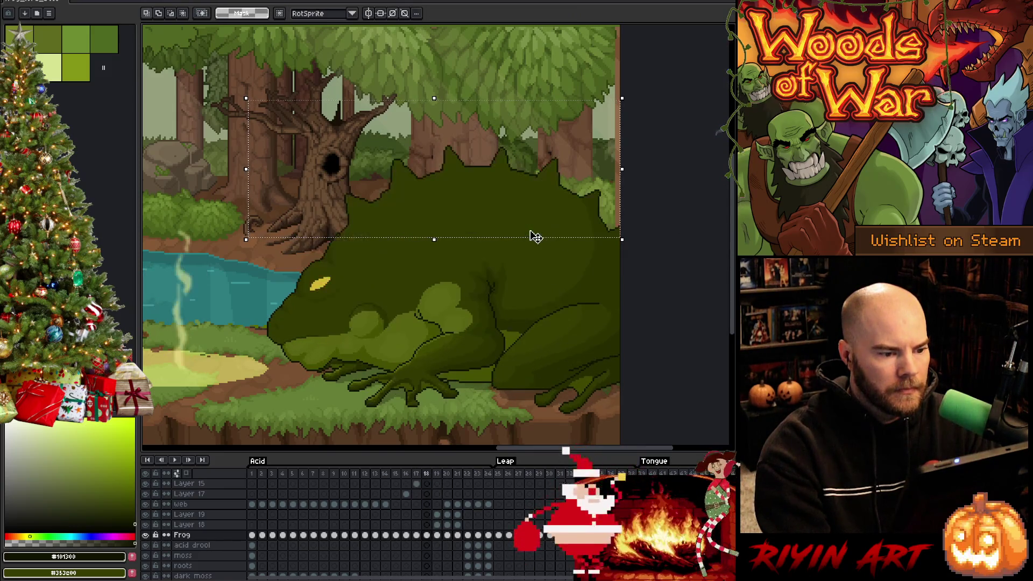
left_click_drag(432, 98, 436, 138)
left_click(677, 206)
Step: Flip between frames 17, 18 and 20 to check the lowered back, returning to 18
key("comma")
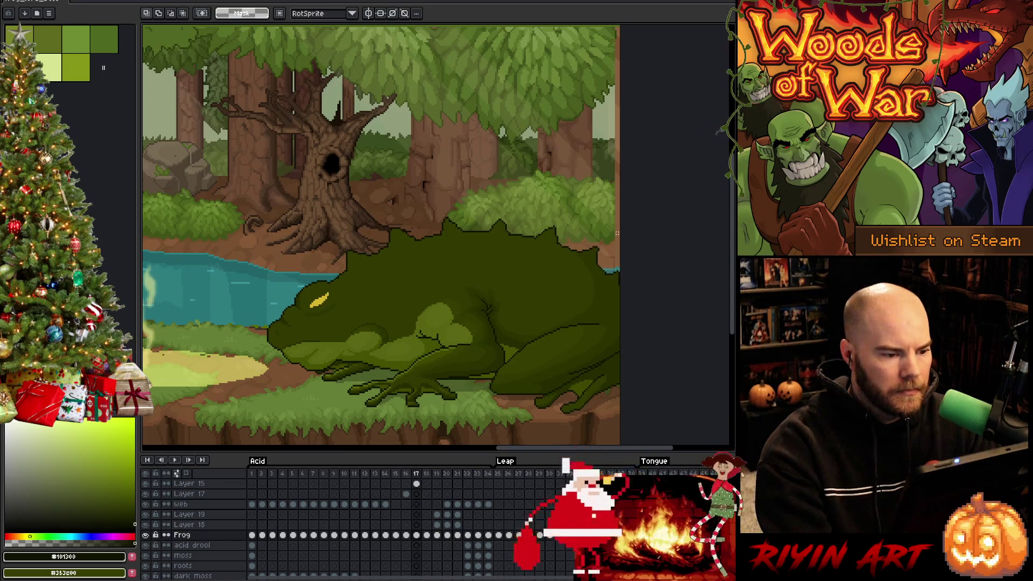
key("period")
key("period")
key("comma")
key("comma")
key("period")
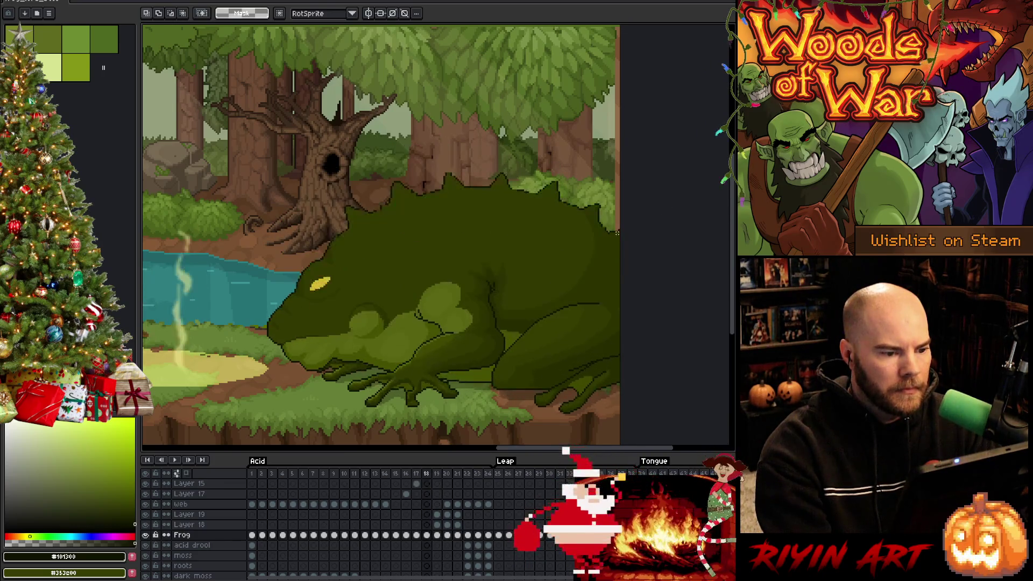
key("period")
key("comma")
key("comma")
key("period")
key("period")
key("period")
key("comma")
key("comma")
key("comma")
key("period")
key("period")
key("comma")
key("comma")
key("period")
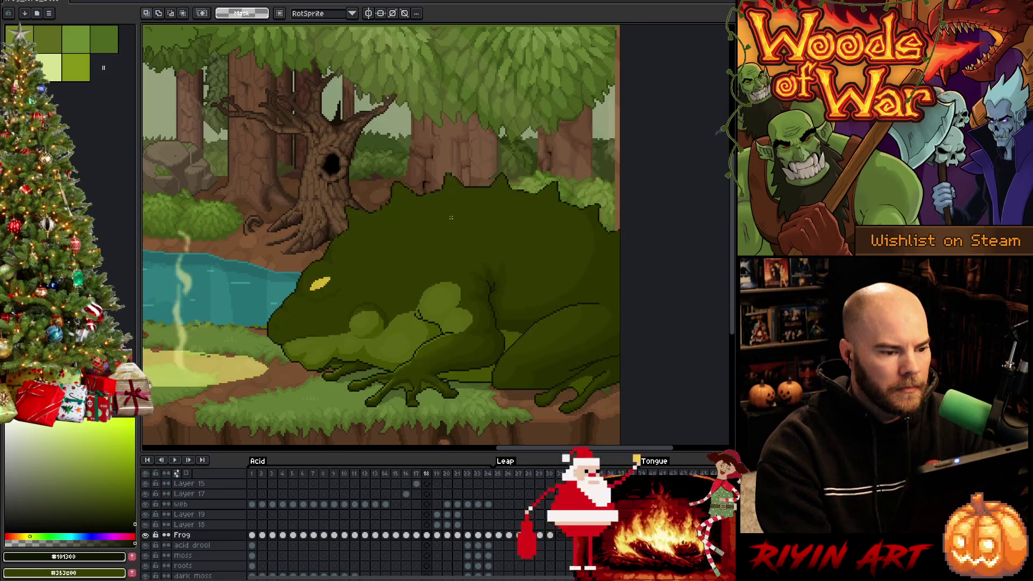
Step: Enclose the frog's back in a freehand selection
scroll(459, 213, "up", 1)
key("b")
mouse_move(461, 262)
left_mouse_down()
mouse_move(296, 260)
mouse_move(538, 127)
mouse_move(669, 141)
left_mouse_up()
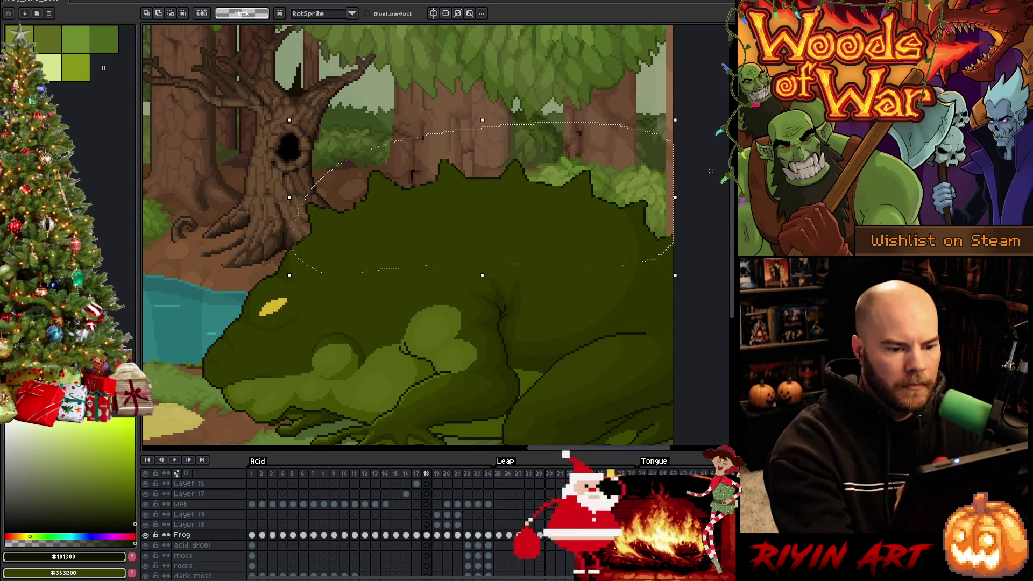
Step: Replace #101300 with #353d00 on the selected back, then deselect
key("shift+r")
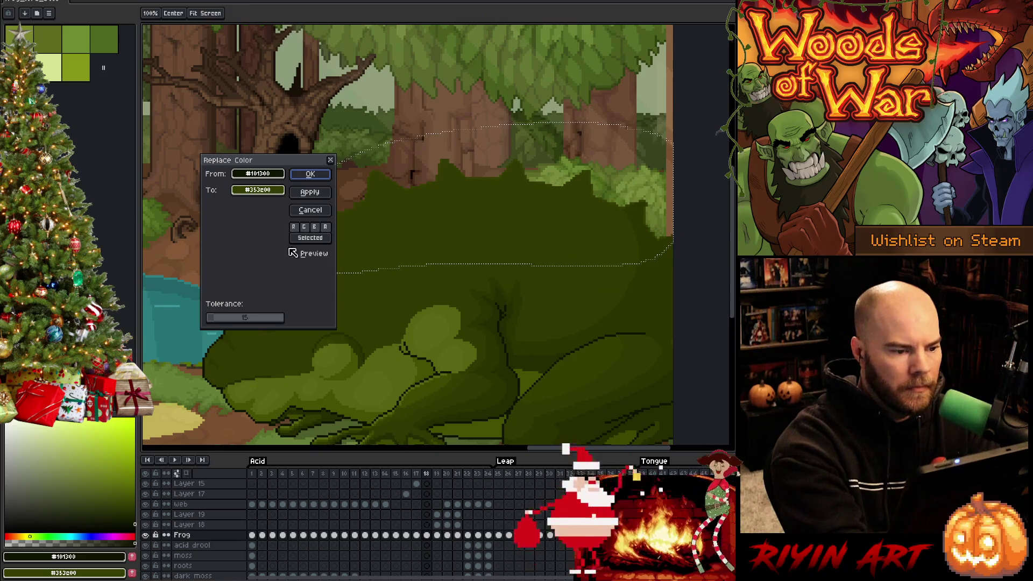
key("Return")
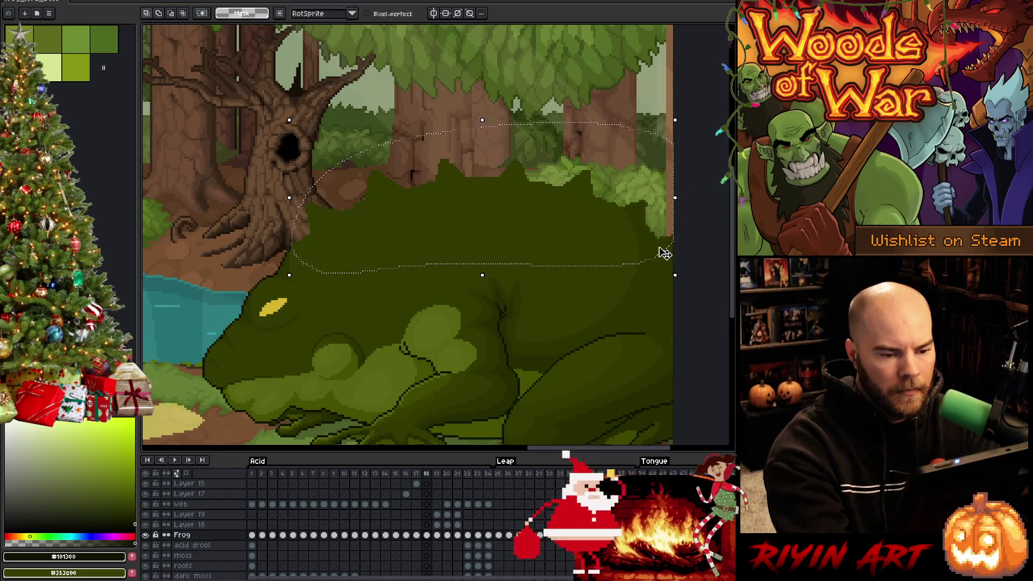
key("shift+r")
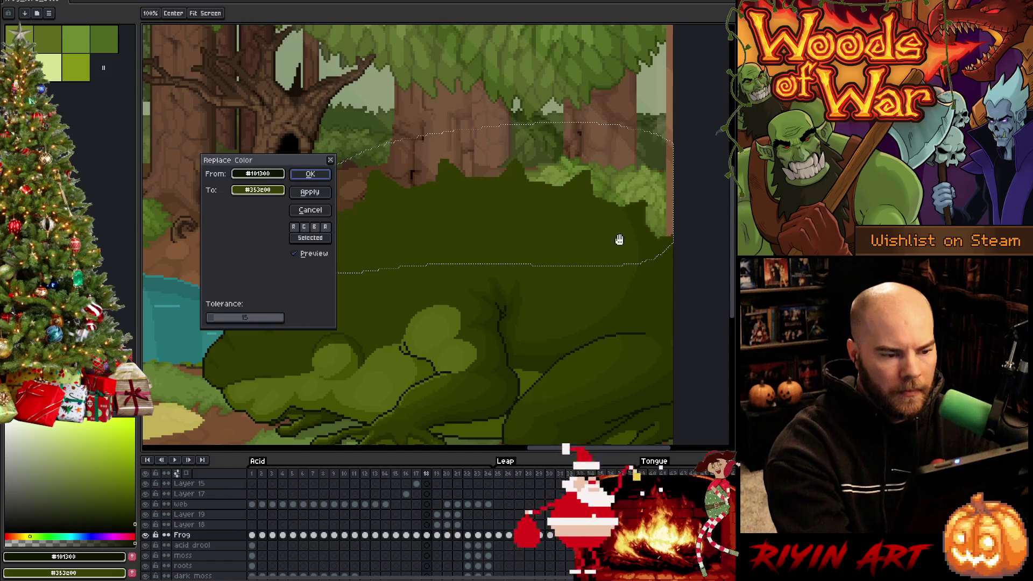
left_click(315, 211)
key("ctrl+d")
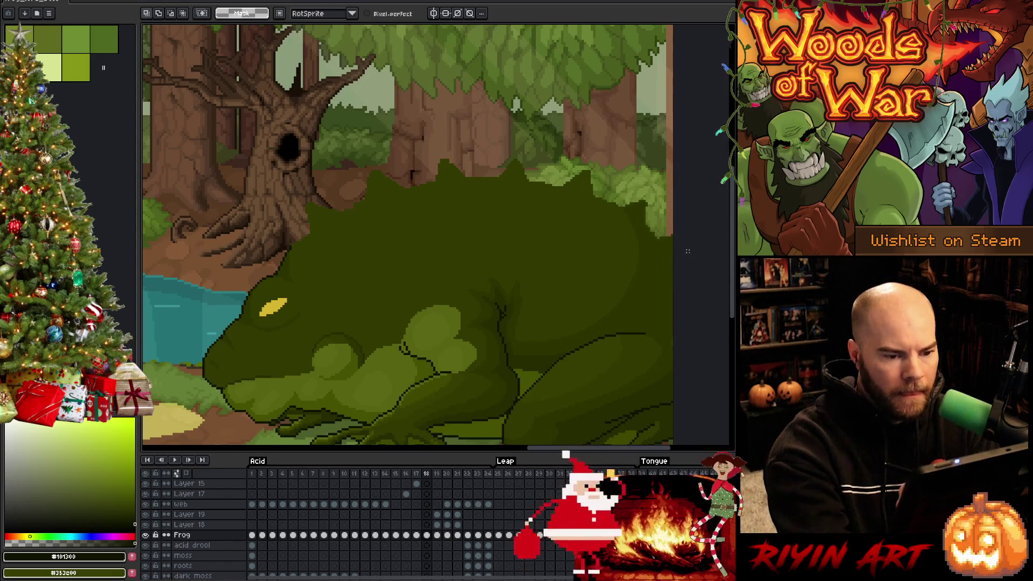
Step: Touch up the top edge of the frog's back with a sampled colour and the eraser
mouse_move(690, 260)
left_mouse_down()
mouse_move(576, 138)
mouse_move(293, 229)
mouse_move(671, 237)
left_mouse_up()
key("i")
key("h")
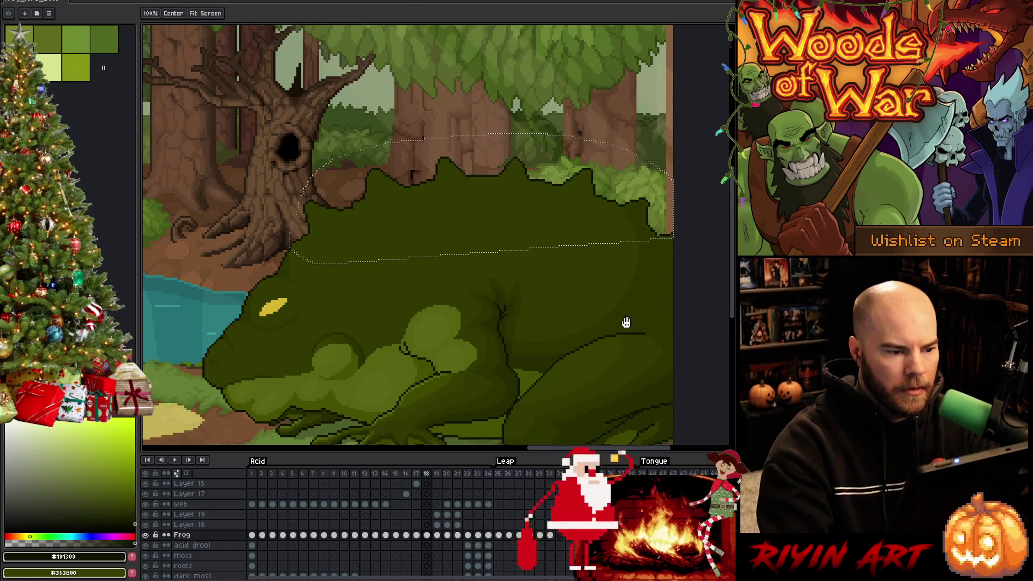
key("b")
key("ctrl+d")
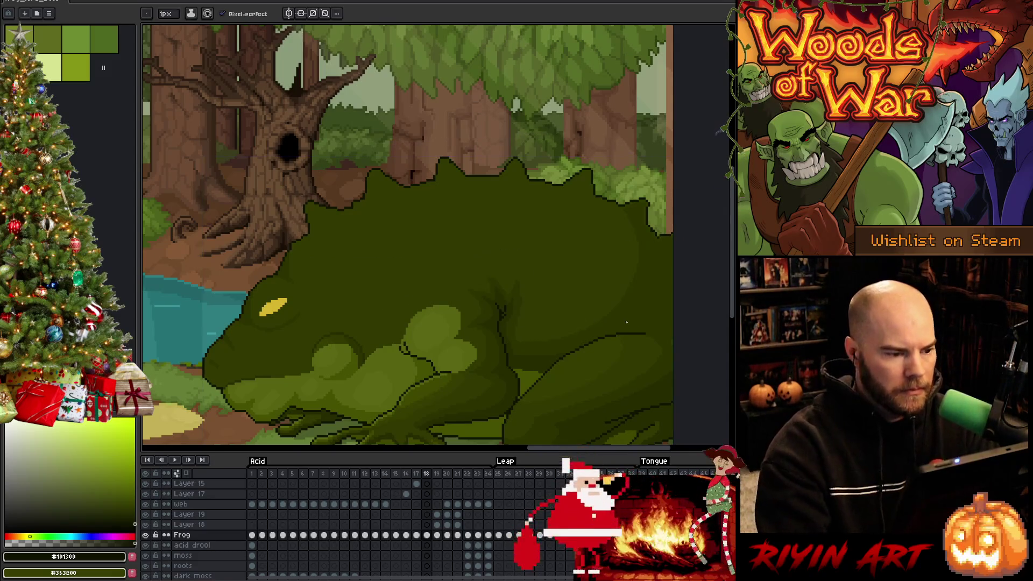
scroll(285, 188, "up", 1)
key("i")
key("b")
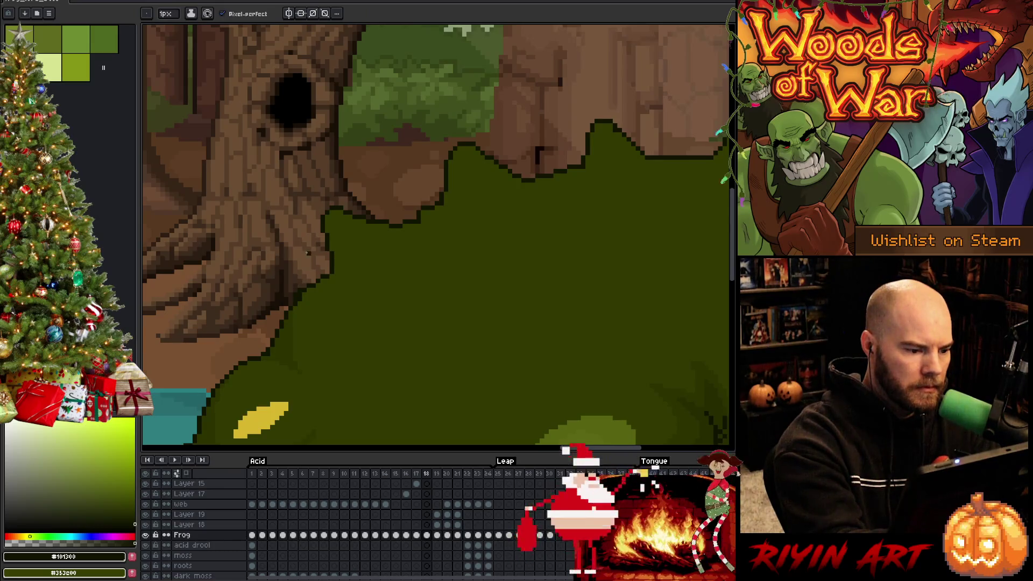
key("e")
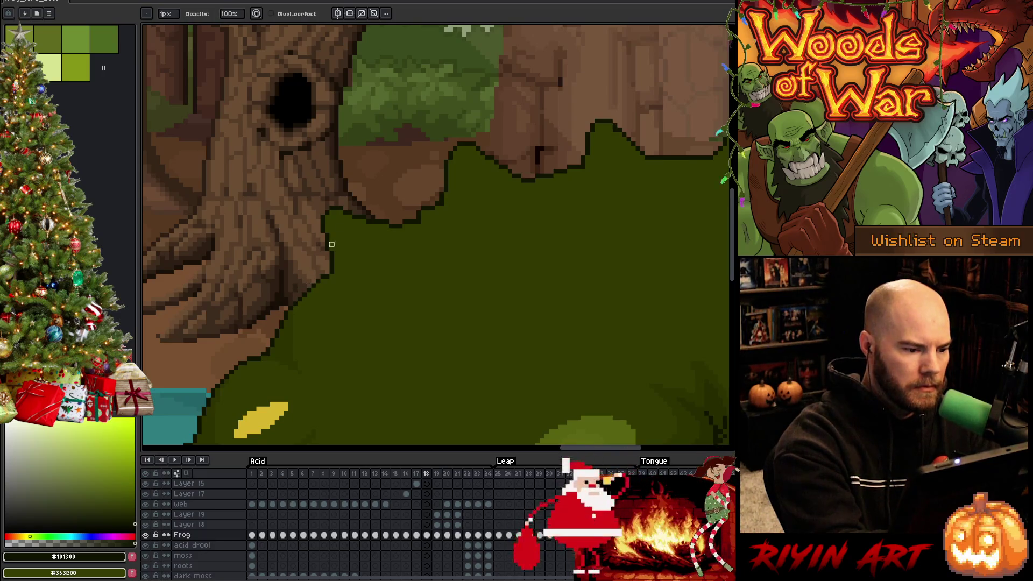
Step: View the whole forest scene, save the file, and play the frog animation
key("3")
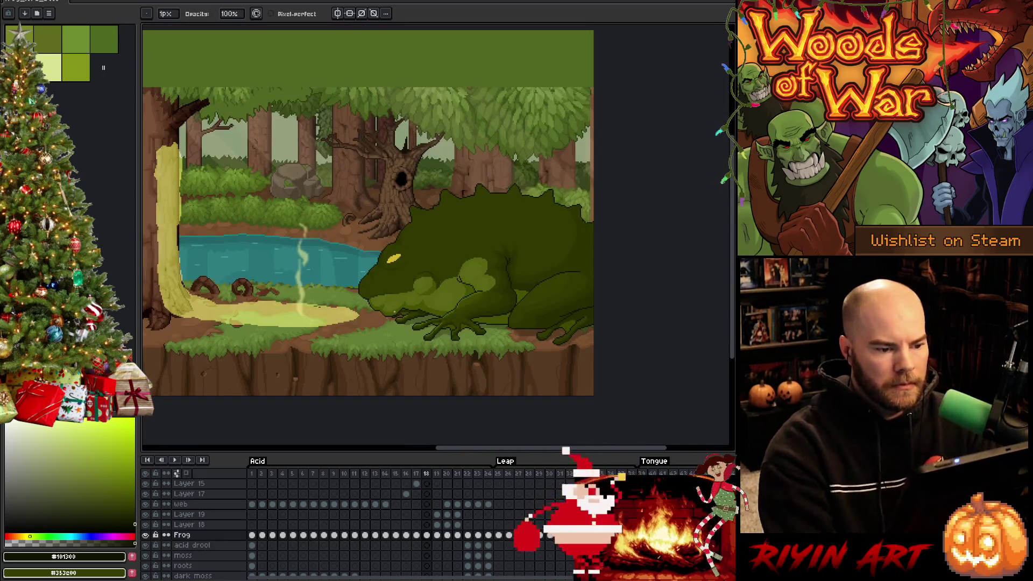
key("ctrl+s")
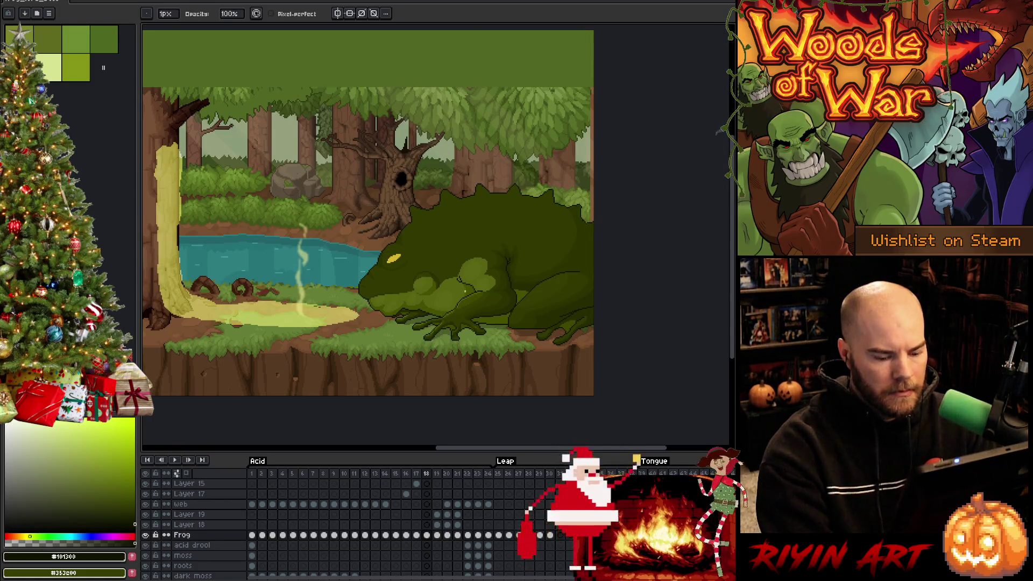
key("Return")
scroll(502, 243, "up", 2)
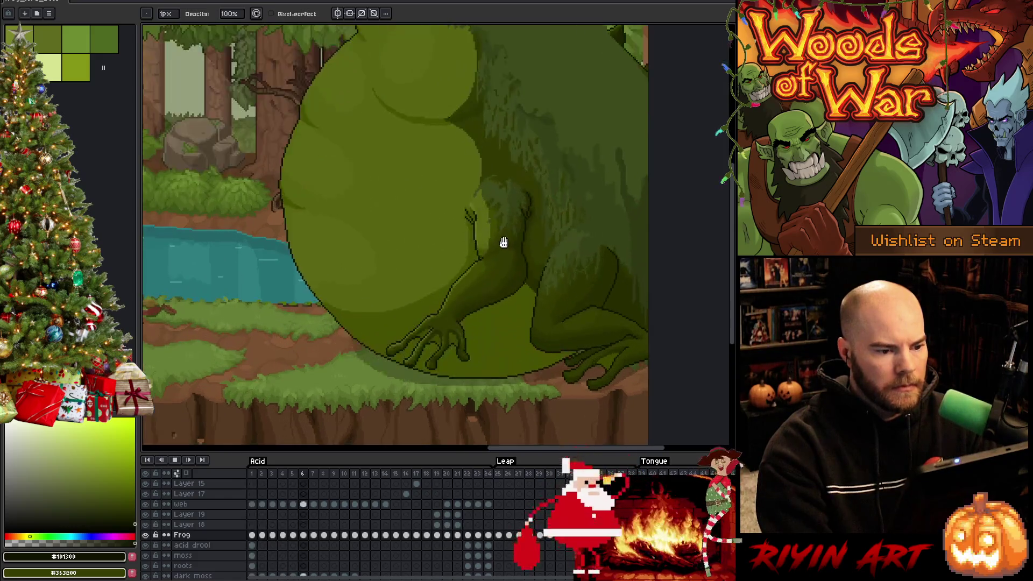
scroll(502, 243, "down", 2)
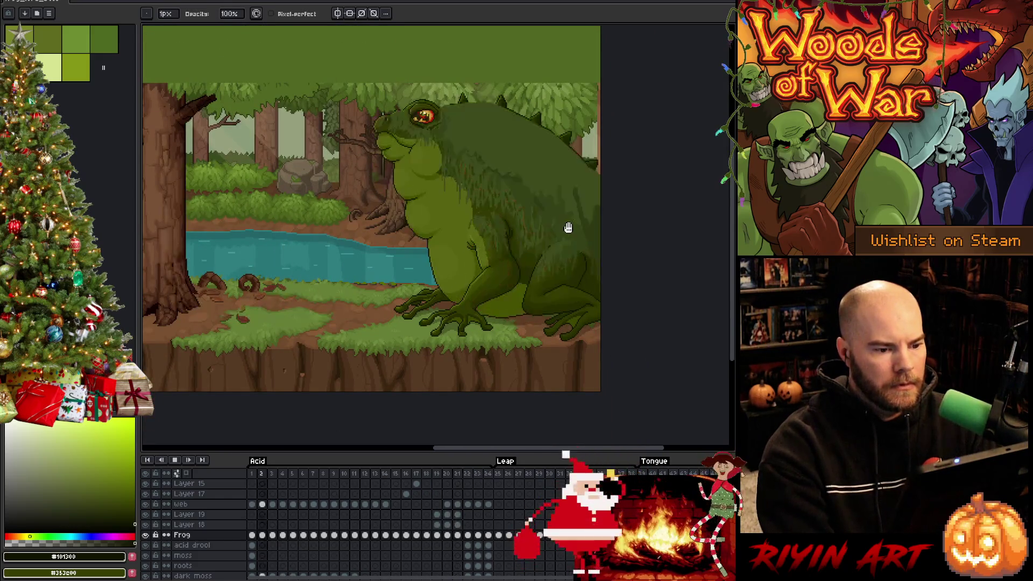
scroll(505, 258, "up", 1)
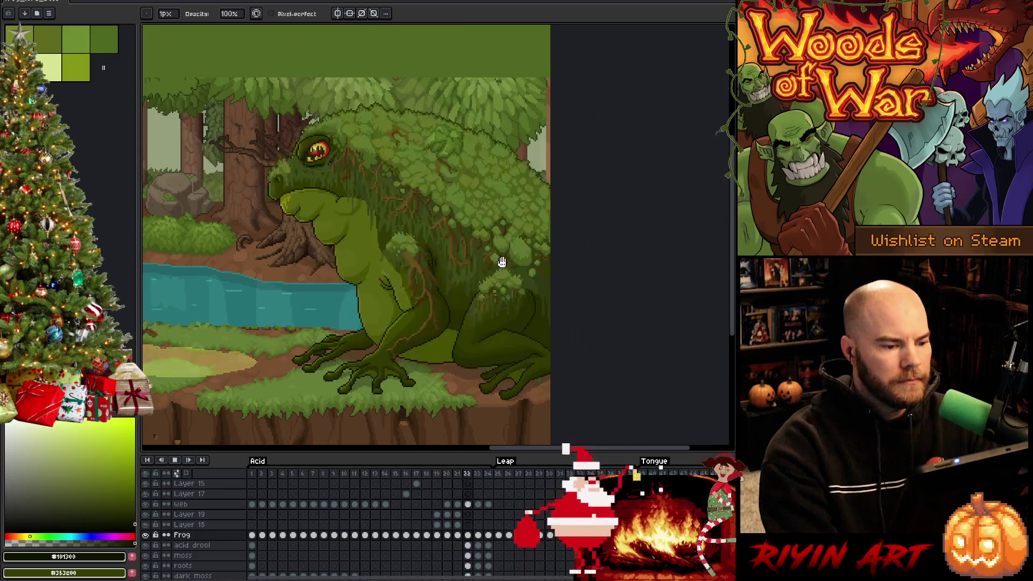
scroll(502, 262, "up", 1)
left_click_drag(478, 268, 528, 283)
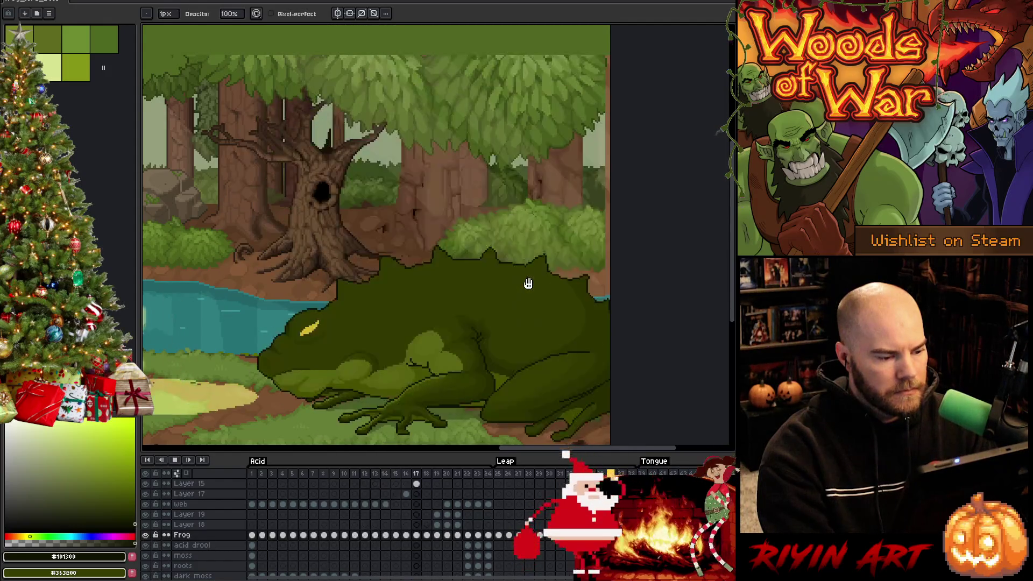
key("Return")
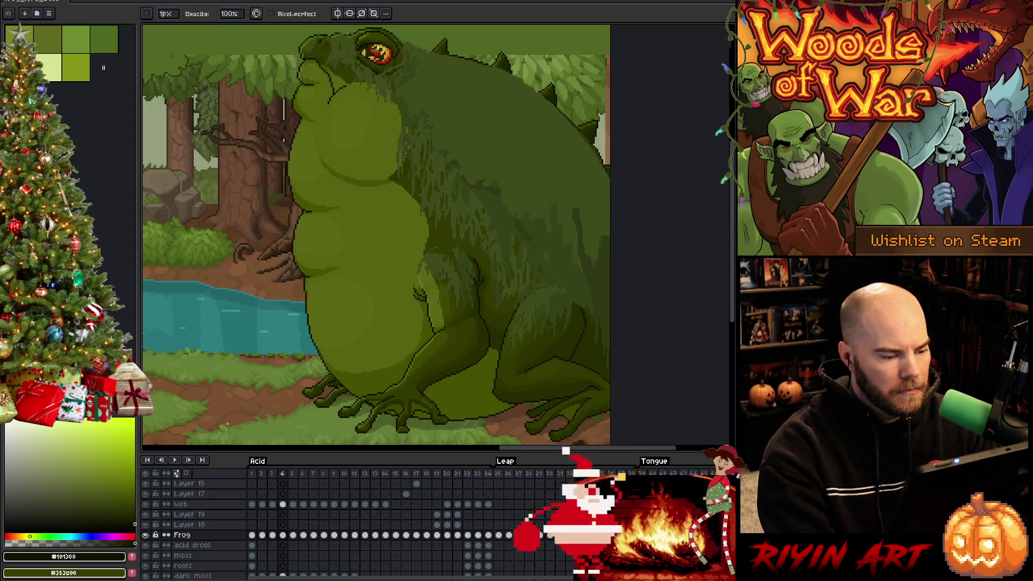
key("Return")
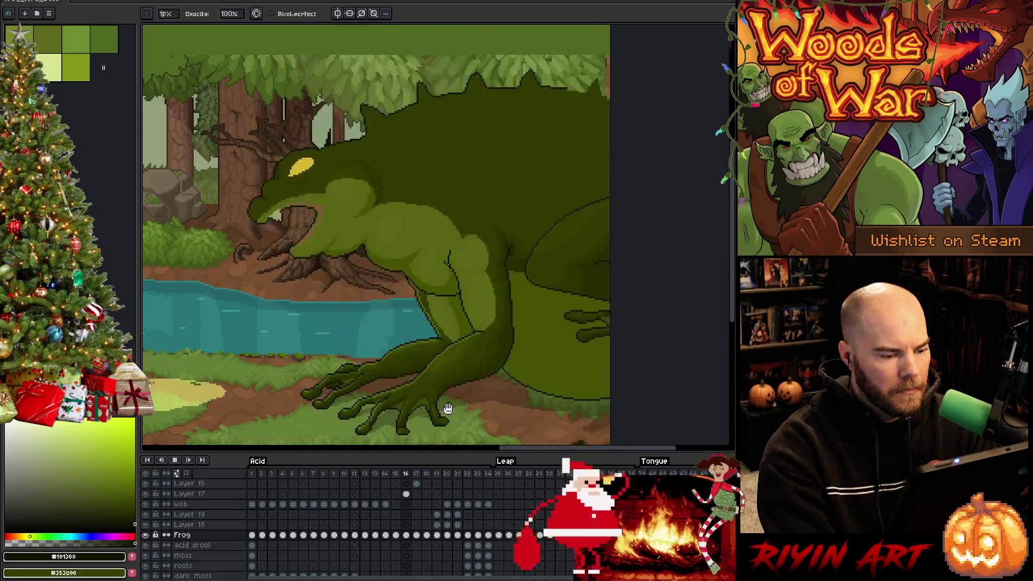
Step: Stop playback, move to frame 21, and Magic Wand-select the whole frog shape
key("Return")
key("Right")
key("Right")
key("Right")
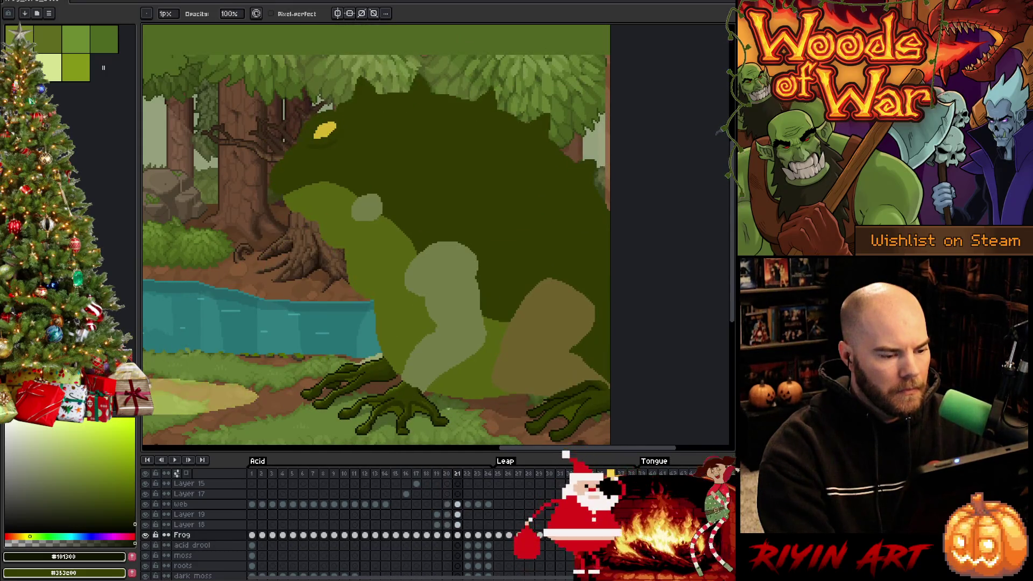
scroll(330, 369, "up", 2)
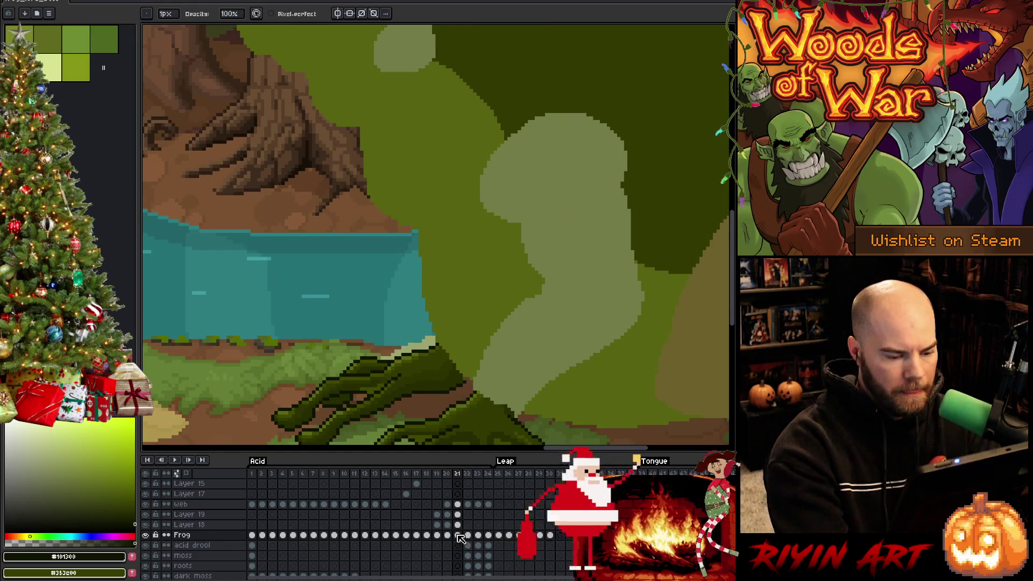
key("w")
left_click(425, 366)
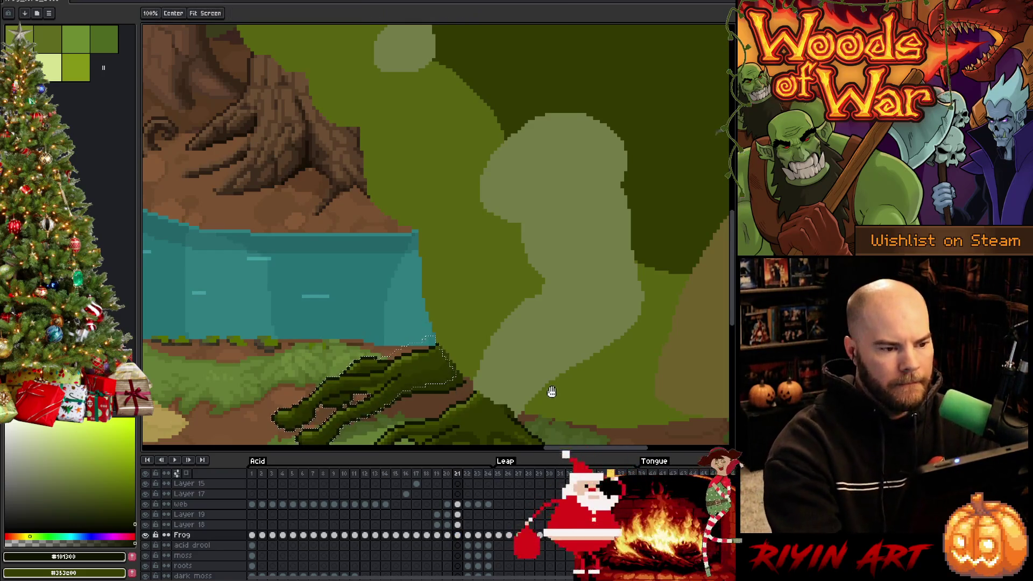
left_click_drag(548, 392, 526, 284)
mouse_move(536, 393)
left_mouse_down()
mouse_move(461, 410)
mouse_move(416, 393)
left_mouse_up()
scroll(417, 395, "down", 2)
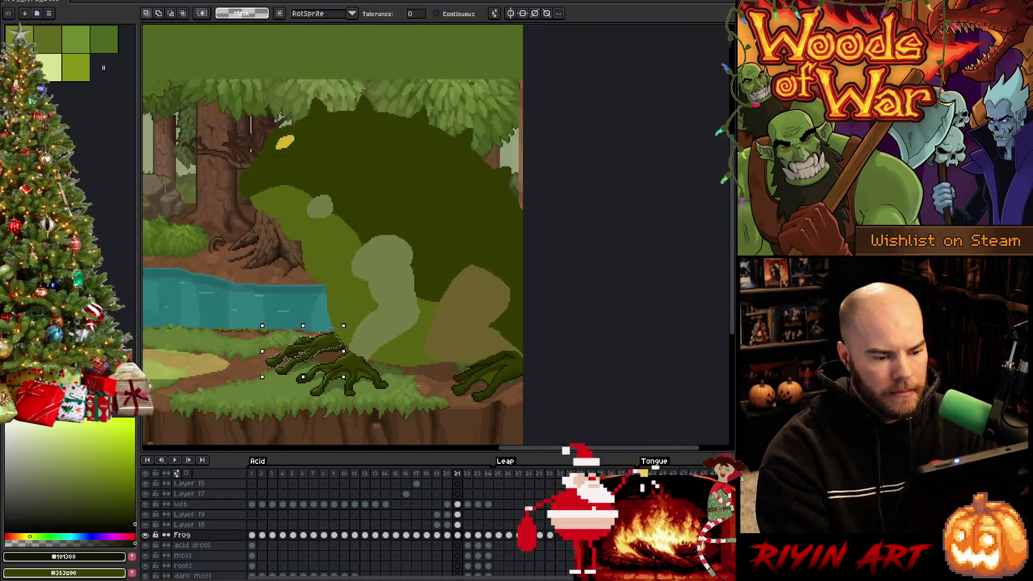
scroll(371, 344, "up", 1)
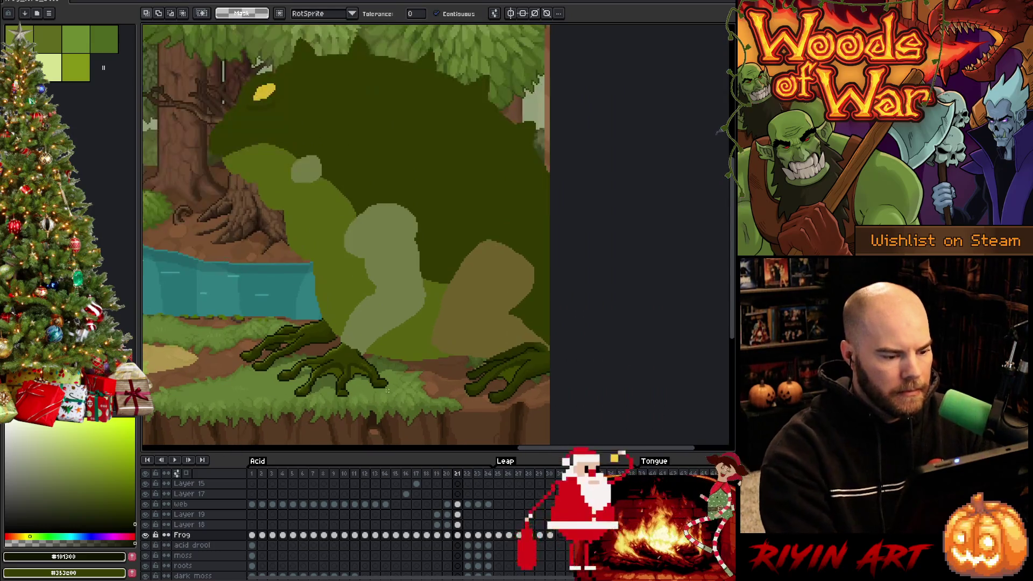
key("space")
left_click_drag(362, 328, 442, 347)
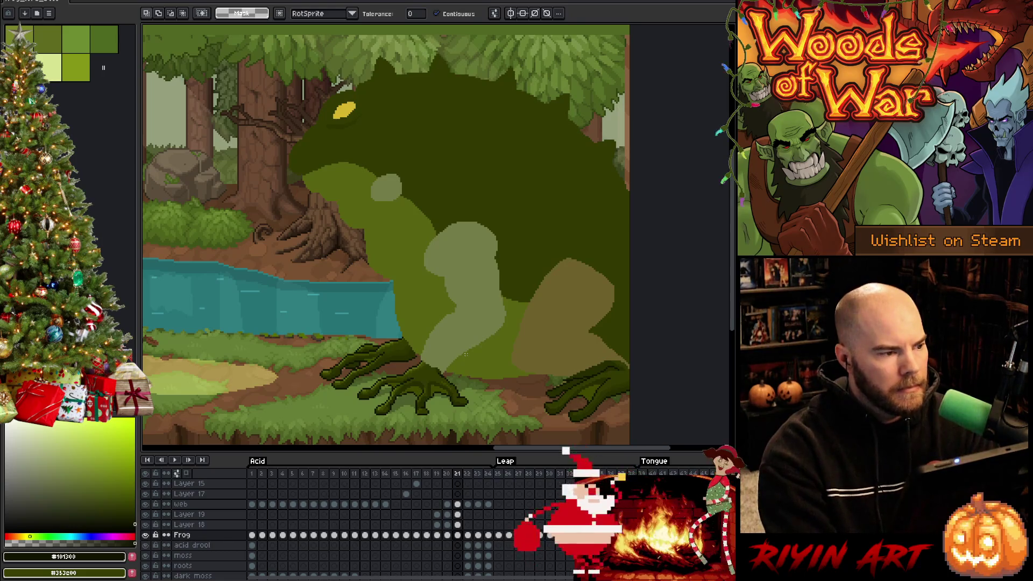
Step: Save the animation and add a new empty Layer 20 above the Frog layer
key("ctrl+s")
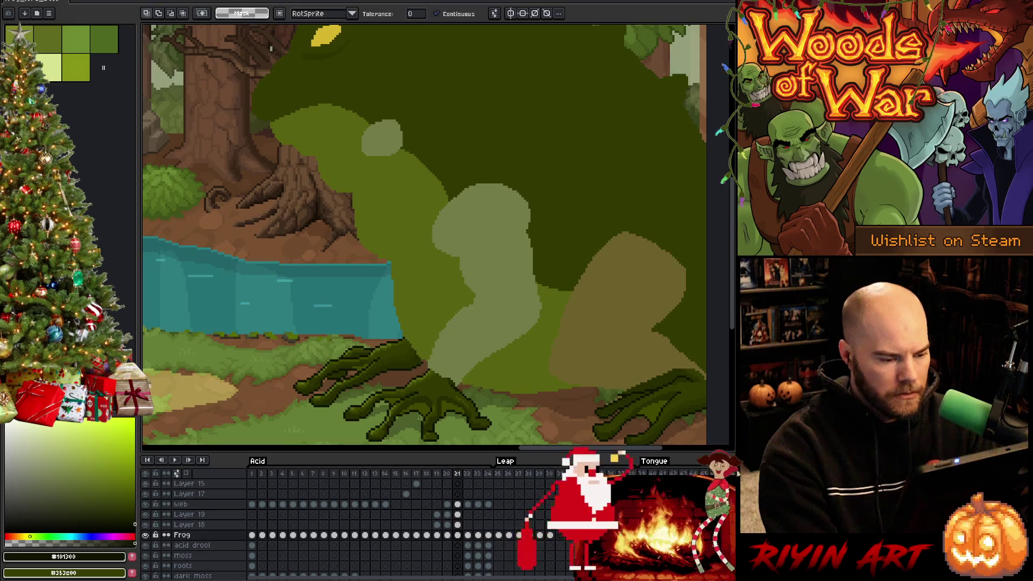
left_click(147, 537)
left_click(147, 537)
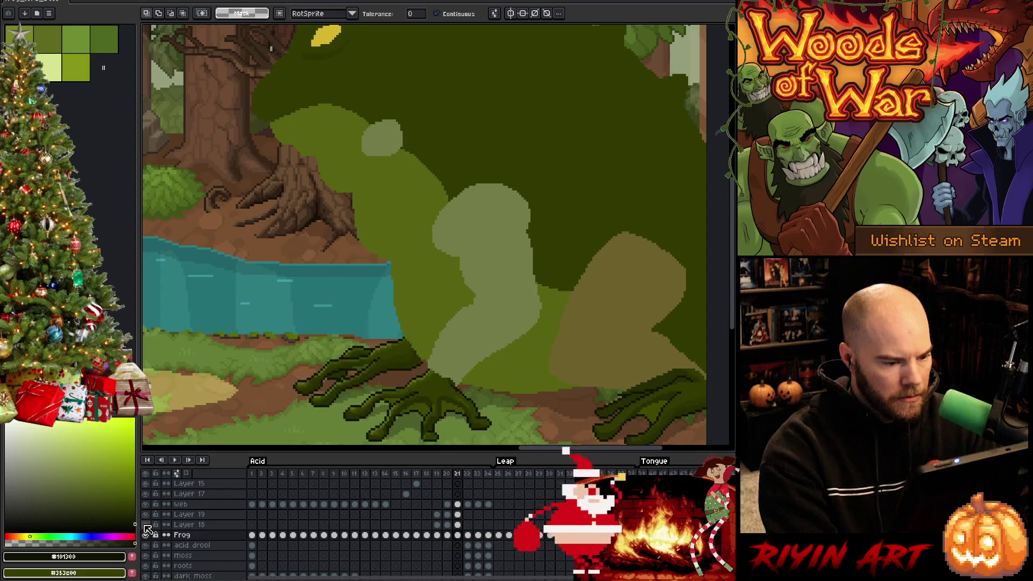
key("shift+n")
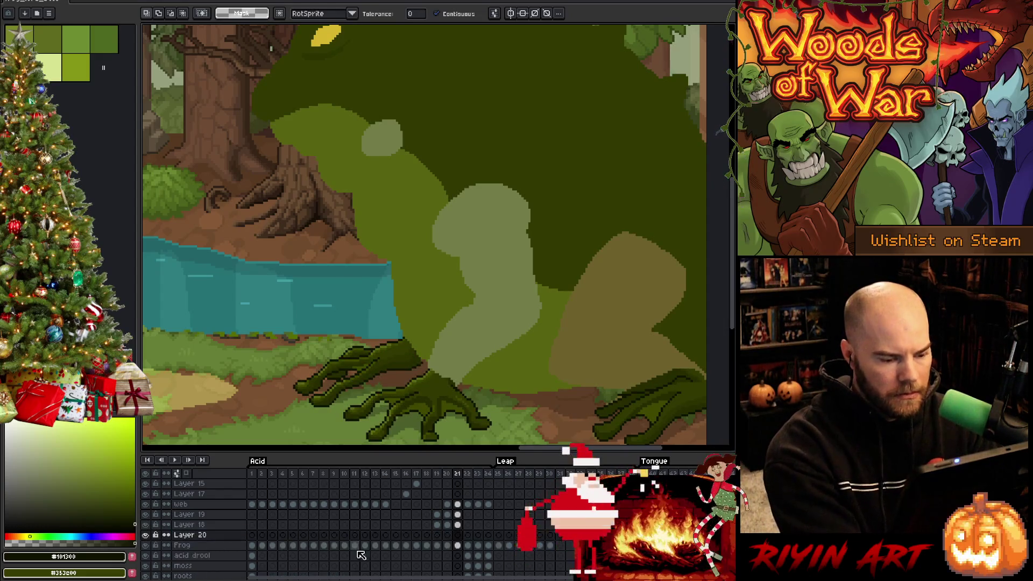
left_click(510, 256)
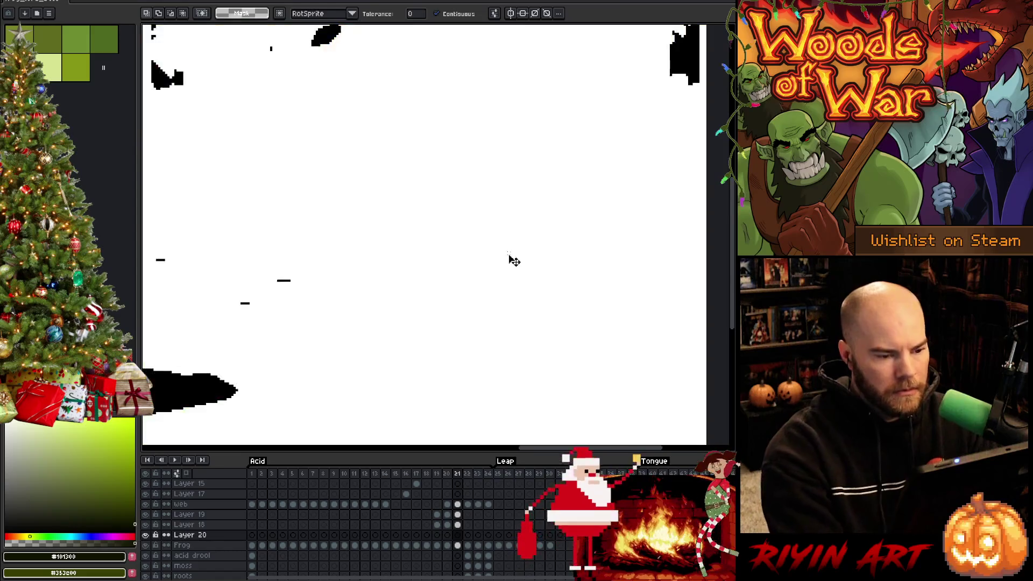
left_click(458, 545)
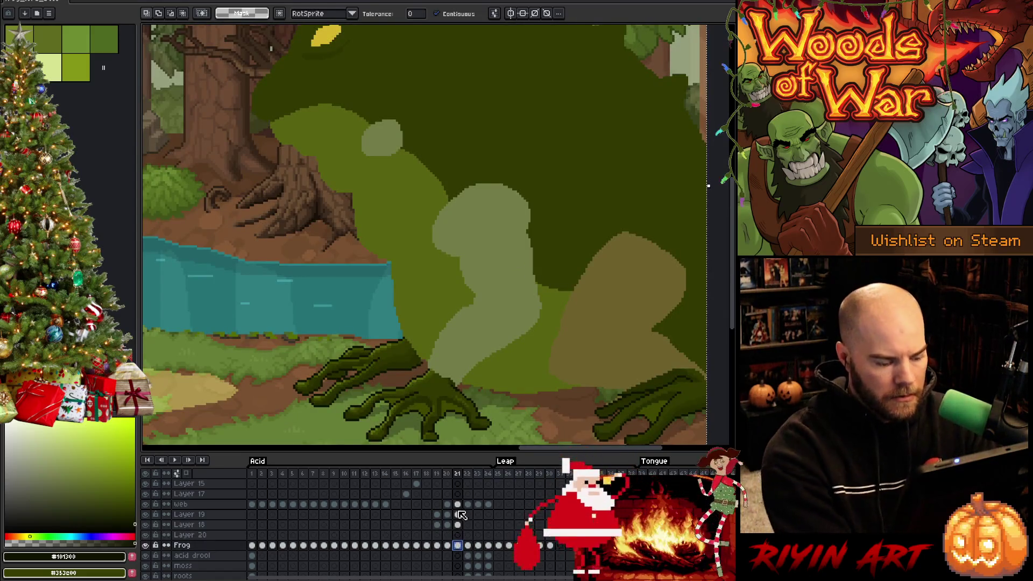
Step: Move the pale body patch, brown leg shape and eye spot onto Layer 20 at frame 21
left_click(458, 524, "ctrl")
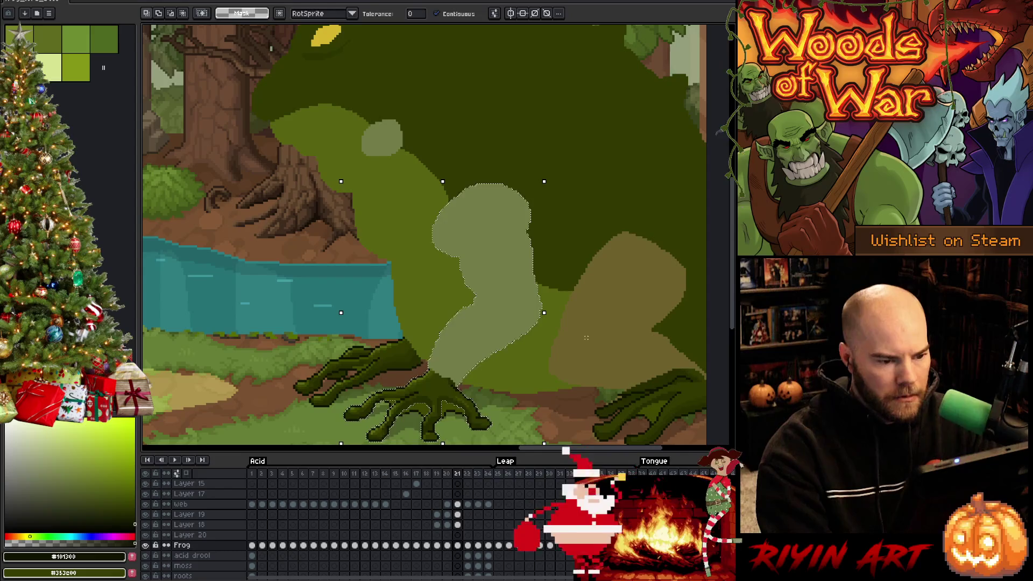
left_click(618, 343, "shift")
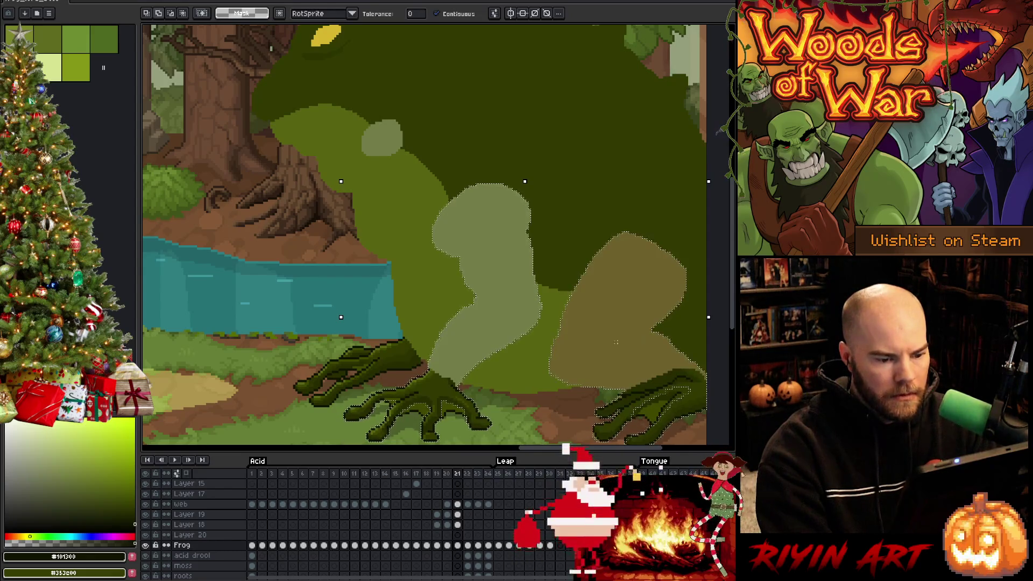
left_click(397, 144, "shift")
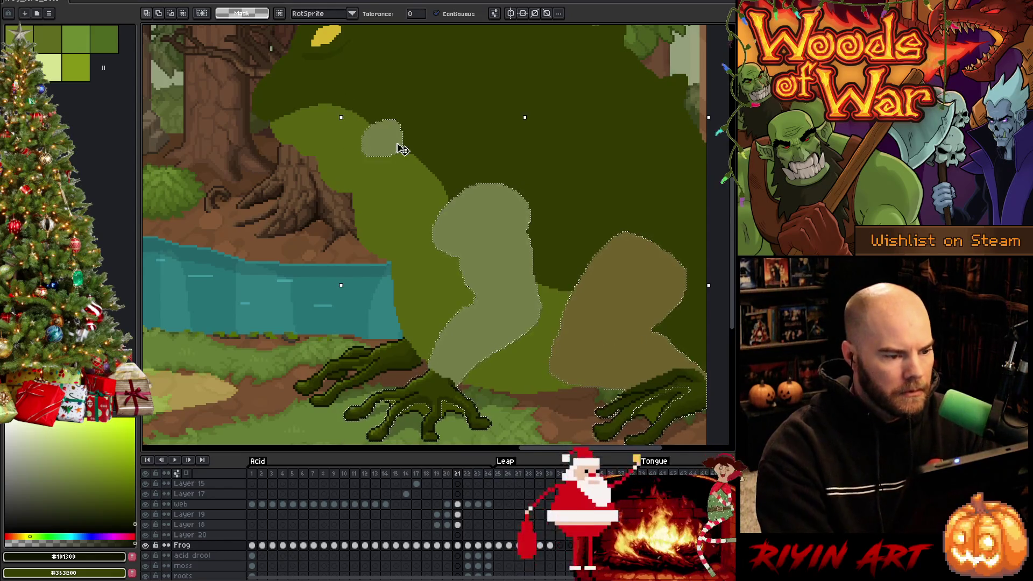
key("Delete")
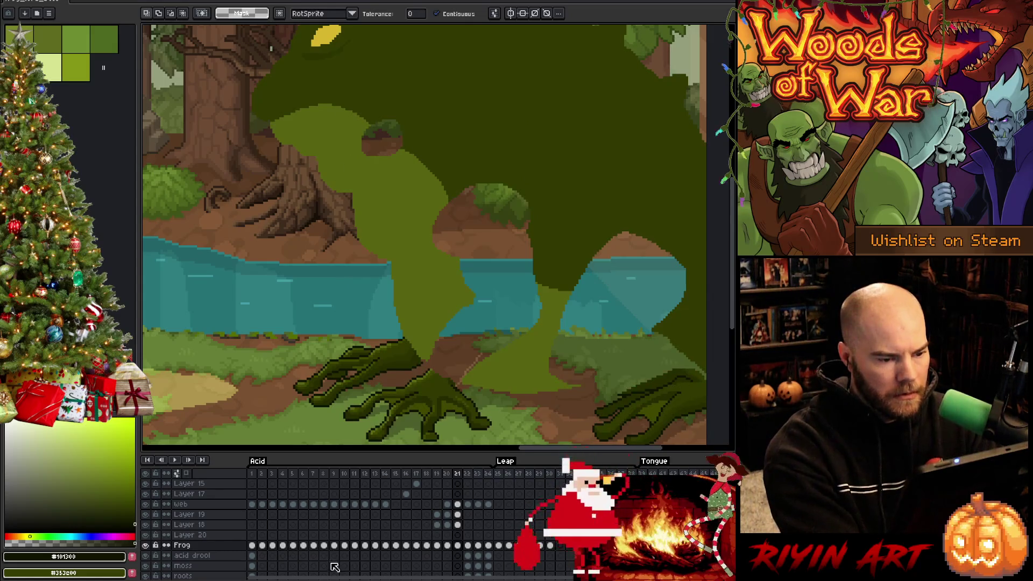
left_click(457, 535)
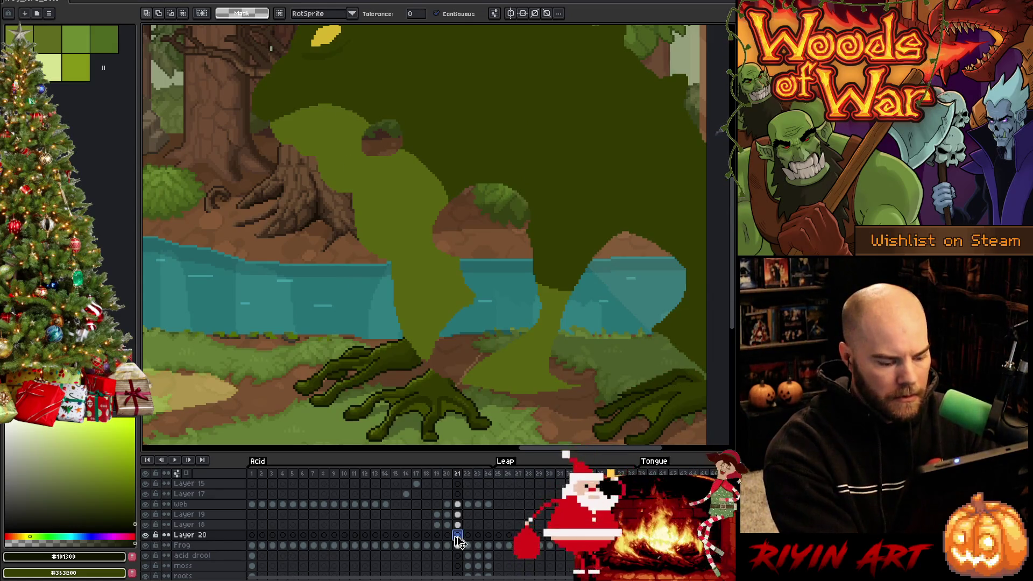
key("ctrl+v")
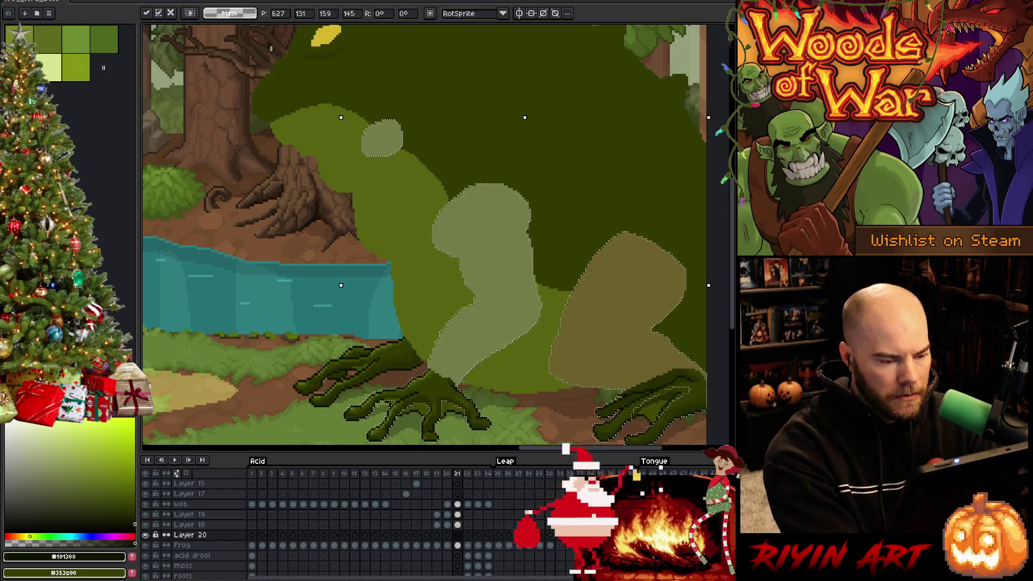
key("ctrl+d")
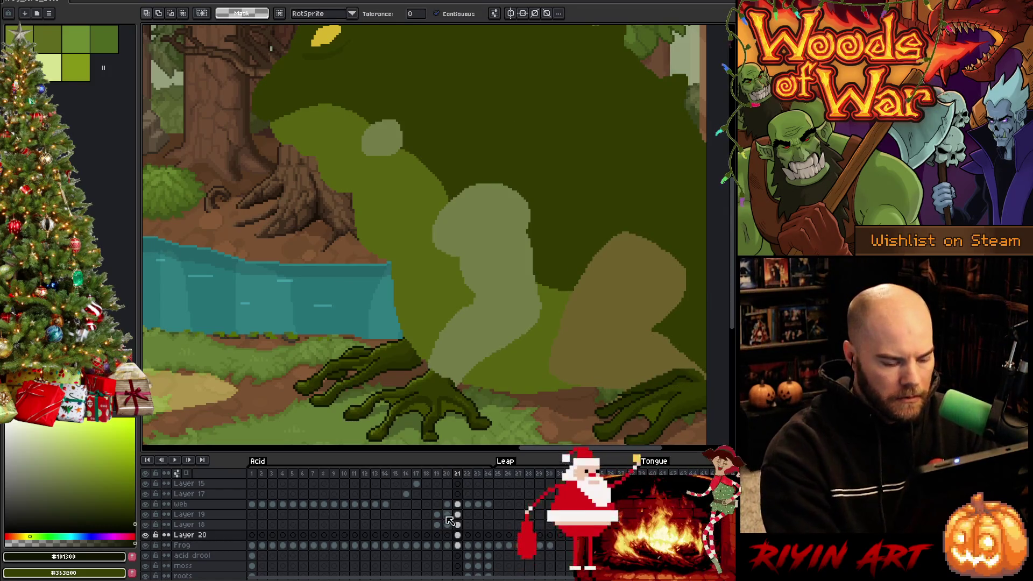
Step: Begin a freehand selection around the frog's right half
key("i")
scroll(419, 384, "up", 3)
scroll(432, 335, "down", 4)
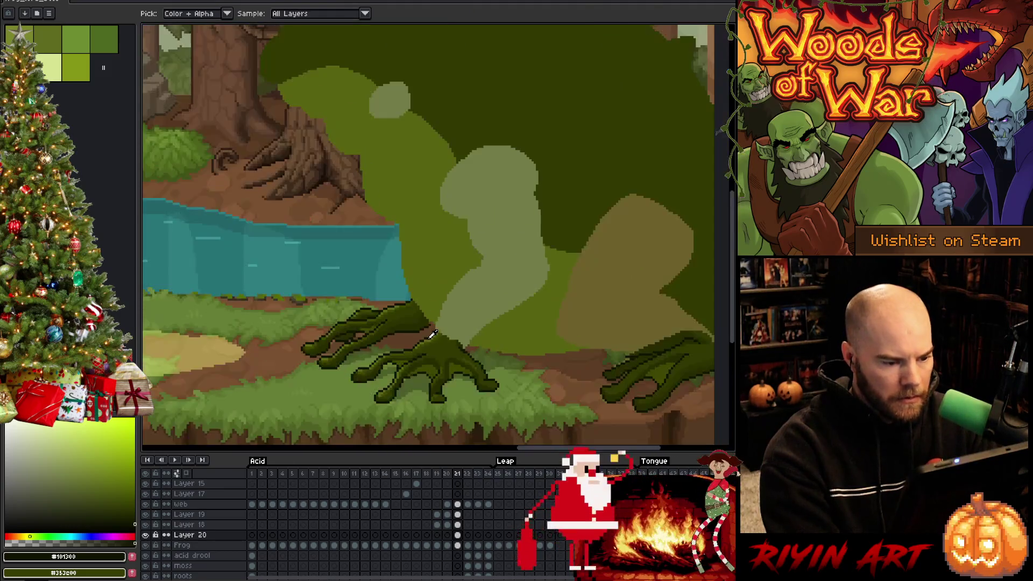
key("m")
mouse_move(637, 389)
left_mouse_down()
mouse_move(489, 175)
mouse_move(376, 417)
mouse_move(640, 386)
left_mouse_up()
Step: Apply Edit > FX > Outline to the lassoed pale patches, then zoom in on the feet
key("z")
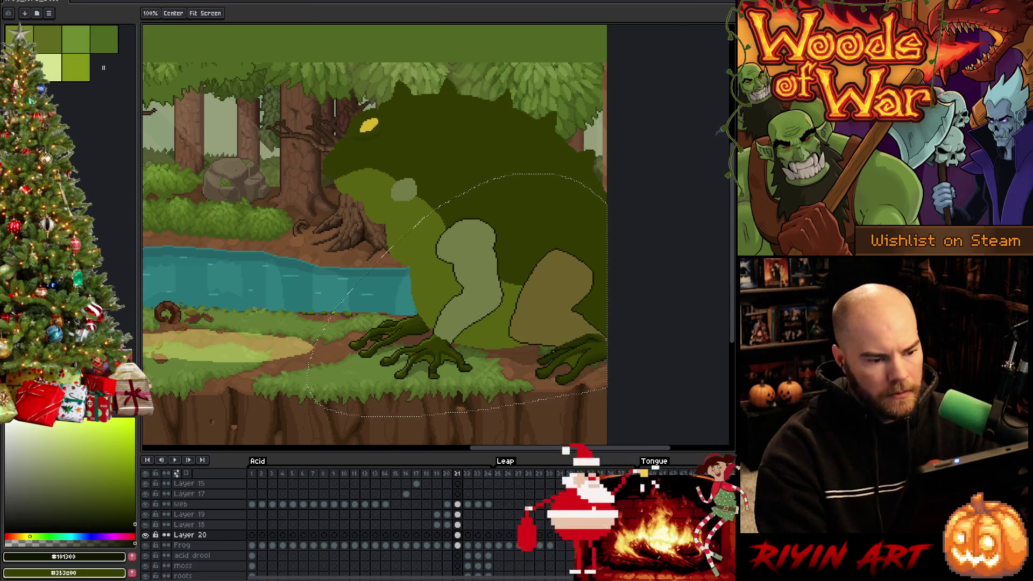
right_click(513, 254)
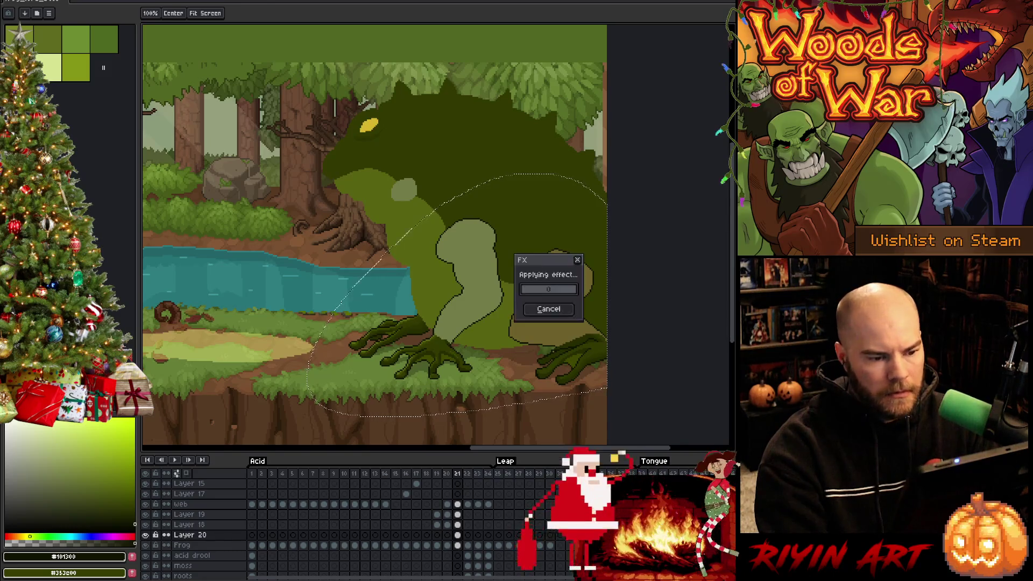
left_click(533, 284)
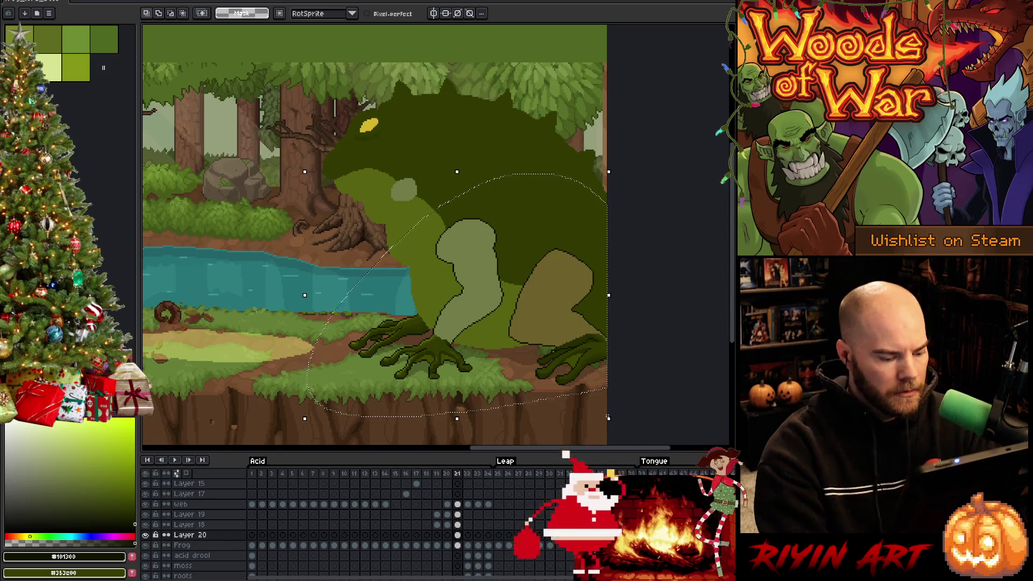
scroll(602, 407, "up", 2)
key("b")
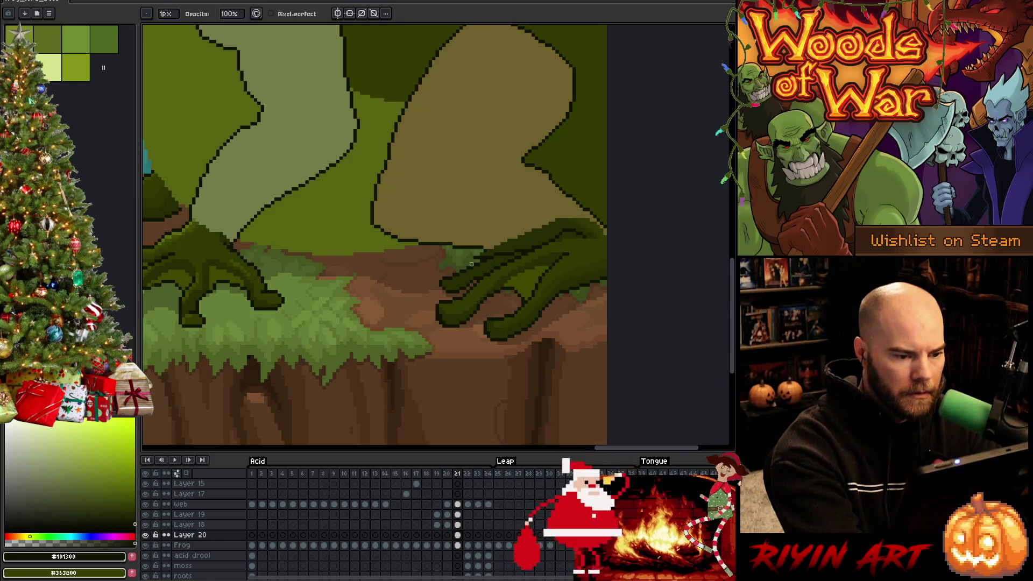
key("alt+Up")
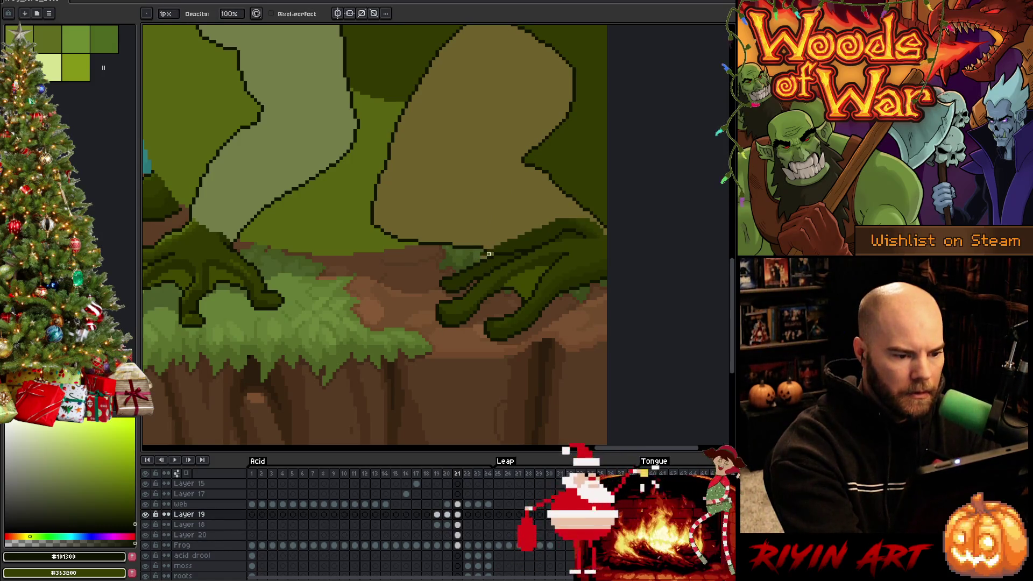
key("alt+Down")
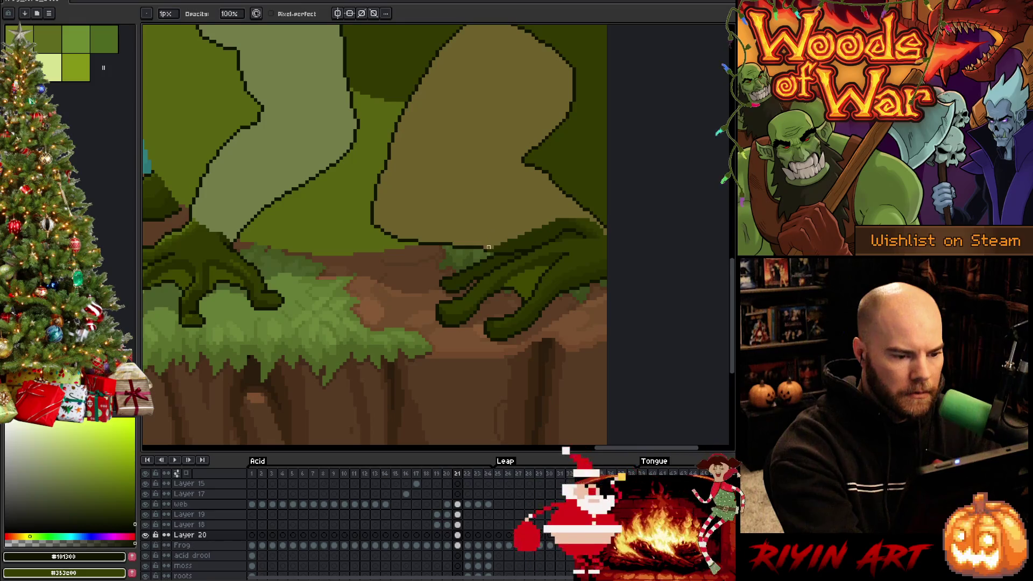
key("e")
key("alt+Up")
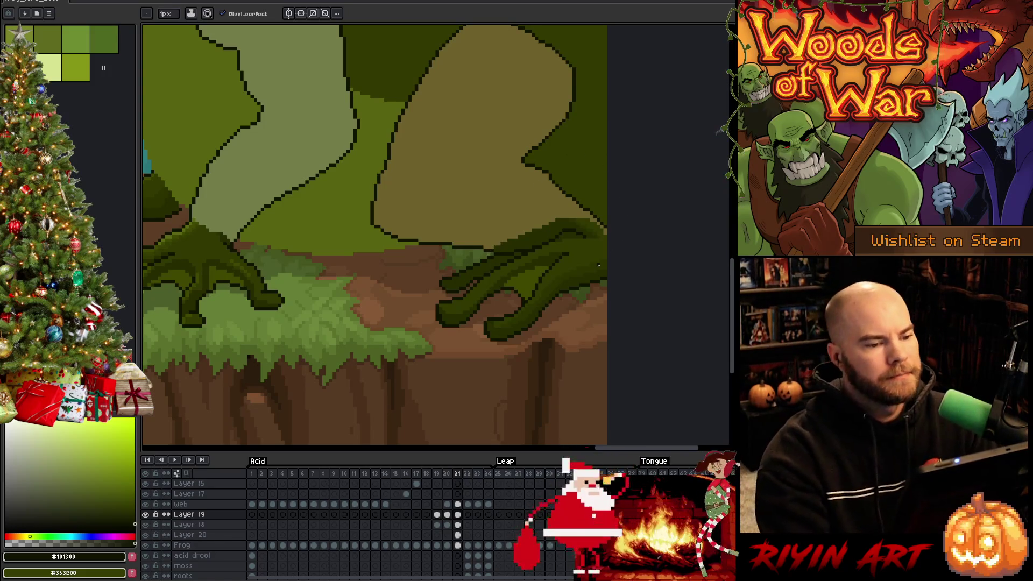
scroll(589, 264, "down", 2)
scroll(540, 215, "up", 2)
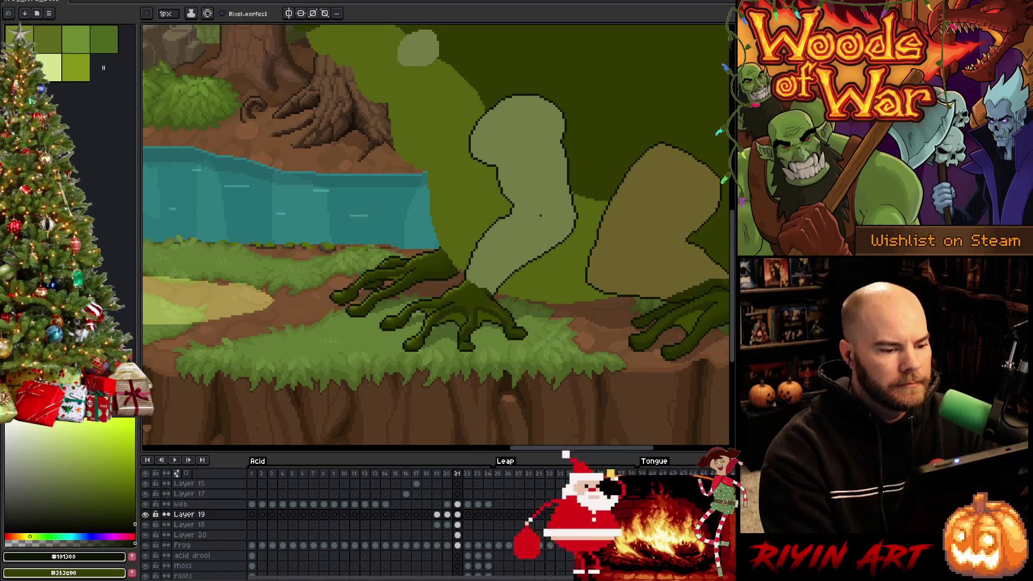
scroll(535, 322, "down", 1)
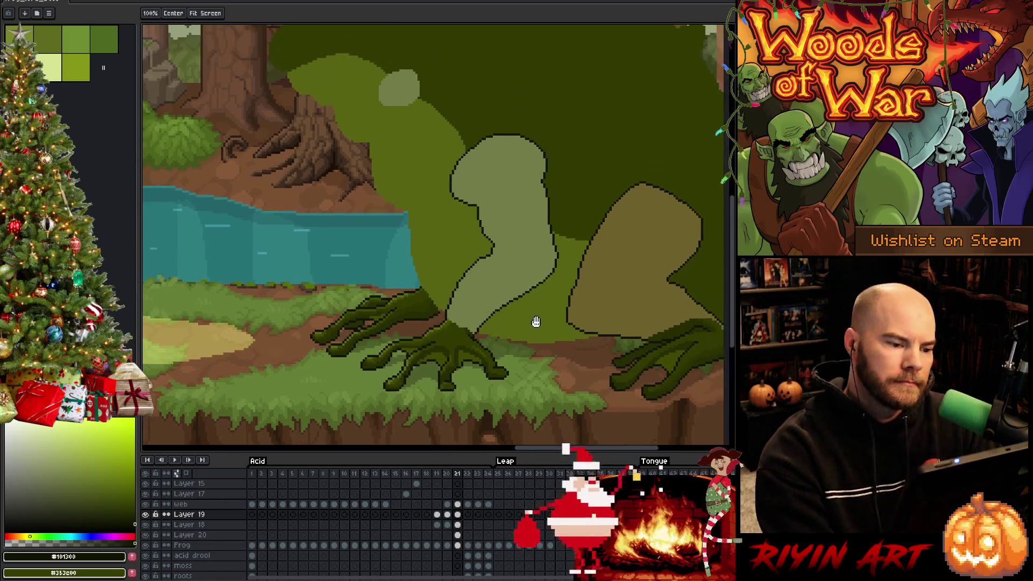
scroll(504, 327, "down", 1)
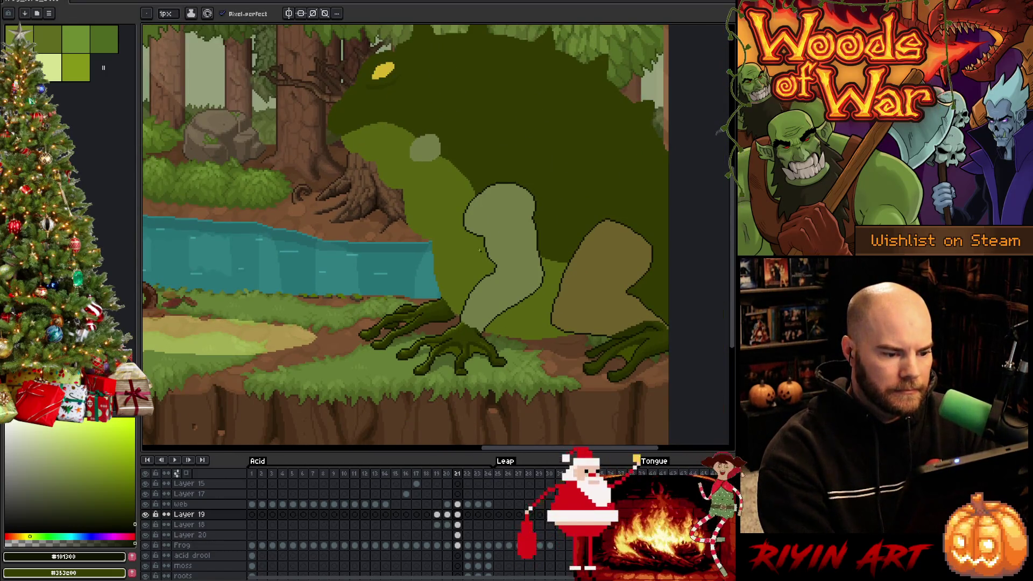
scroll(445, 151, "up", 1)
Step: Lasso the frog's eye area and sample the dark body green in frame 19
key("q")
mouse_move(423, 207)
left_mouse_down()
mouse_move(401, 185)
mouse_move(423, 207)
left_mouse_up()
key("Left")
key("Left")
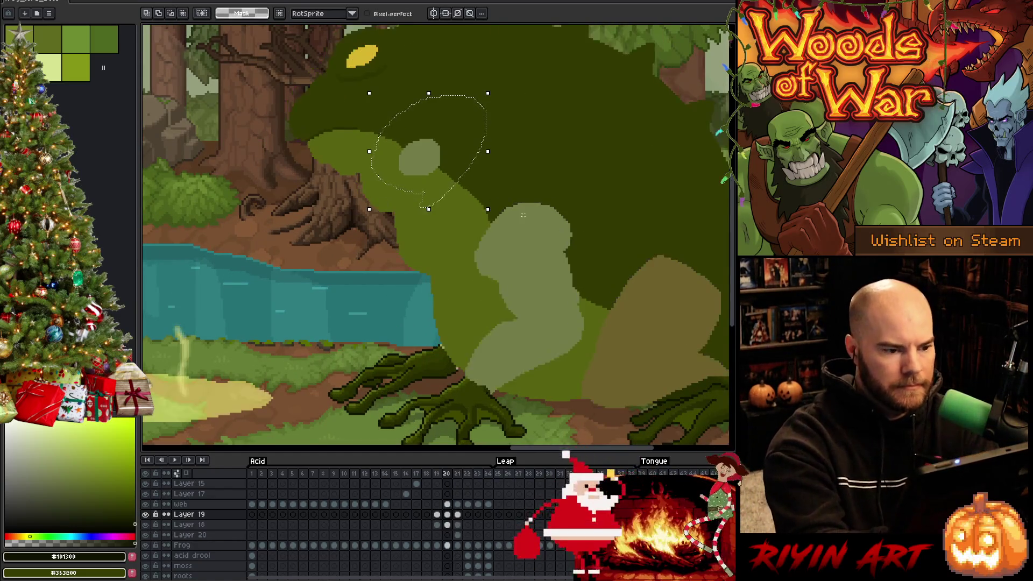
key("i")
left_click(446, 216)
key("b")
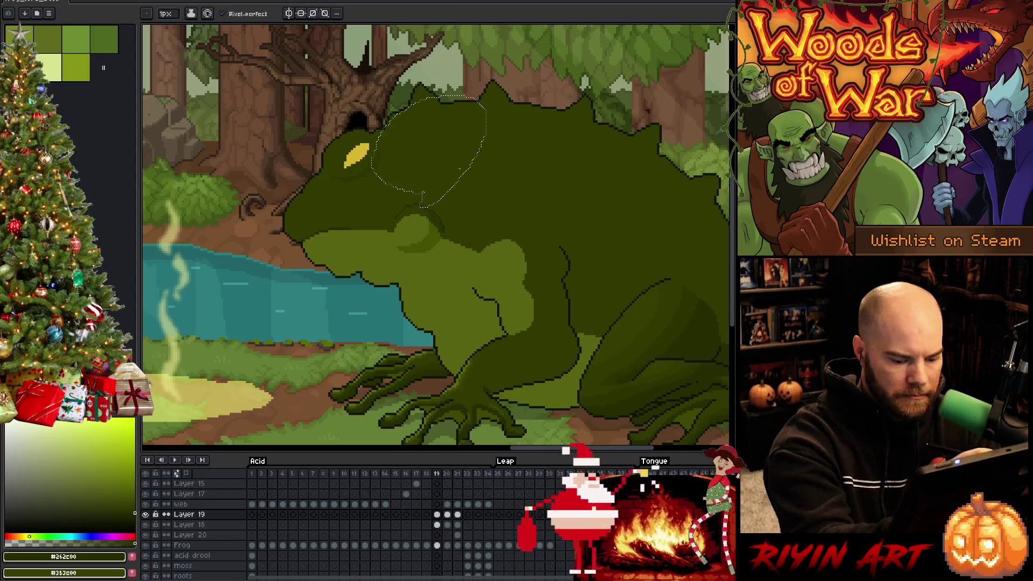
Step: Flip between frames 19 and 21 to compare poses, then make Layer 20 the working layer
key("Right")
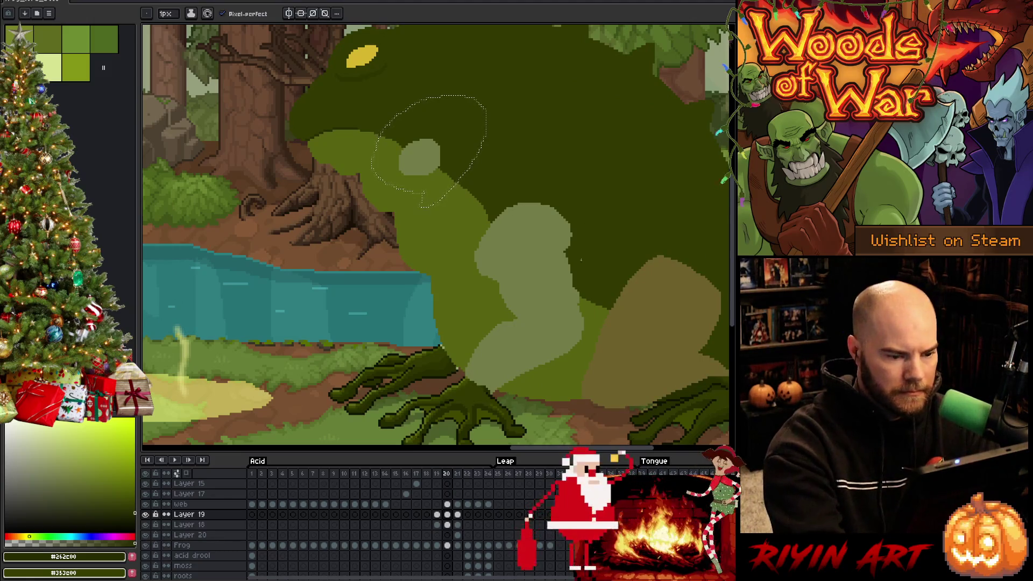
key("Right")
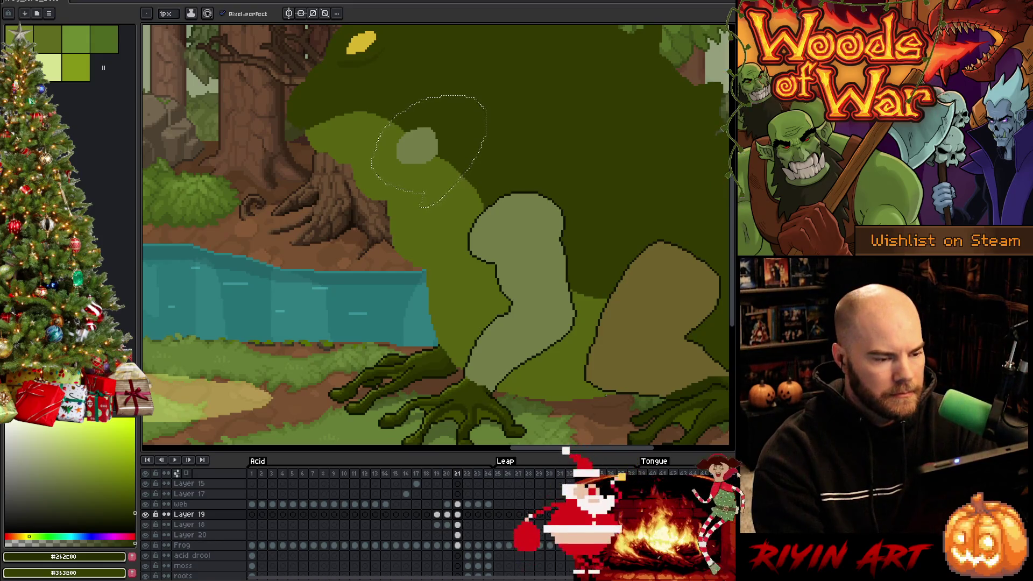
key("Left")
key("Left")
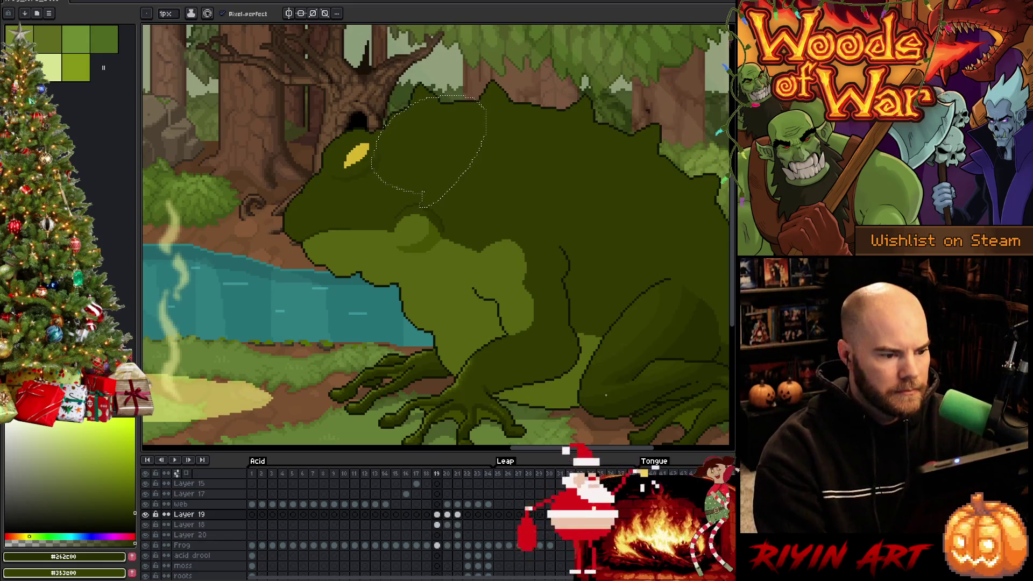
key("Right")
key("Right")
key("space")
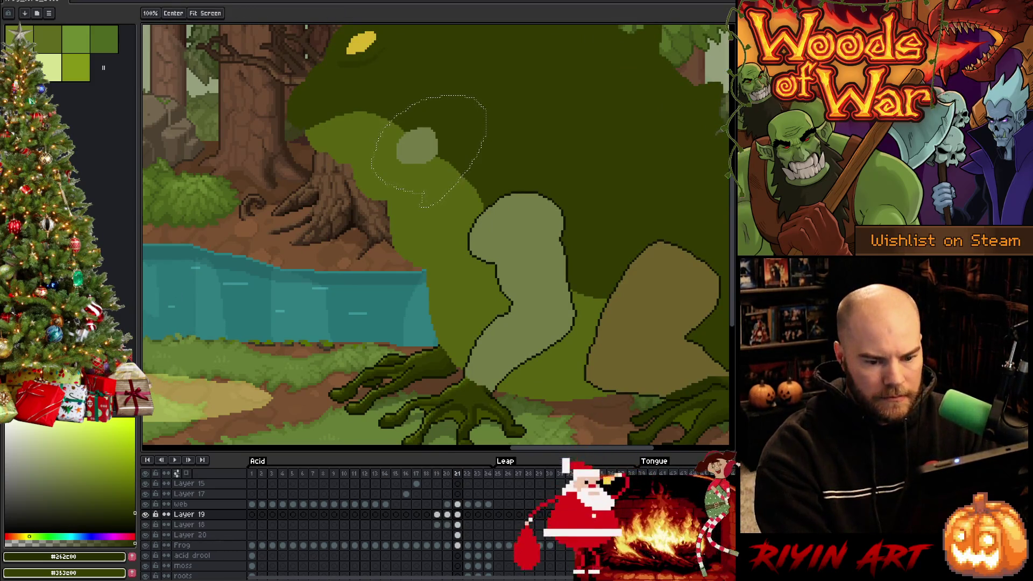
left_click(422, 155, "ctrl")
key("space")
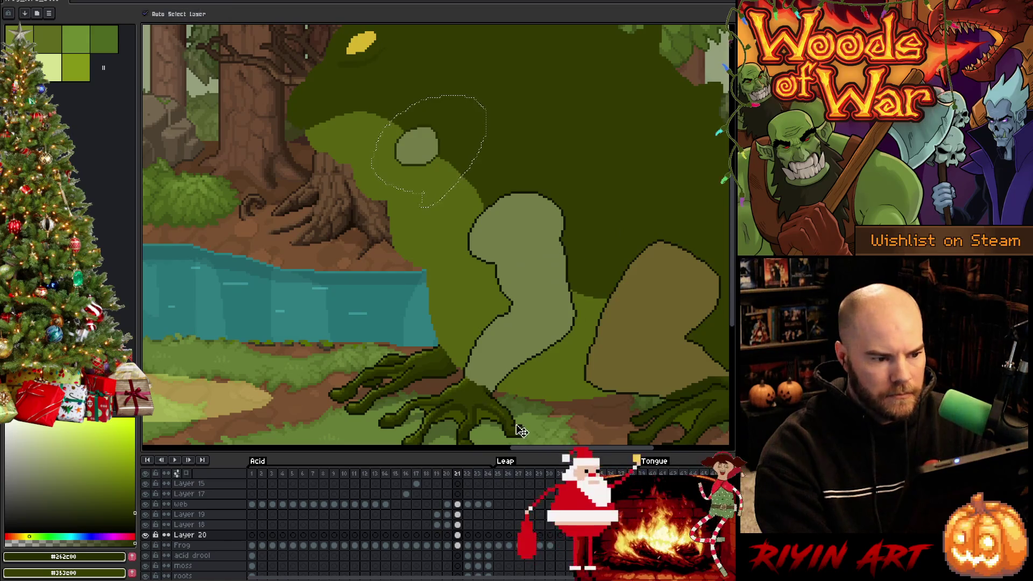
Step: Magic-wand the light-green, brown and head-circle areas on the Frog layer's frame 20
left_click(461, 545)
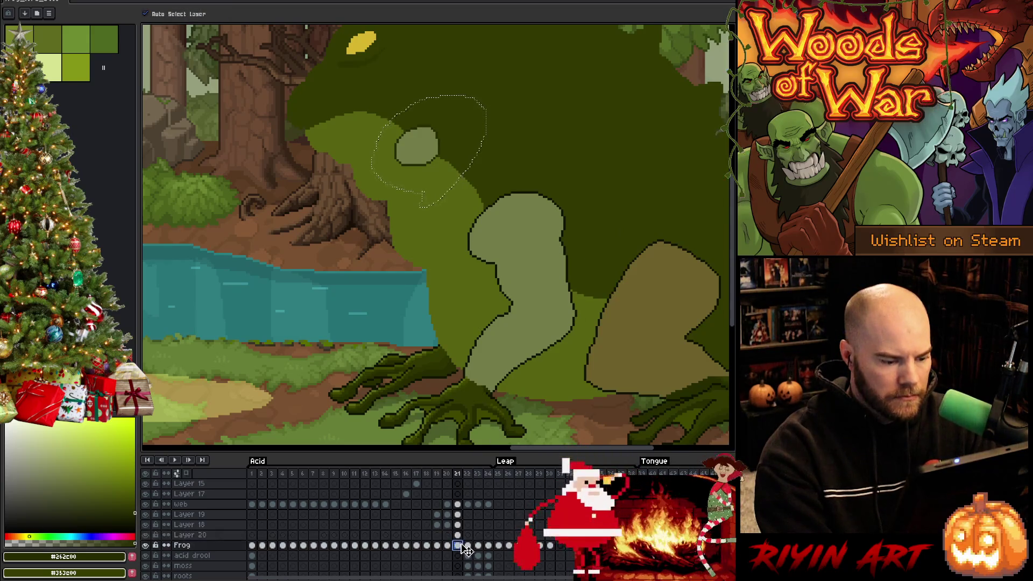
key("Left")
key("w")
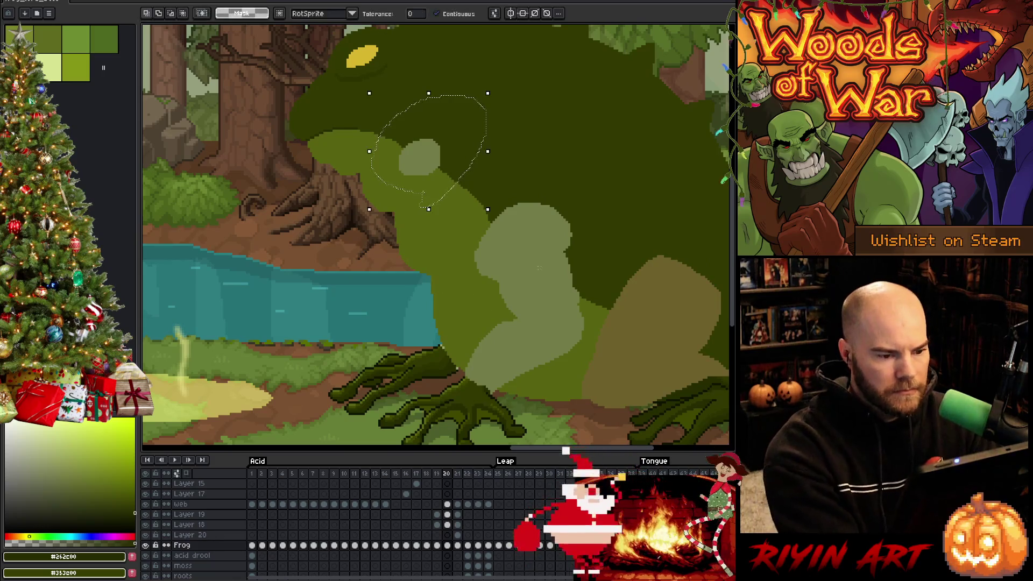
left_click(541, 242)
left_click(426, 159, "shift")
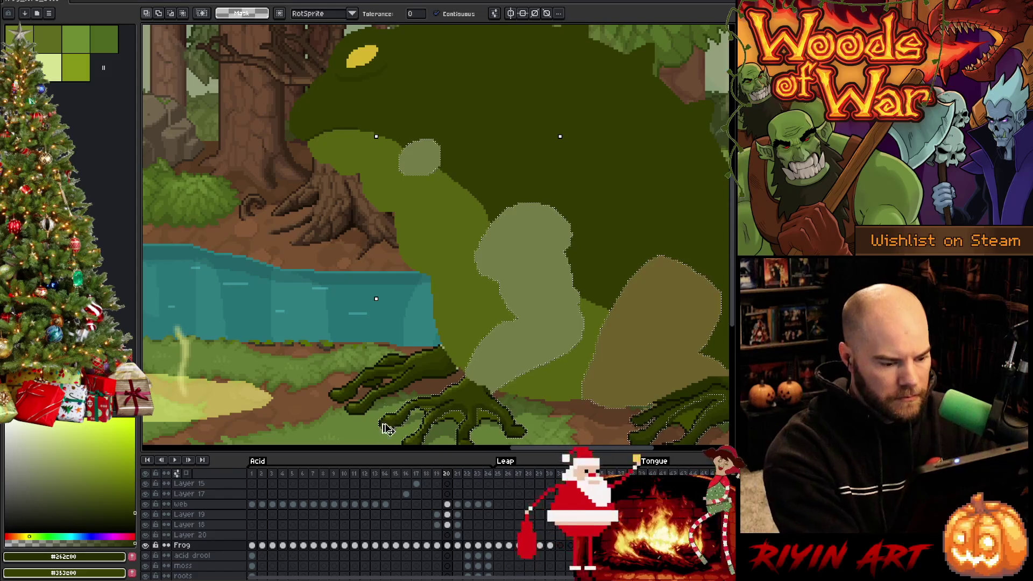
Step: Move the selected shapes onto Layer 20 in place and sample olive #737c47
key("Delete")
left_click(448, 535)
key("ctrl+v")
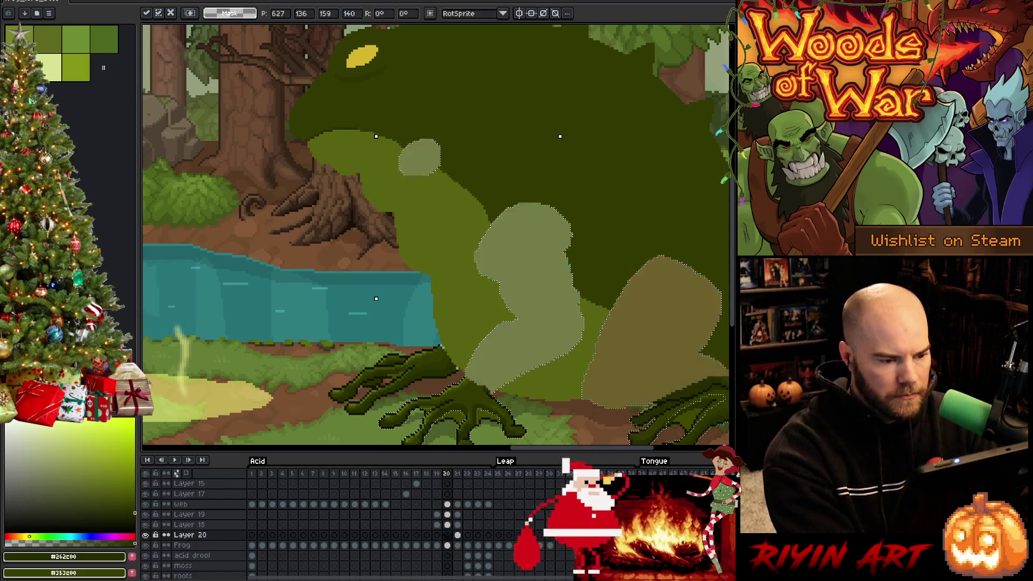
key("Return")
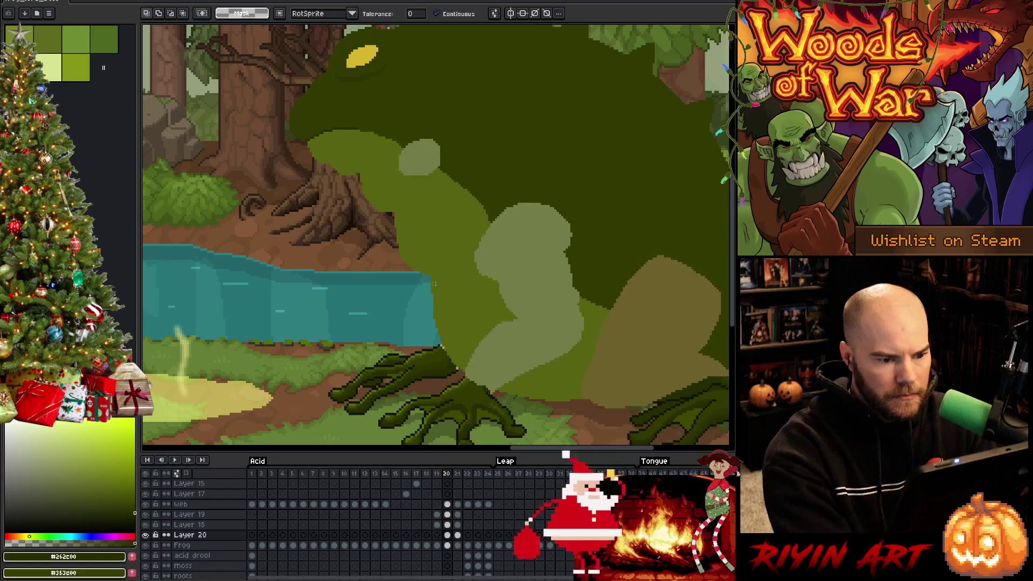
key("b")
left_click(573, 236, "alt")
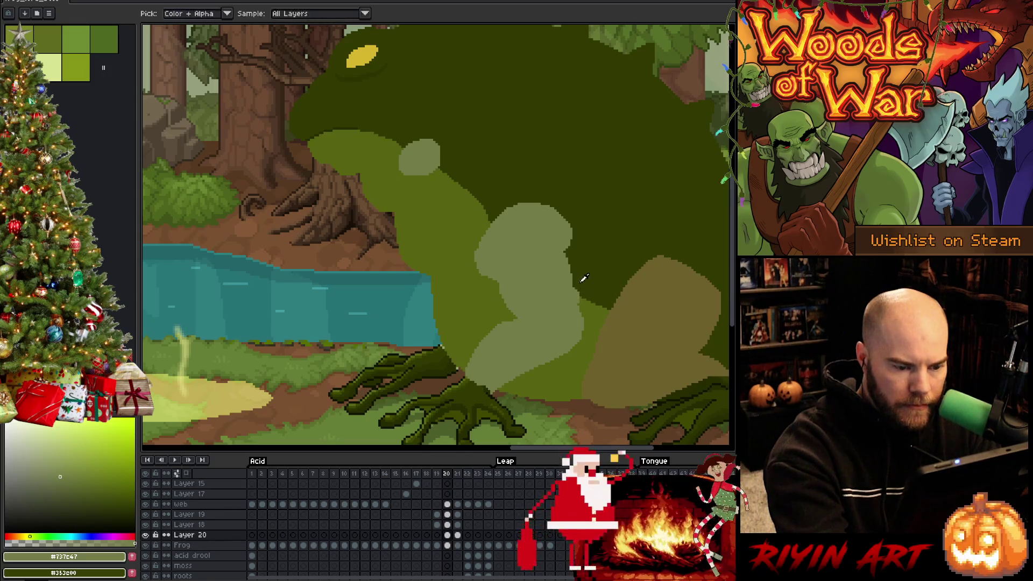
Step: Erase the stray chest-edge pixels and bucket-fill them with dark green #576310
key("e")
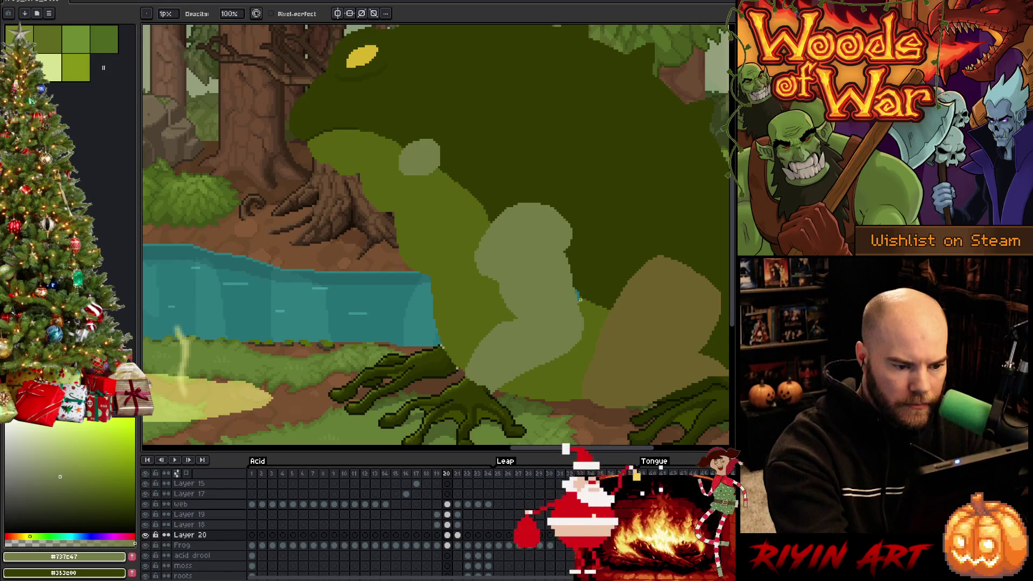
key("b")
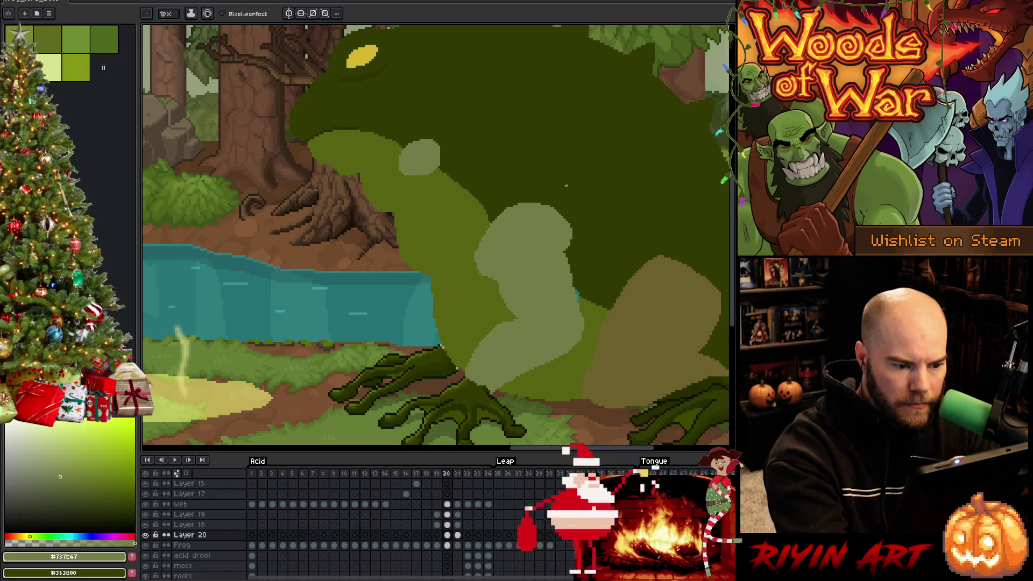
key("e")
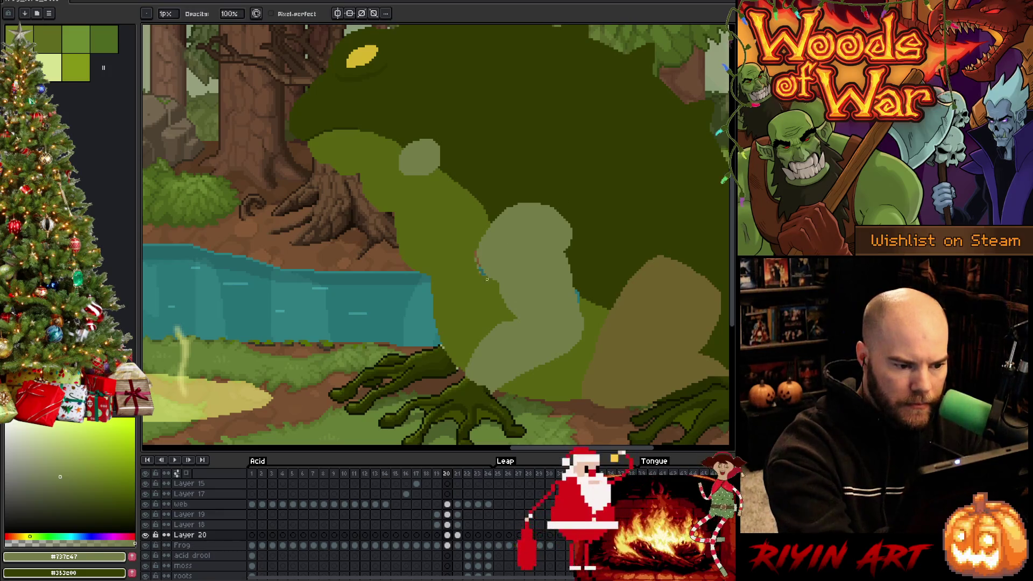
left_click_drag(480, 254, 475, 253)
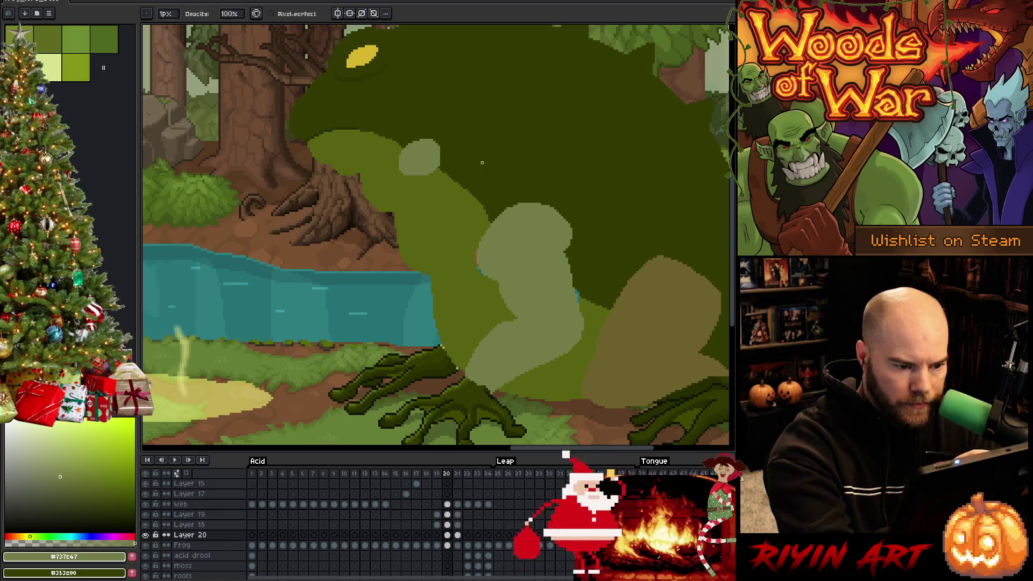
key("Down")
left_click(484, 263, "alt")
key("g")
left_click(484, 262)
Step: Sample the dark body green #313900, tan thigh and #576310 colours on Layer 20's frame 20
key("b")
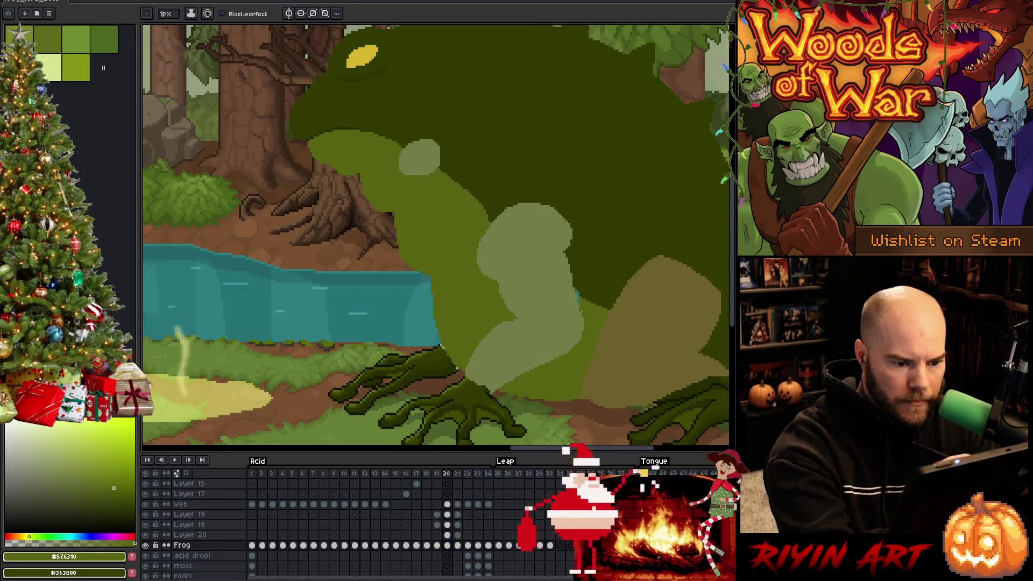
left_click(575, 287, "alt")
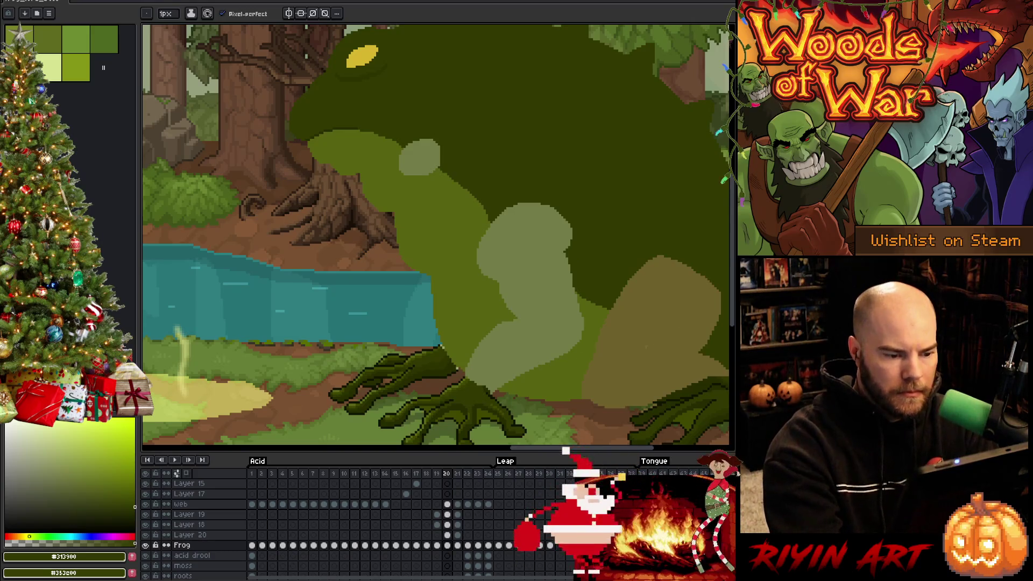
left_click_drag(617, 392, 557, 380)
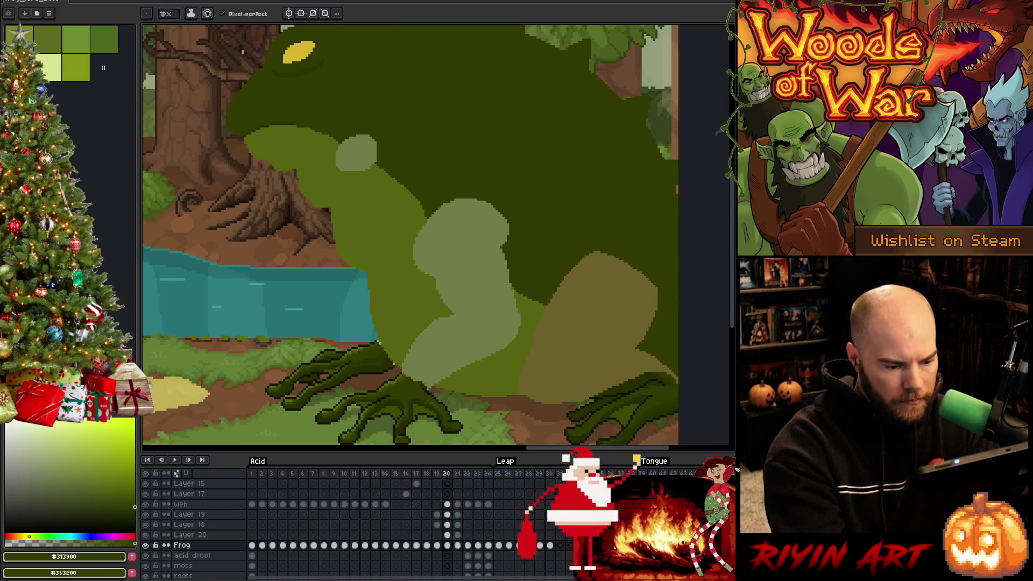
left_click(447, 534)
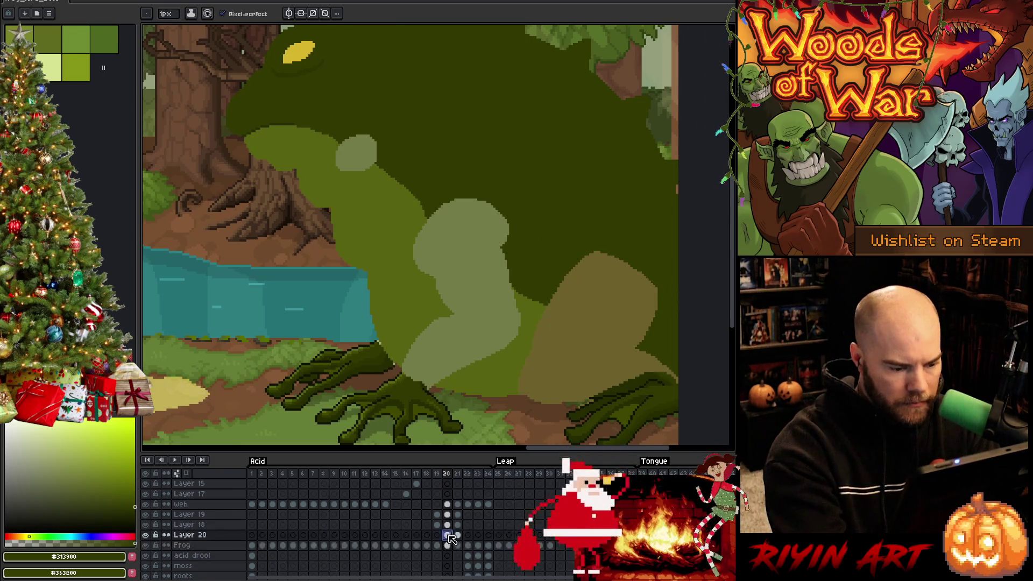
left_click(558, 342, "alt")
left_click(534, 350)
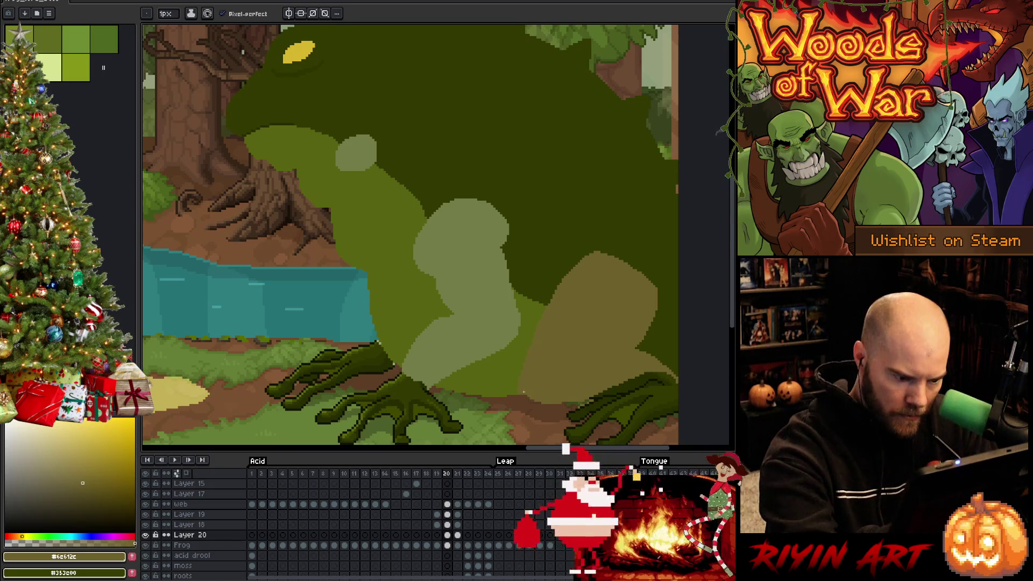
left_click(517, 376, "alt")
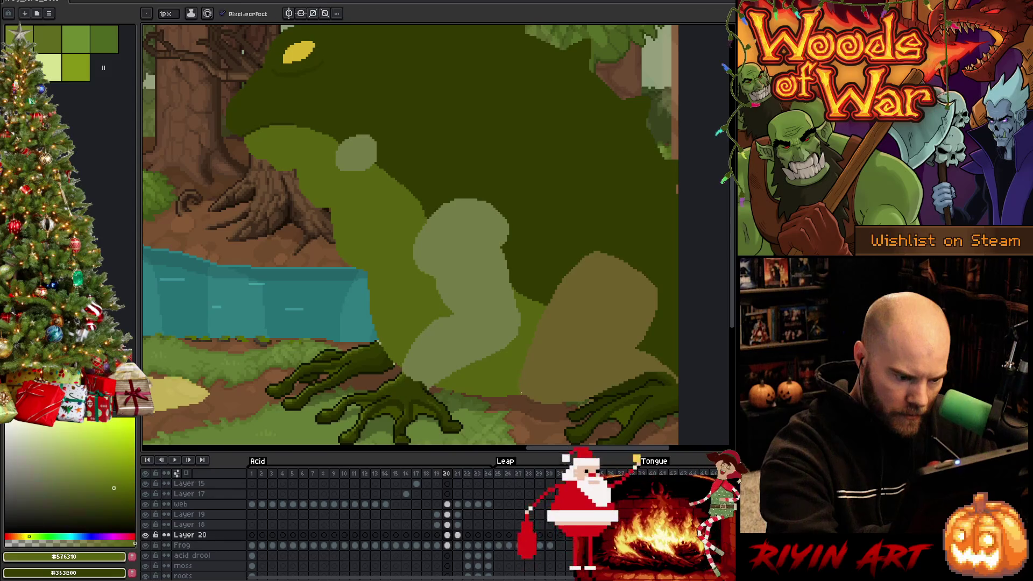
Step: Draw a freehand lasso selection around the frog's legs on Layer 20
key("e")
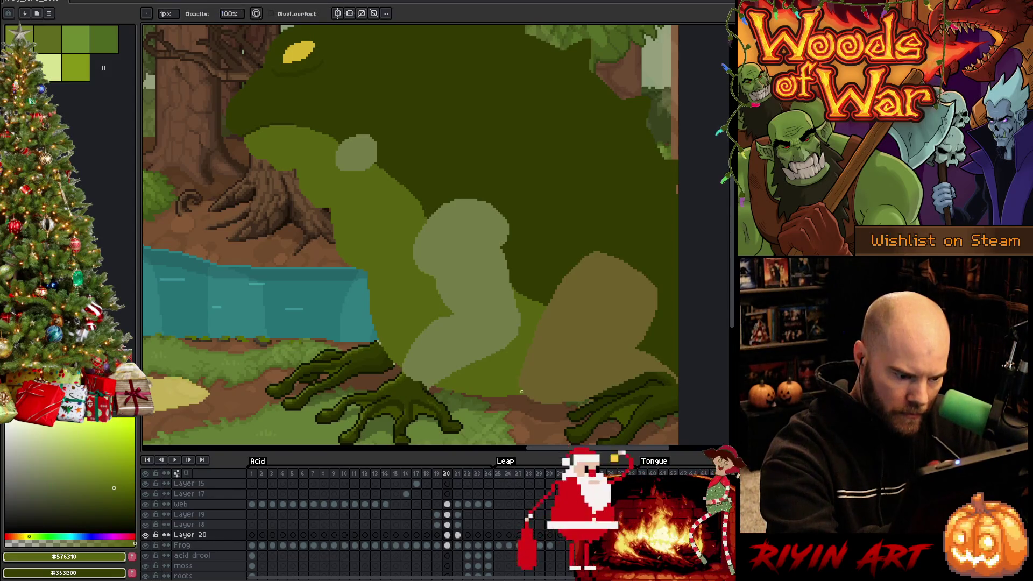
key("w")
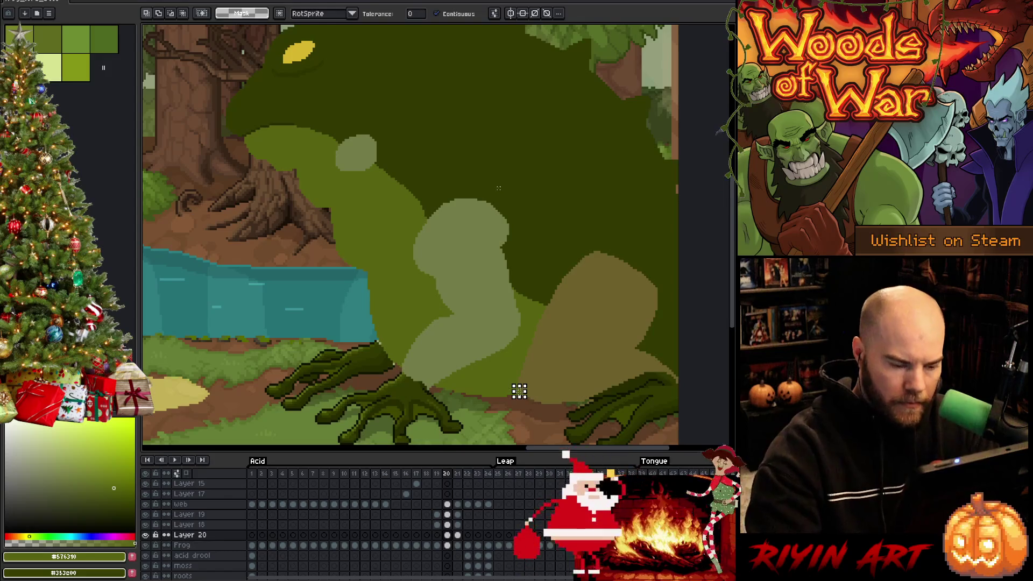
left_click(447, 545)
key("b")
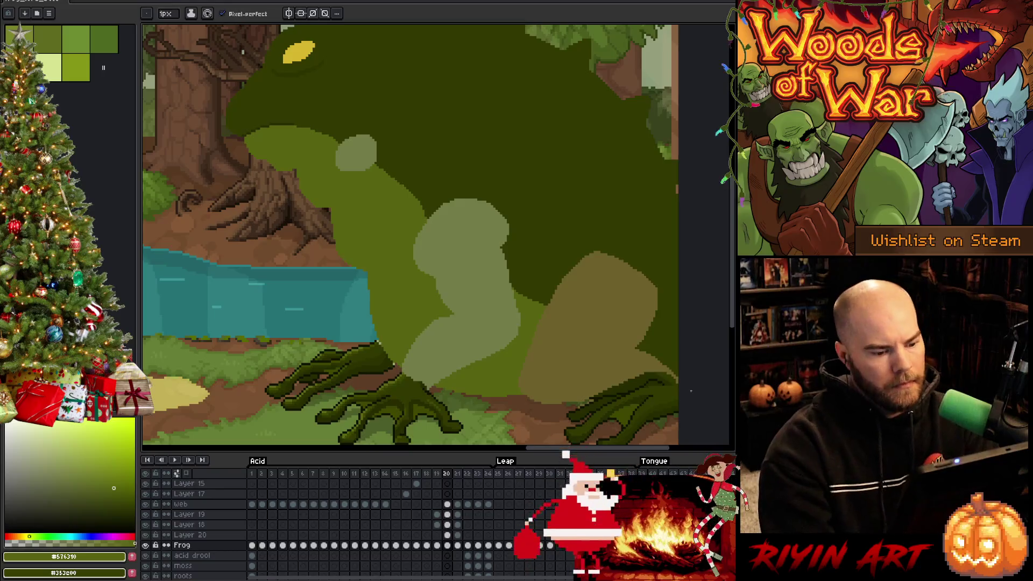
left_click(447, 534)
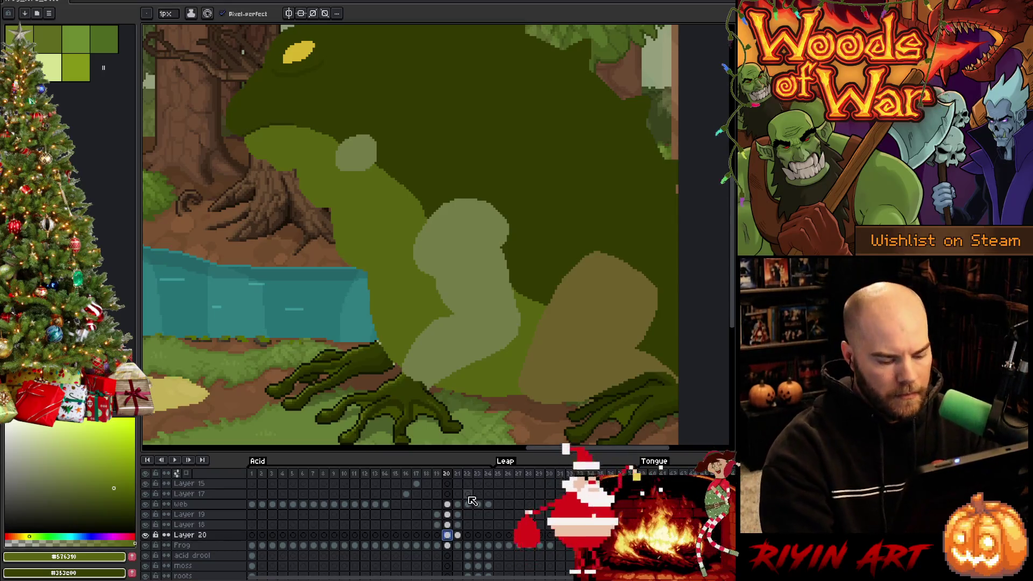
left_click_drag(538, 242, 510, 188)
key("q")
mouse_move(648, 189)
left_mouse_down()
mouse_move(415, 127)
mouse_move(380, 419)
mouse_move(651, 371)
left_mouse_up()
Step: Outline the lassoed leg and thigh shapes in near-black #101300, then deselect
key("i")
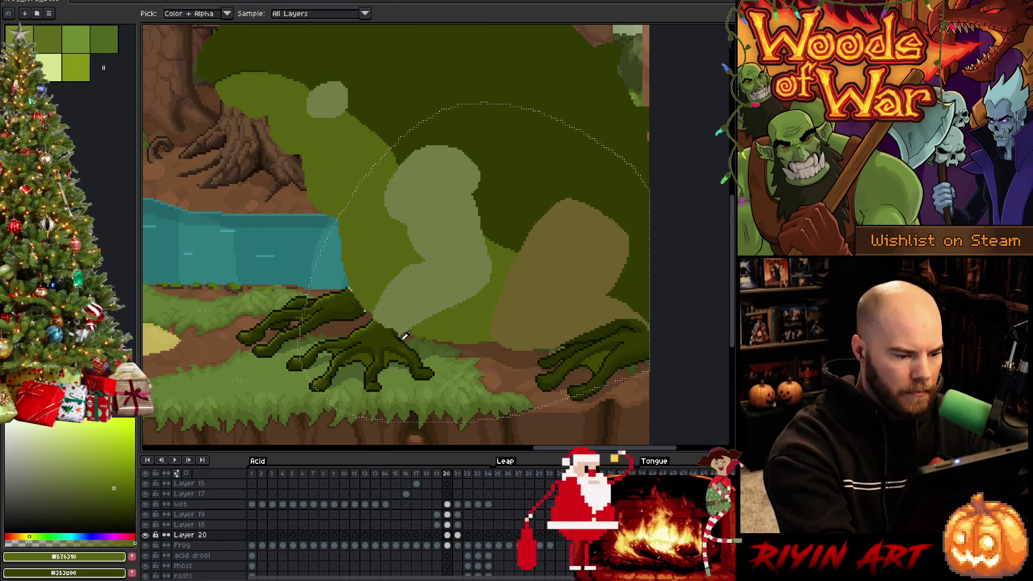
left_click(404, 337)
key("shift+o")
key("Return")
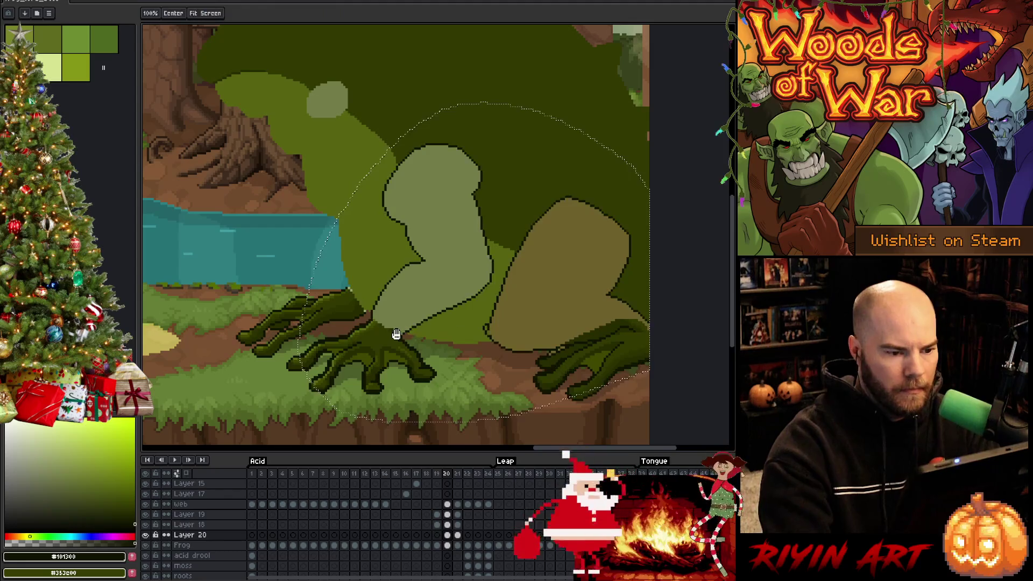
key("ctrl+z")
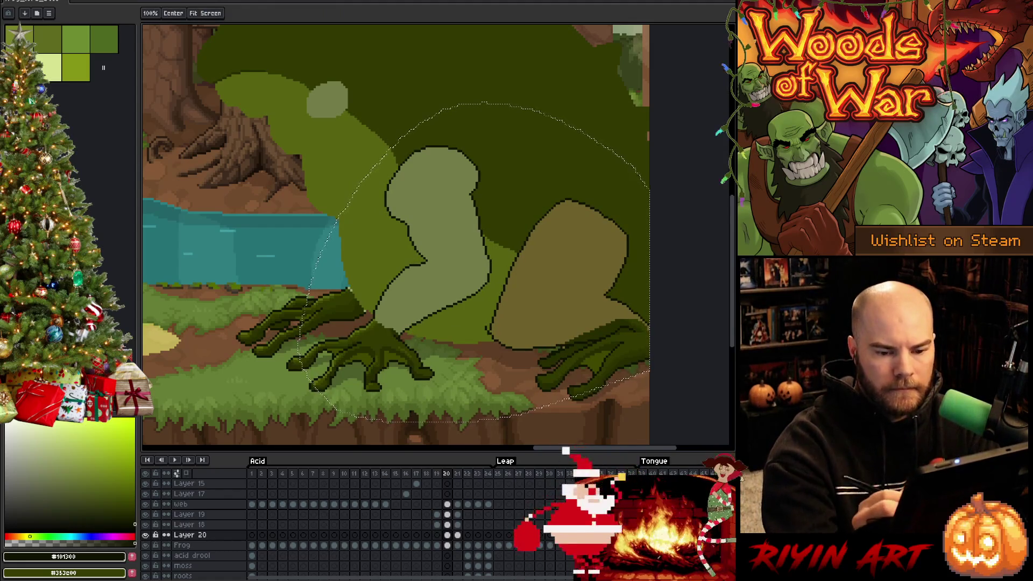
key("b")
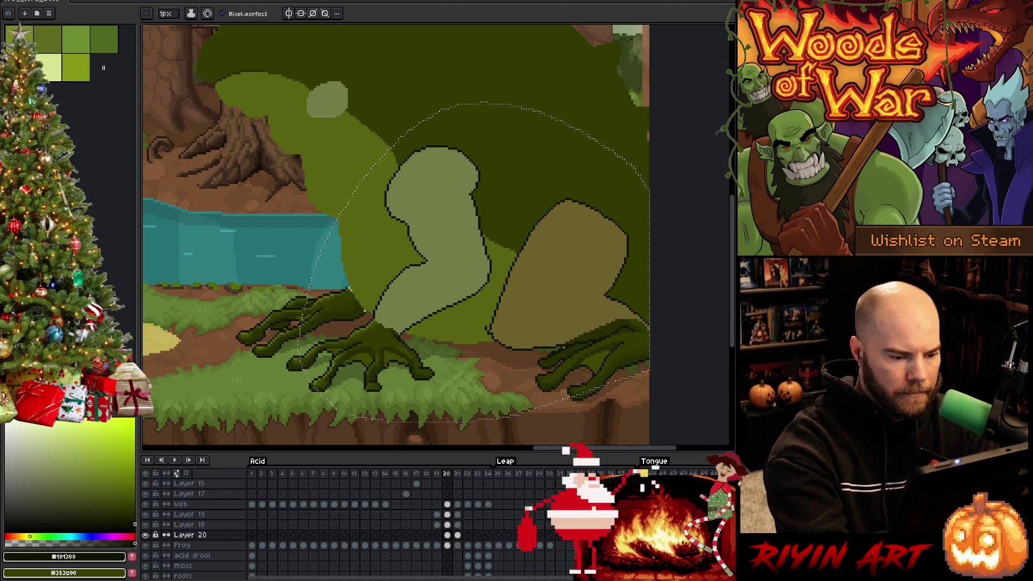
key("ctrl+d")
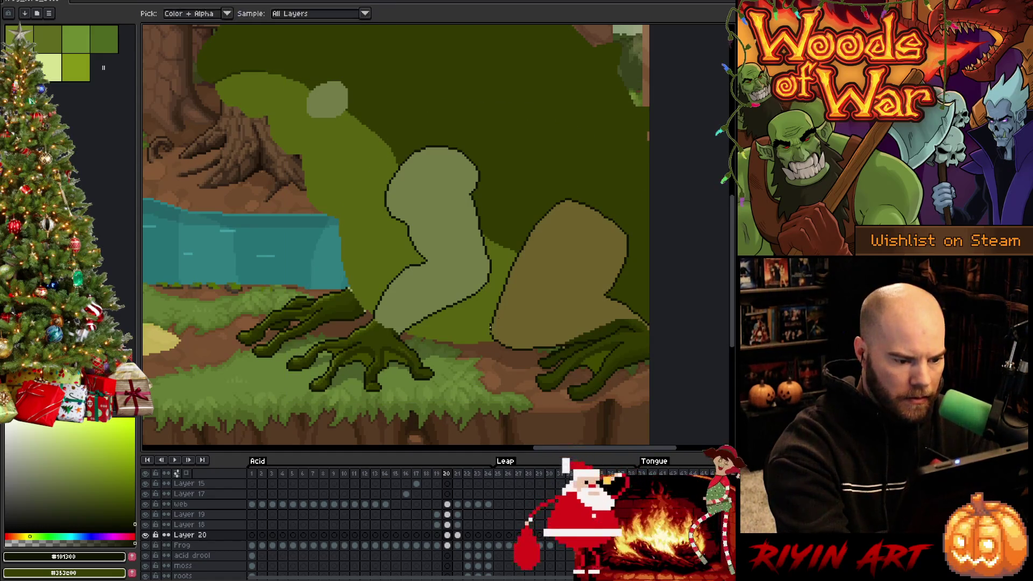
key("space")
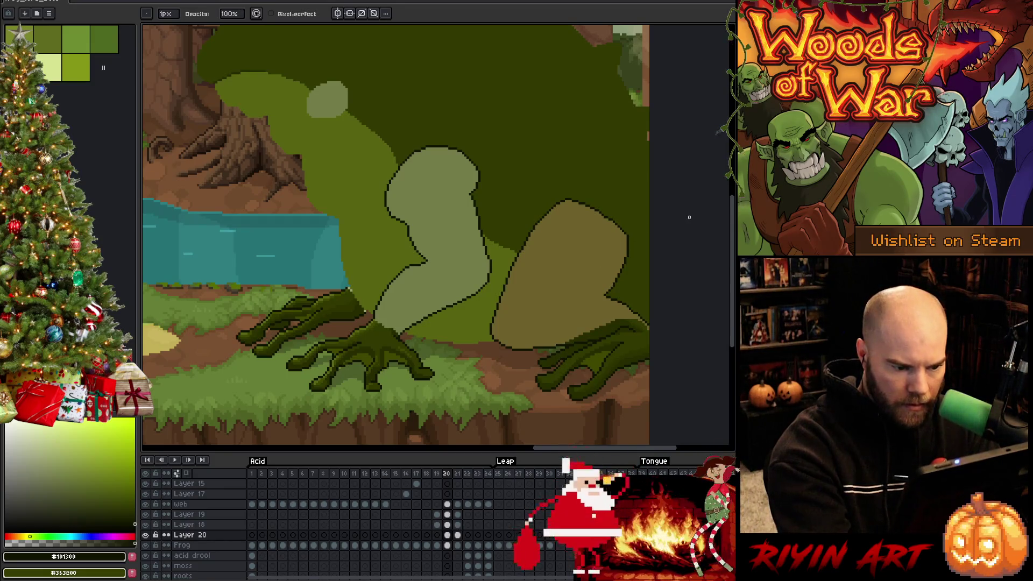
key("space")
left_click_drag(538, 321, 568, 362)
Step: Check Layer 20 by toggling the Frog layer, then lasso the pale cheek spot on Layer 20
key("v")
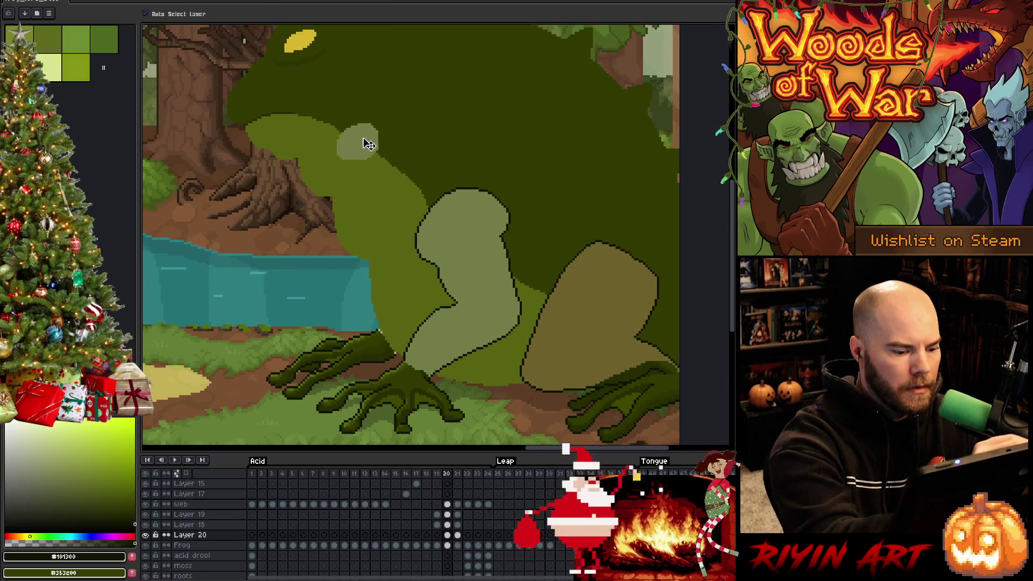
left_click(447, 545)
left_click(145, 545)
left_click(146, 545)
left_click(189, 535)
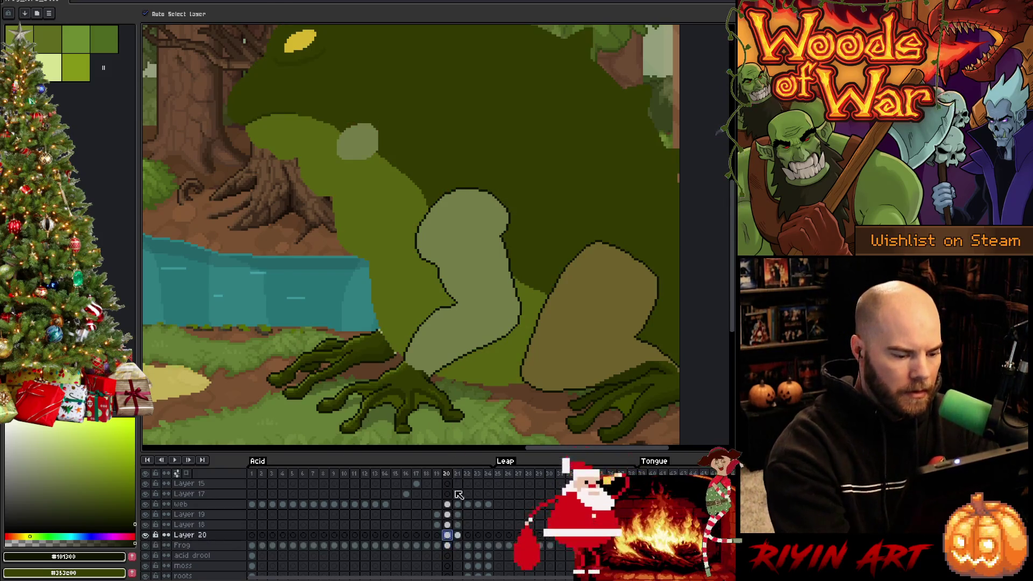
key("q")
left_click_drag(401, 161, 379, 191)
Step: Sample a dark olive colour and flip between frames 20 and 21 to compare poses
key("Right")
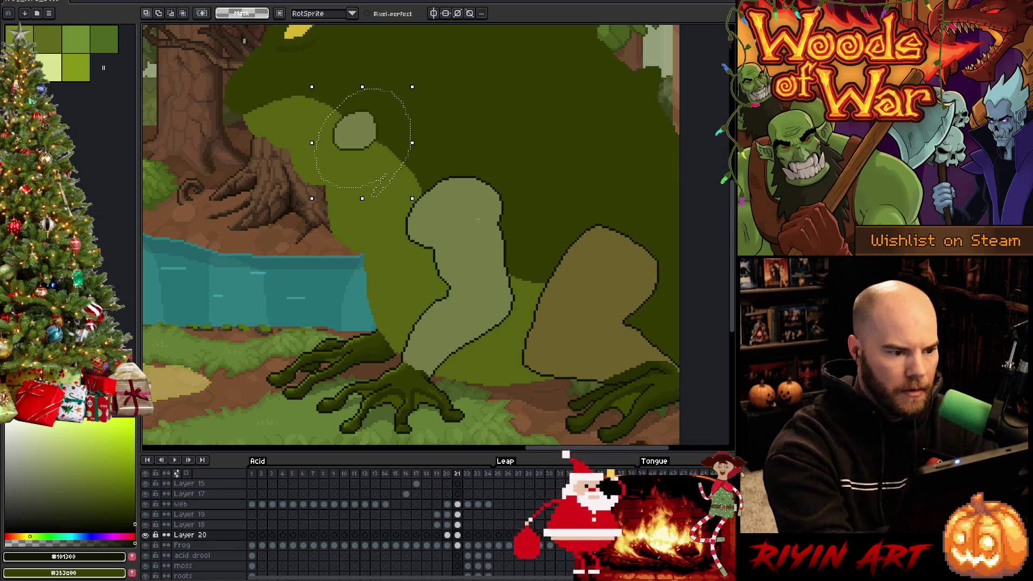
key("b")
left_click(379, 126, "alt")
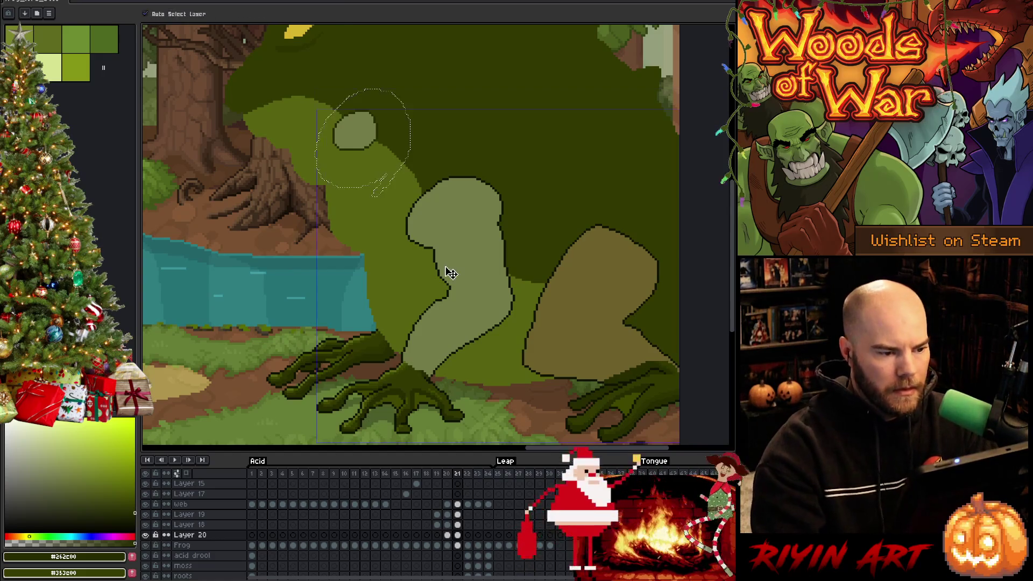
key("Left")
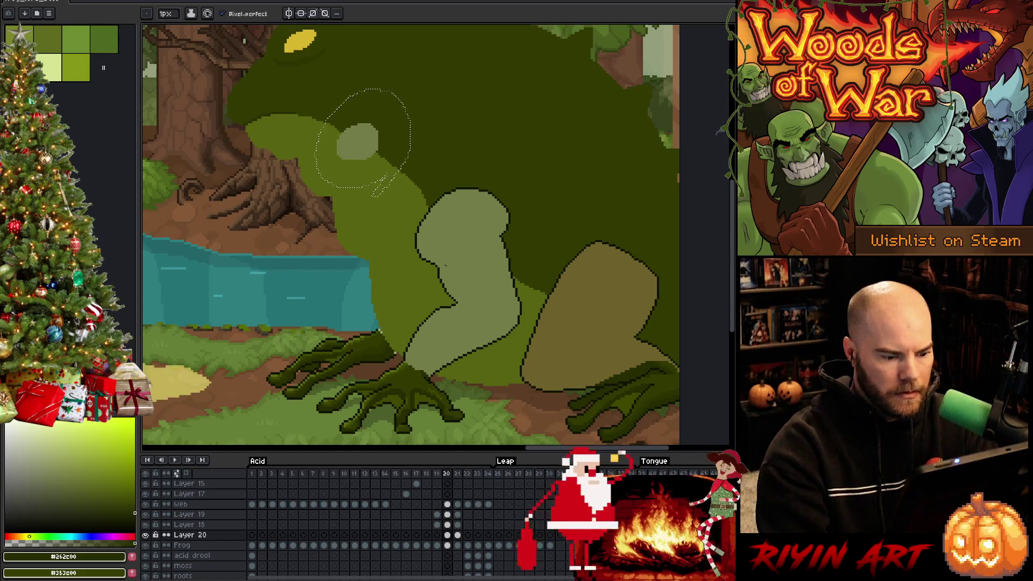
key("space")
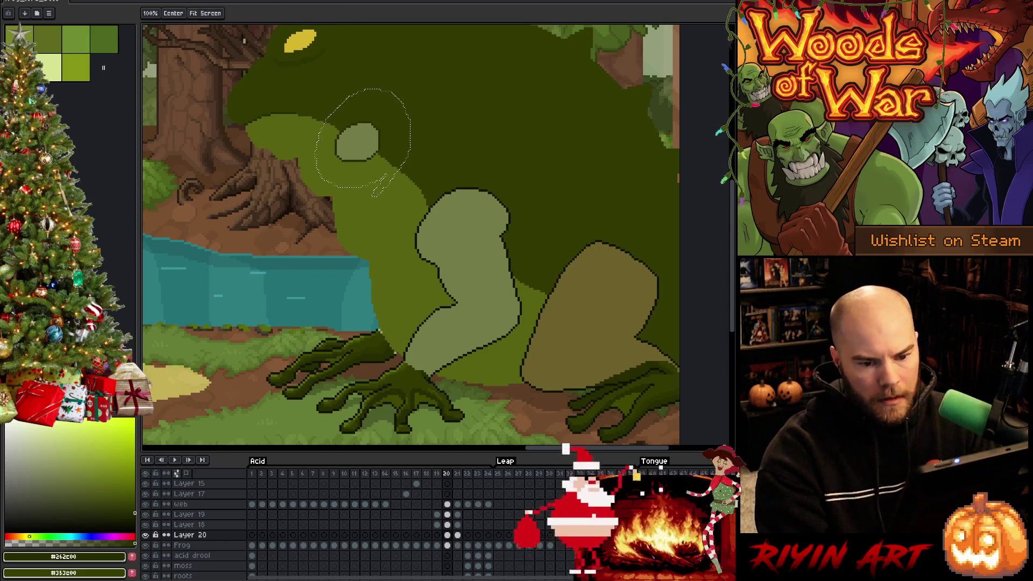
key("b")
key("Right")
key("Right")
key("Left")
key("Right")
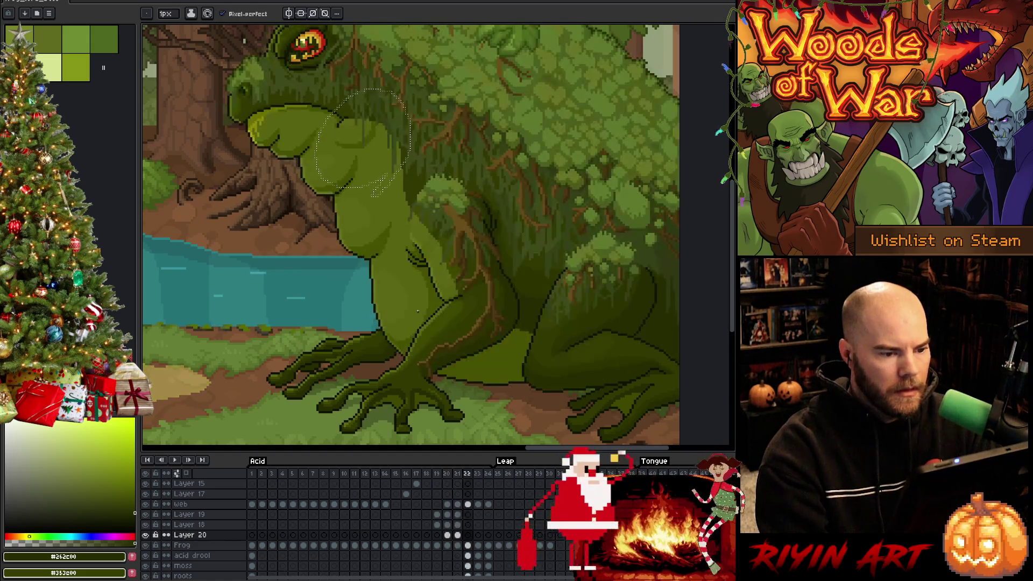
key("Left")
key("Left")
Step: Flip through frames 19 to 22, zooming in and out, to compare the toad's poses
key("Left")
key("Right")
key("Right")
key("Left")
key("Left")
key("Right")
key("Left")
key("Right")
scroll(382, 230, "down", 1)
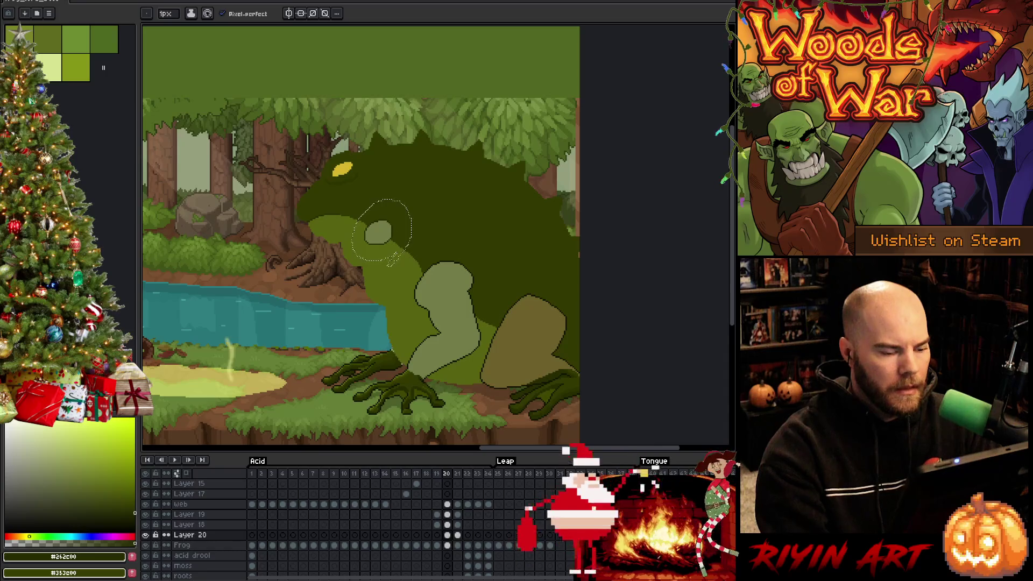
scroll(382, 231, "up", 1)
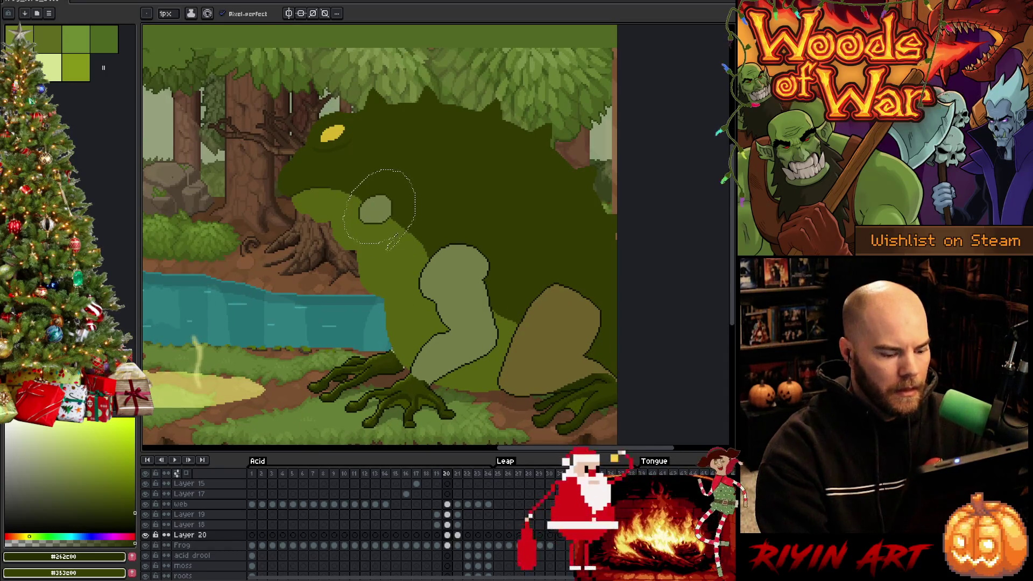
key("Left")
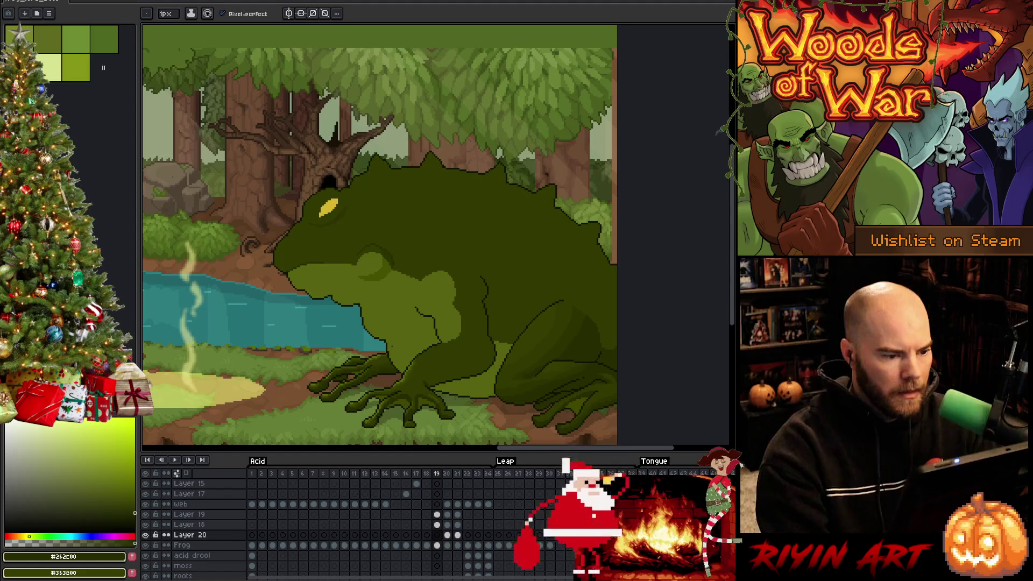
key("Right")
key("Right")
key("Right")
scroll(375, 247, "up", 2)
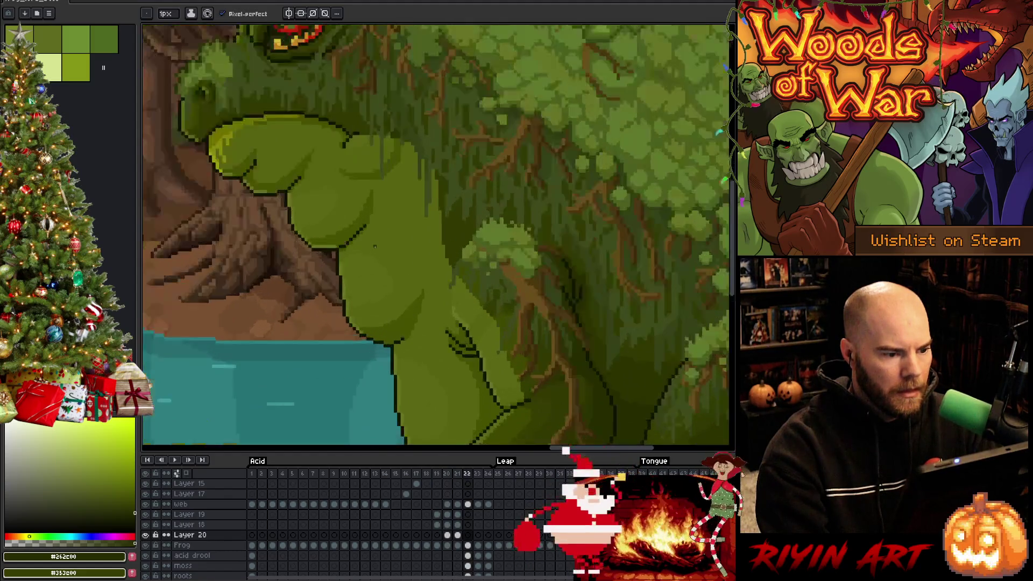
scroll(374, 246, "down", 2)
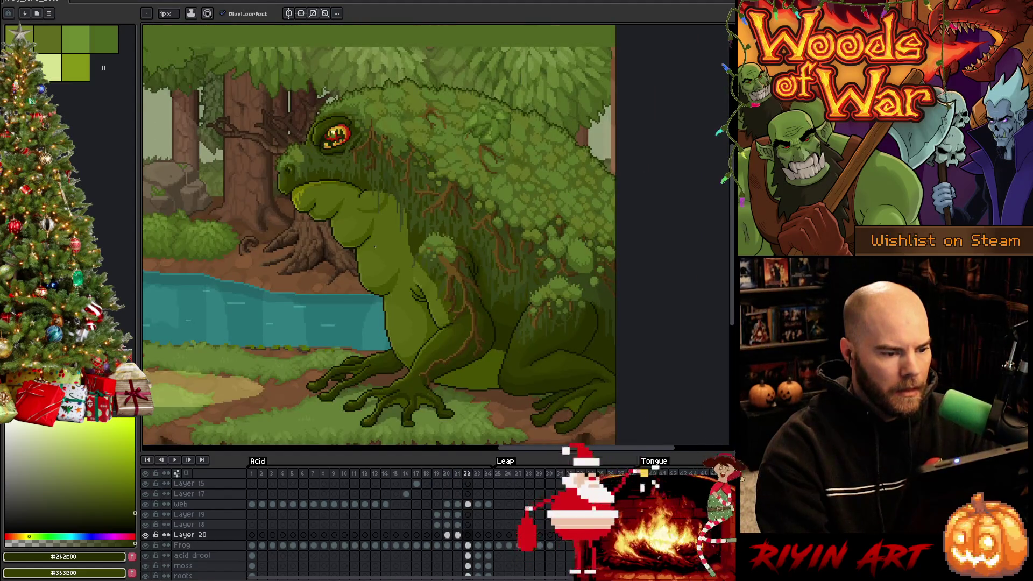
key("Left")
key("Left")
key("Left")
scroll(374, 246, "up", 2)
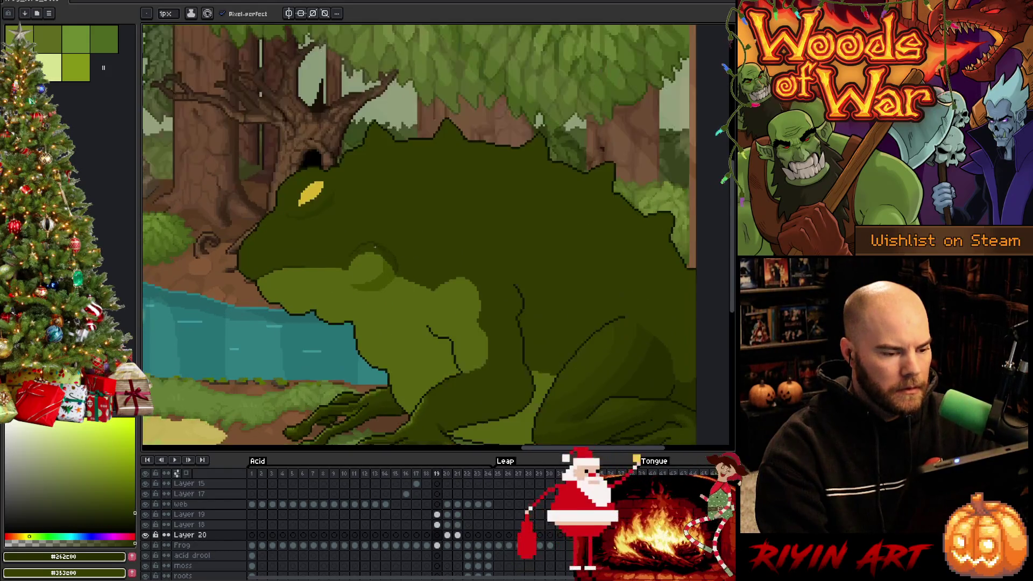
scroll(374, 246, "down", 1)
Step: Sample darker olive #313900, undo an accidental fill, and select the Frog layer's frame 20
left_click(435, 289, "alt")
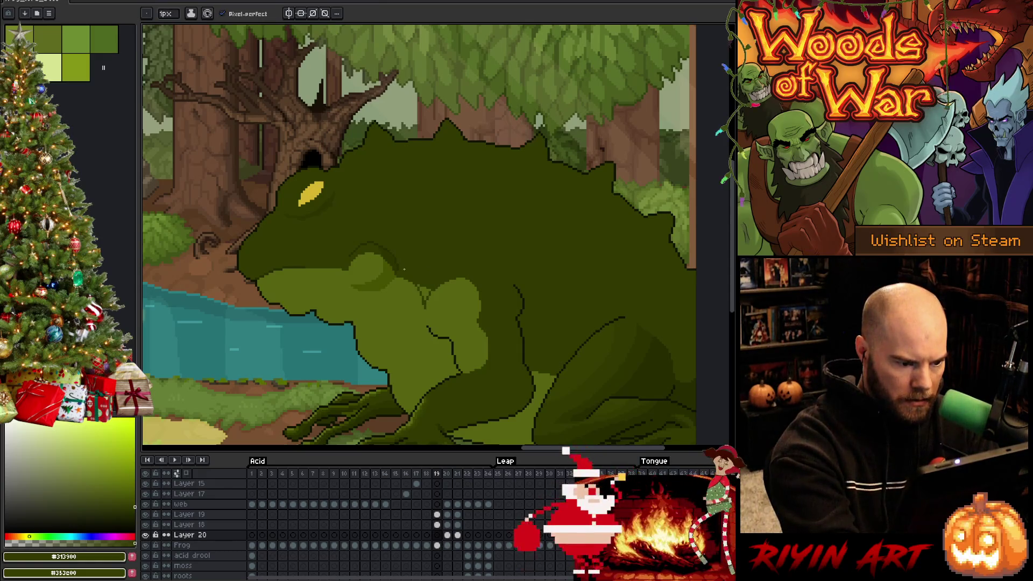
left_click(404, 270)
key("ctrl+z")
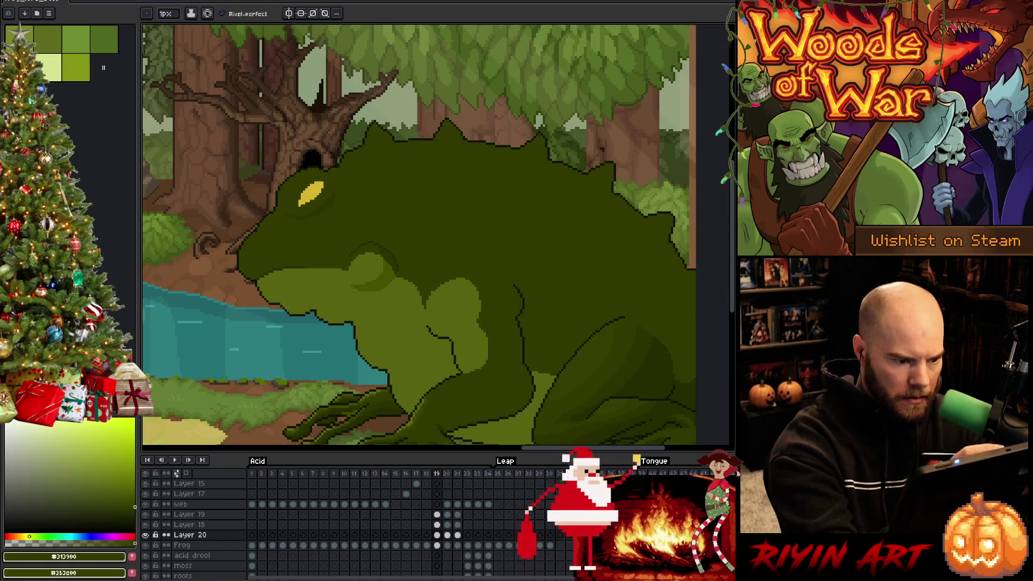
left_click(447, 545)
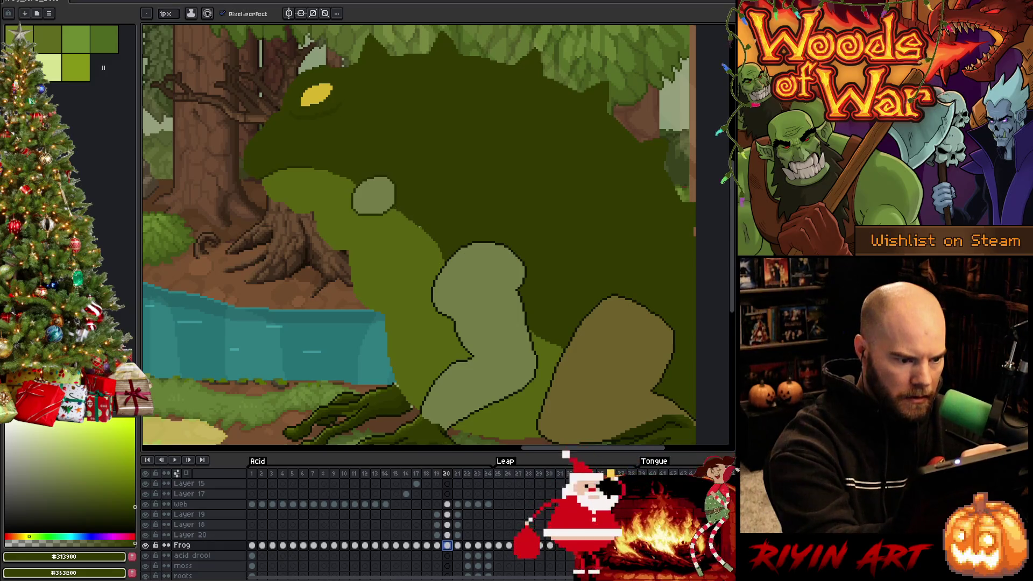
Step: Draw a dark outline stroke along the frog's light-green edge in frame 20
left_click_drag(412, 220, 444, 275)
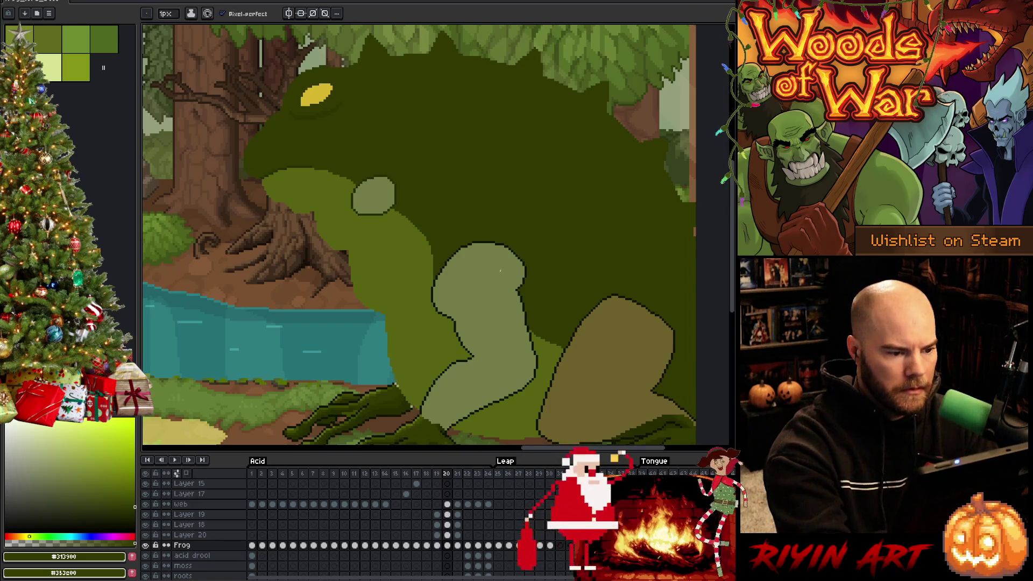
key("period")
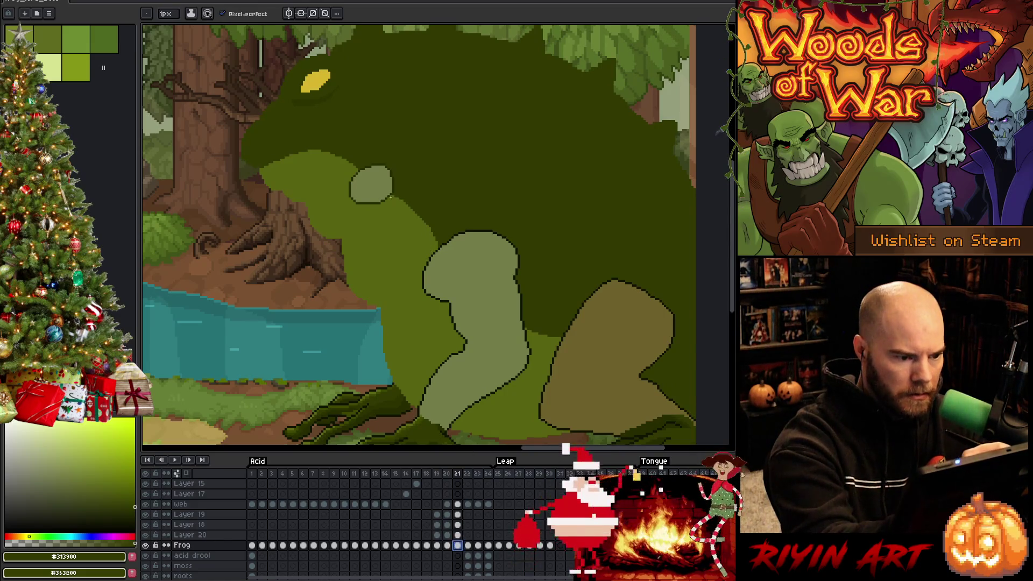
key("g")
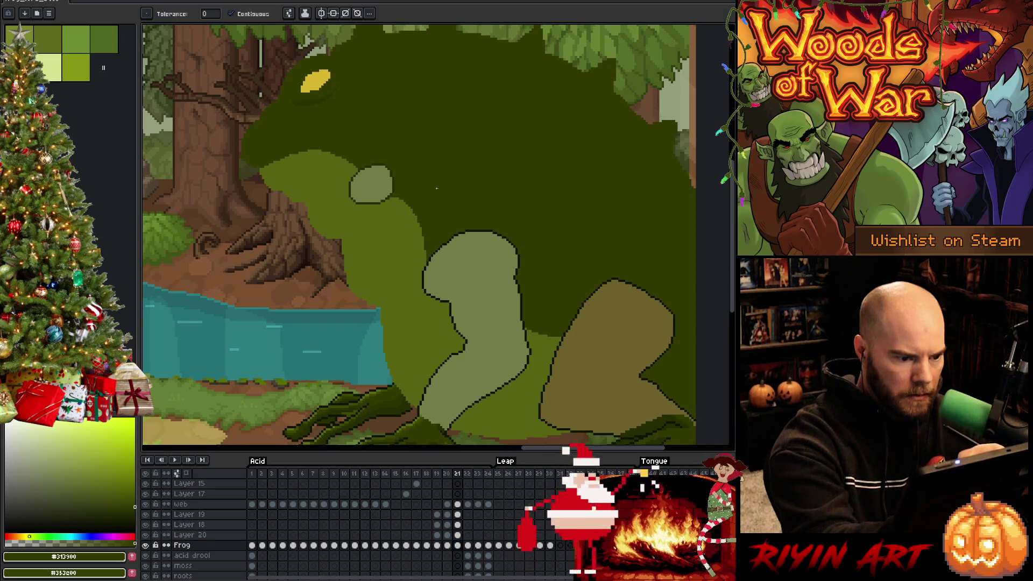
key("period")
key("comma")
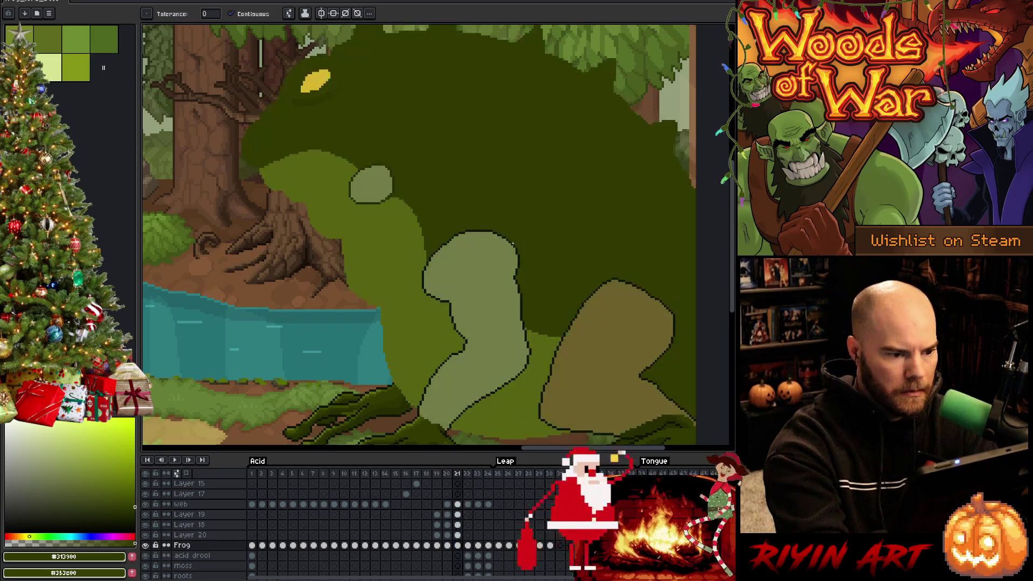
key("period")
key("comma")
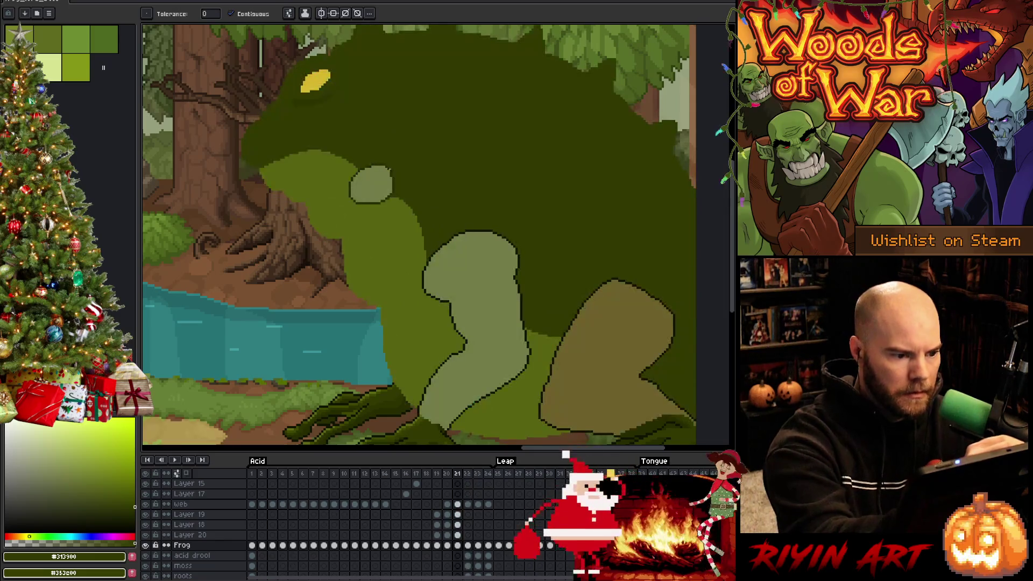
Step: Repaint the frog's light-green body edge in frame 21 with sampled dark greens
key("b")
left_click(394, 180, "alt")
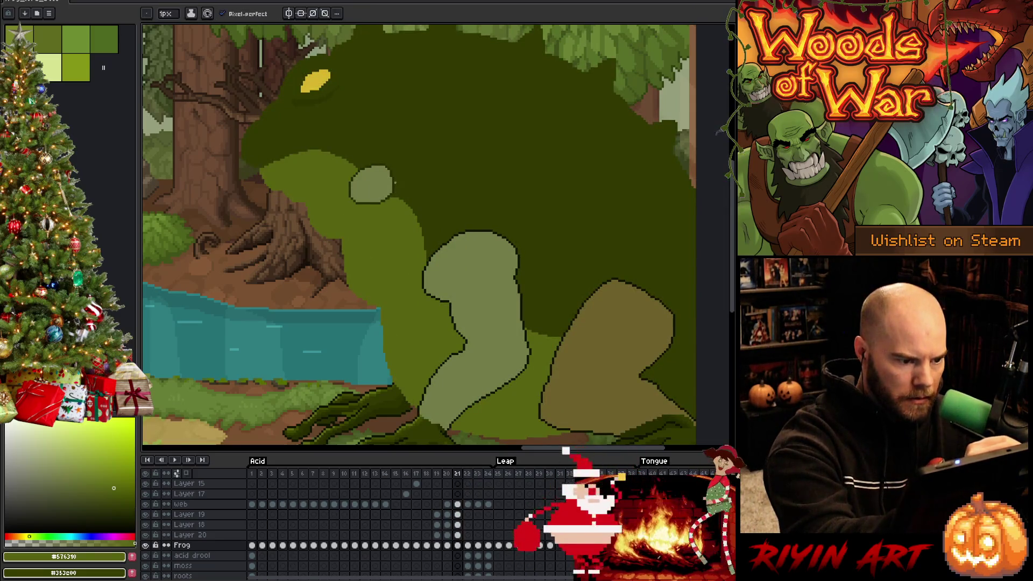
key("period")
key("comma")
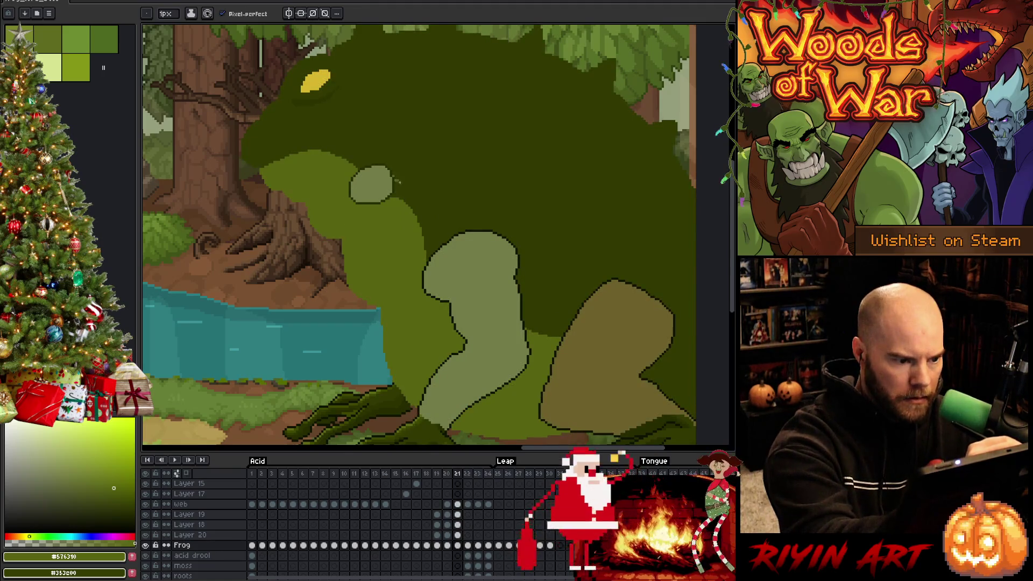
left_click_drag(411, 207, 393, 182)
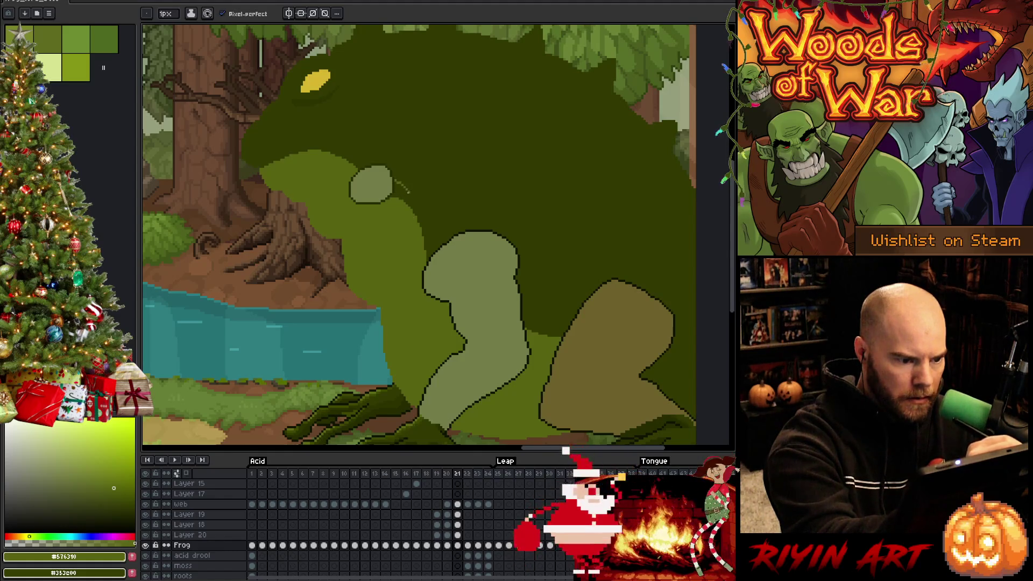
key("g")
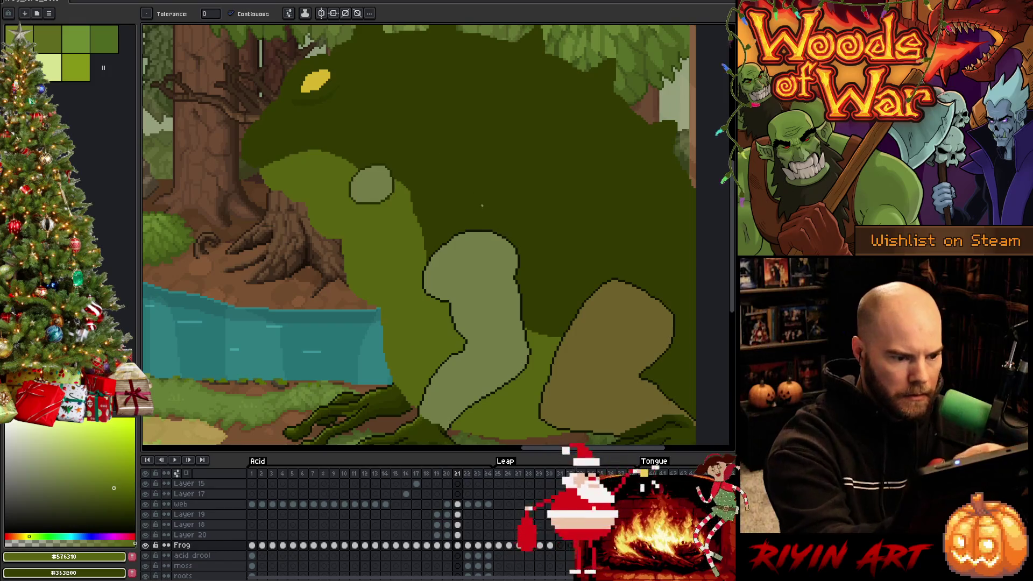
key("b")
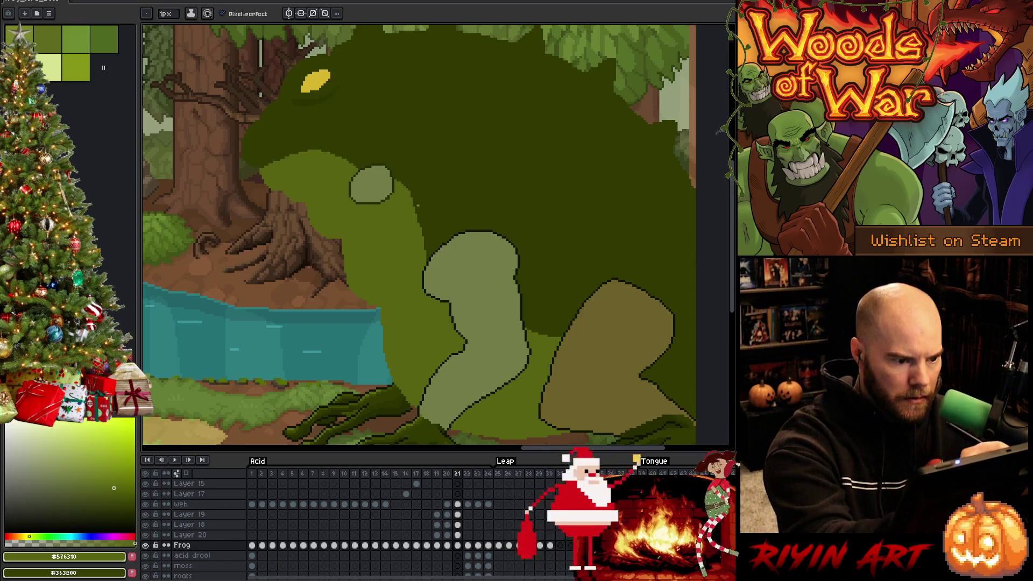
left_click(420, 226, "alt")
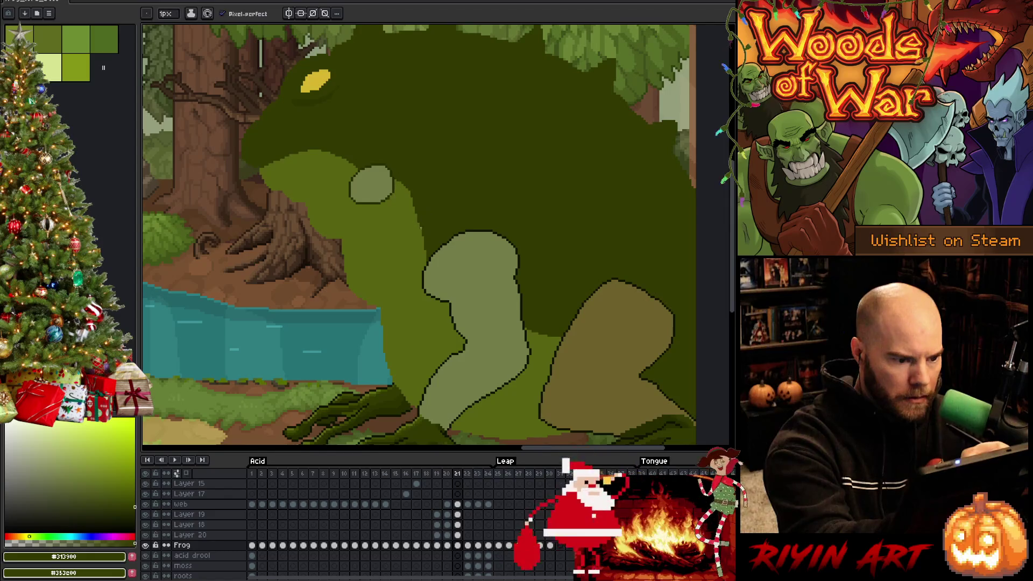
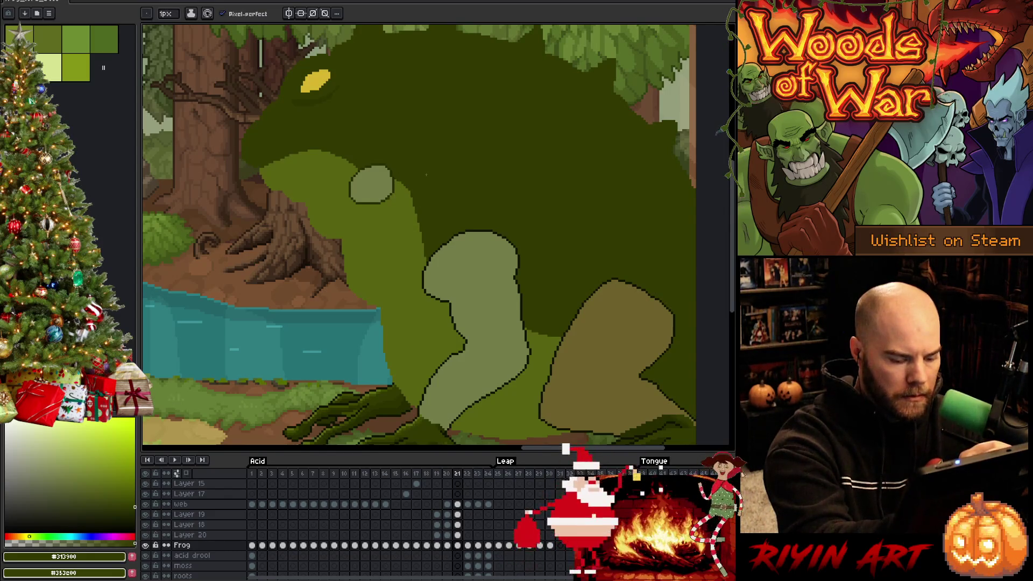
Step: On frame 20, paint the light strip beside the cheek in darker green #576310
key("Left")
left_click(399, 216, "alt")
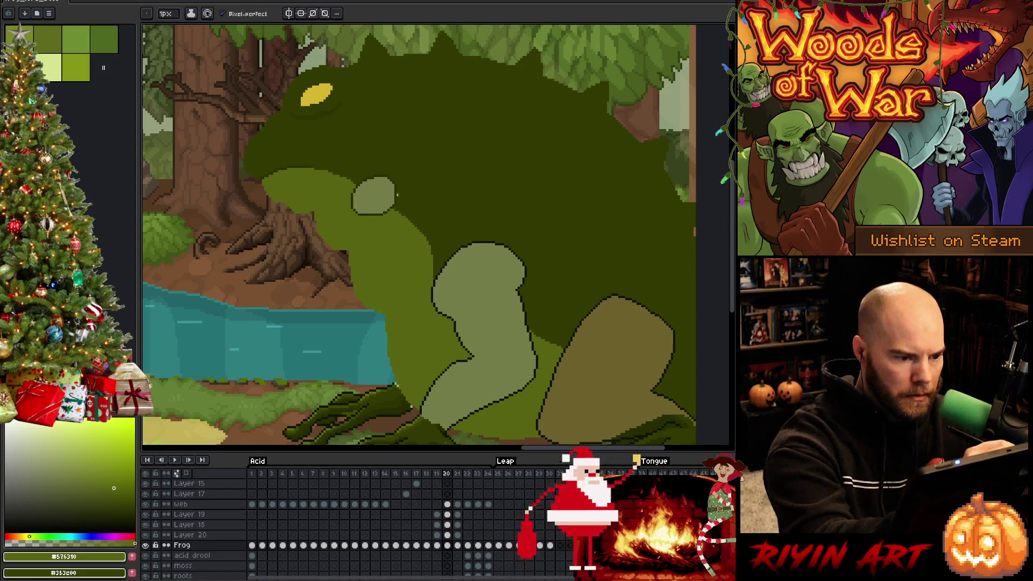
left_click_drag(417, 229, 399, 199)
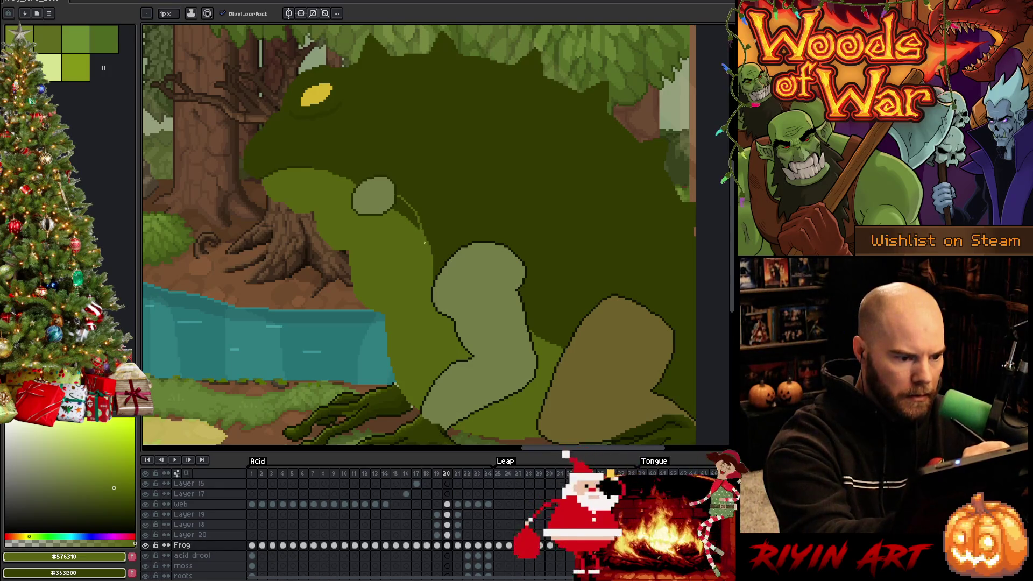
Step: Flick between frames 19, 20 and 21 to compare the frog's poses, keeping the pencil
key("Right")
key("Left")
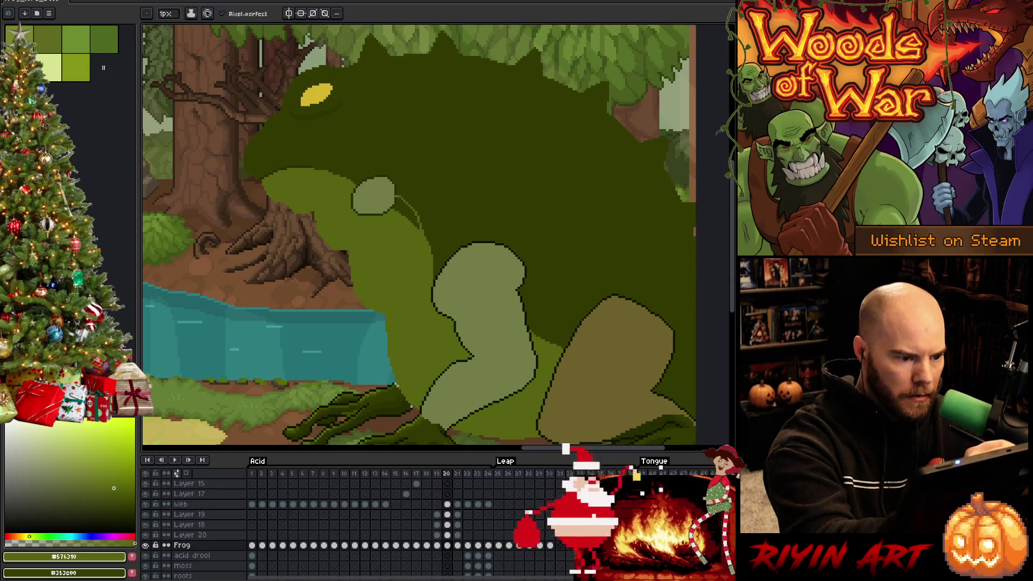
key("g")
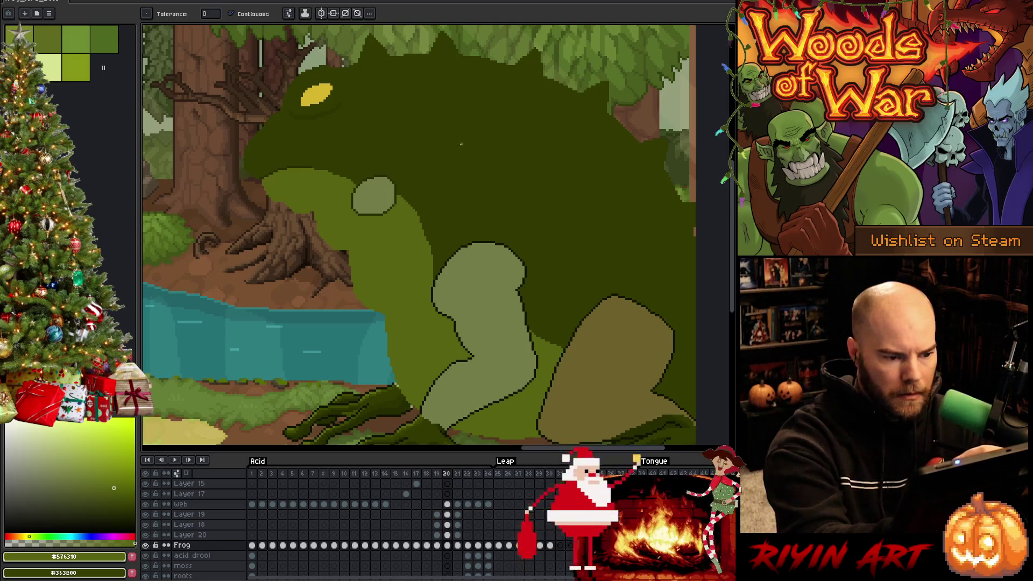
key("b")
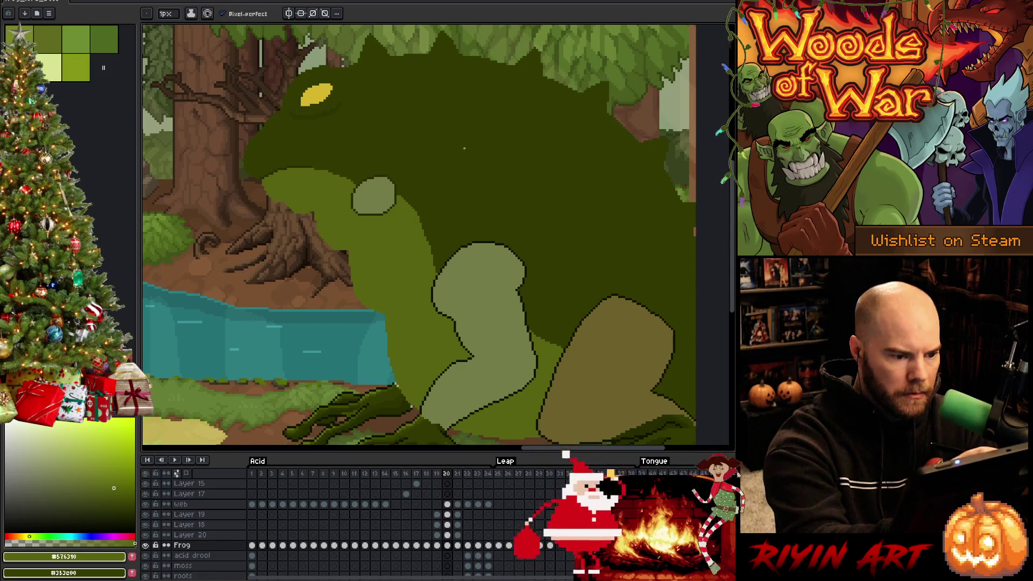
key("Left")
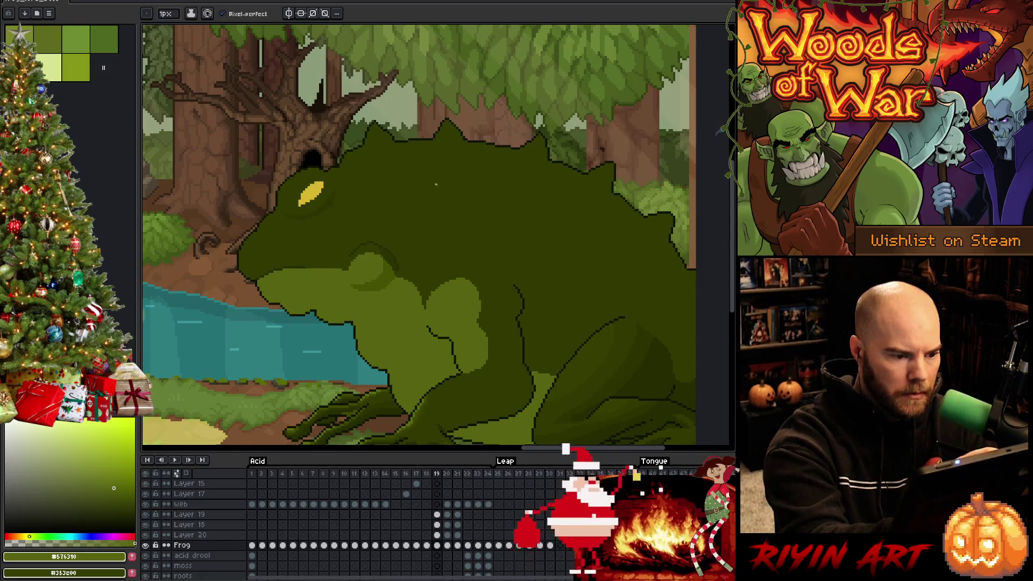
key("Right")
key("Left")
key("Left")
key("Right")
key("Right")
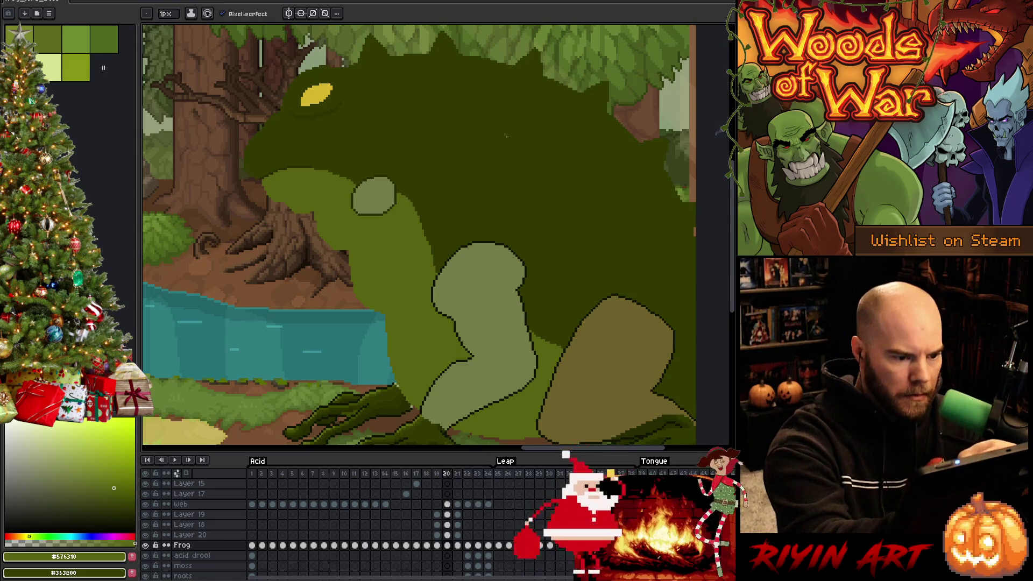
Step: Sample the frog's dark green and step back through frames 17 and 18 to compare
left_click(426, 224, "alt")
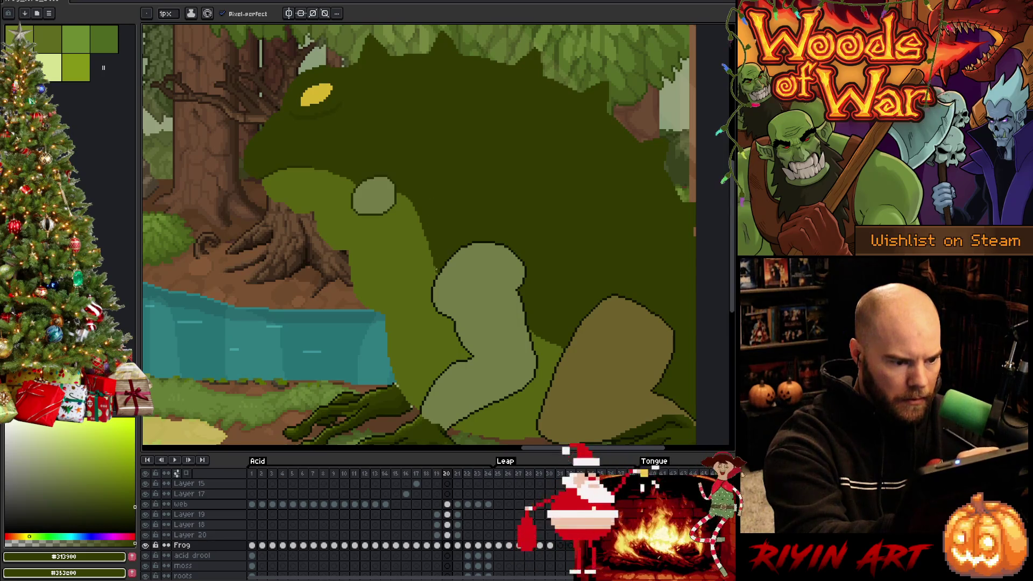
key("Left")
key("Right")
key("Left")
key("Right")
key("Left")
key("Left")
key("Left")
key("Right")
key("Right")
key("Right")
key("Left")
key("Left")
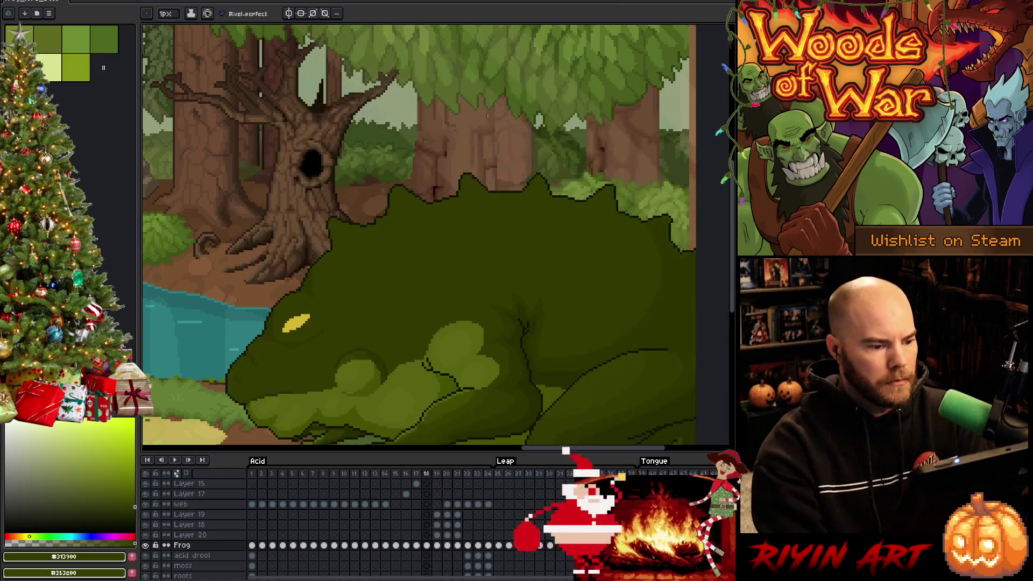
Step: Compare the upright frog on frame 21 with the crouched frame 19, ending on frame 20
key("Right")
key("Right")
key("Right")
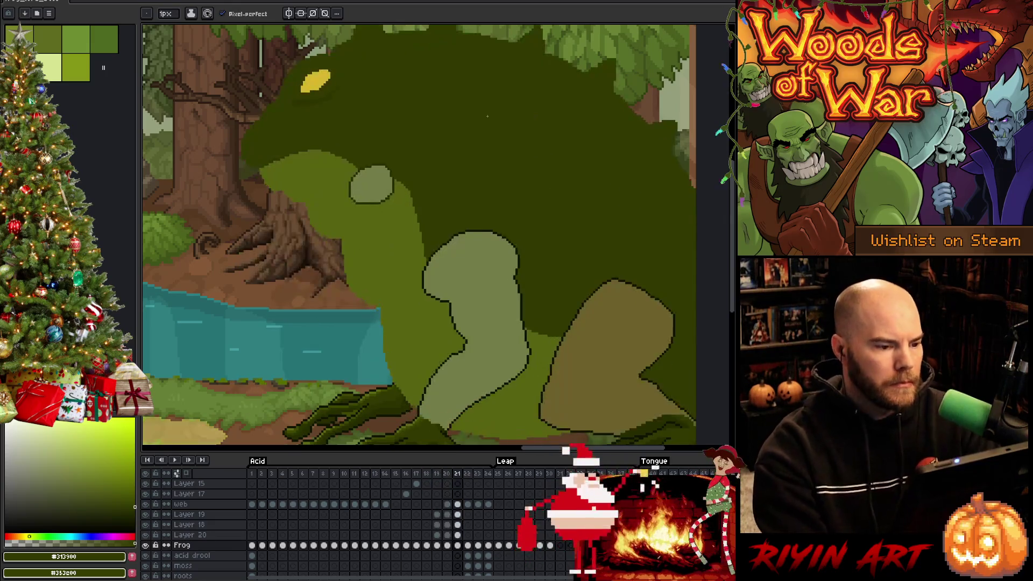
key("Right")
key("Left")
key("Left")
key("Left")
key("Left")
key("Right")
key("Right")
key("Right")
key("Right")
key("Left")
key("Left")
key("Right")
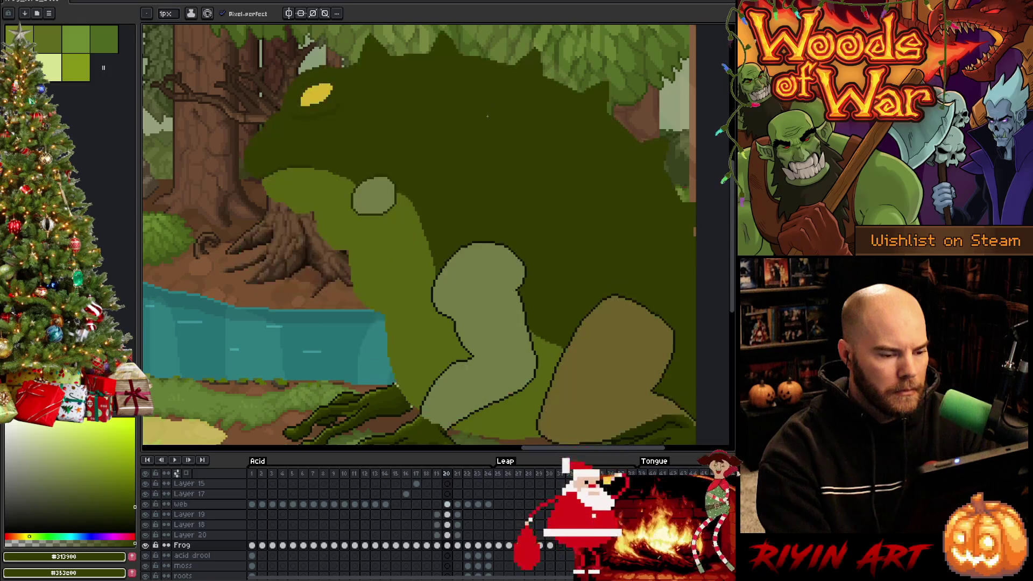
key("Right")
Step: Sample the arm's light green and save the file
key("Left")
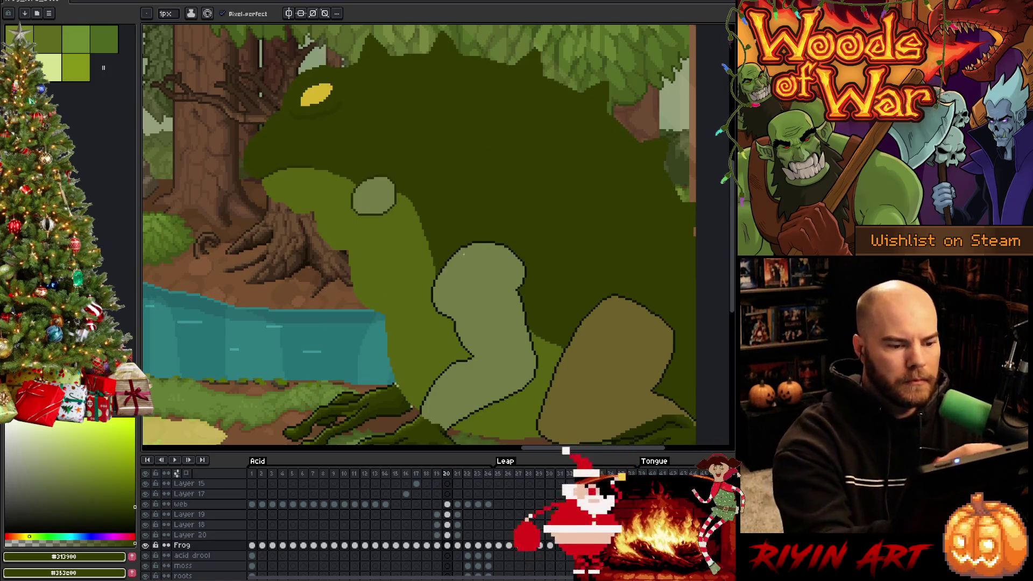
left_click(461, 278, "alt")
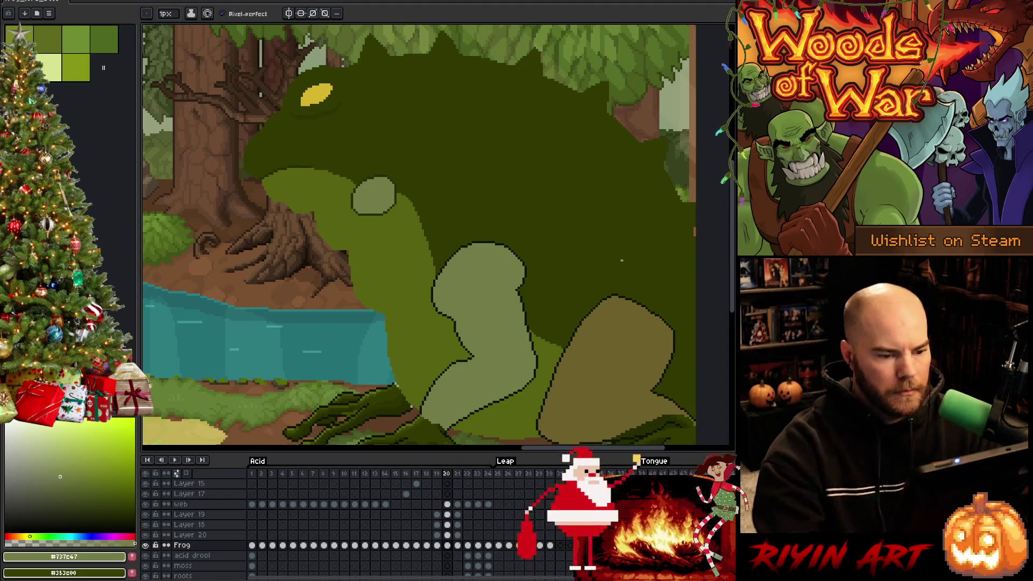
scroll(622, 260, "down", 2)
key("ctrl+s")
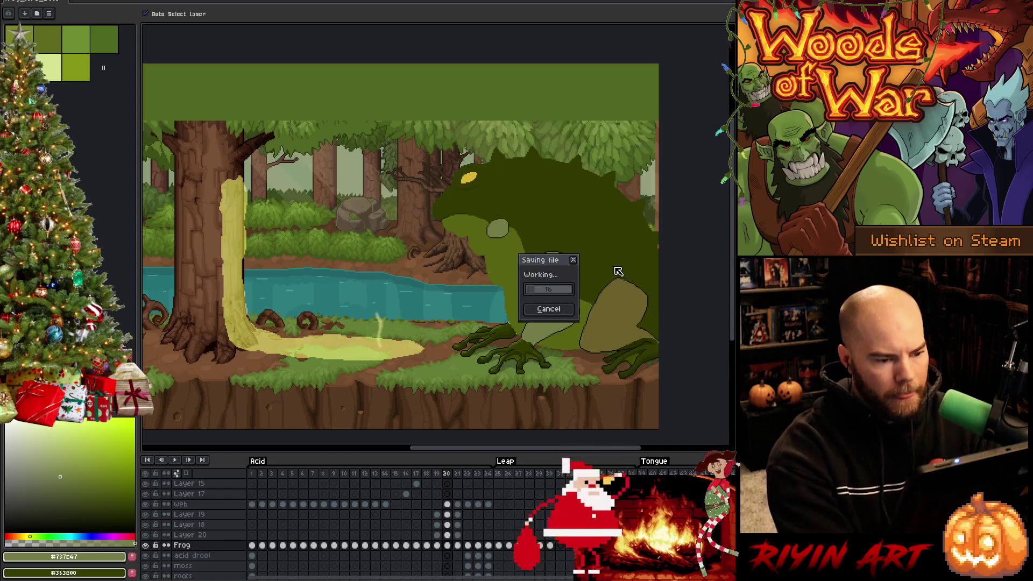
Step: Delete Layer 20, then undo to restore it
left_click(200, 535)
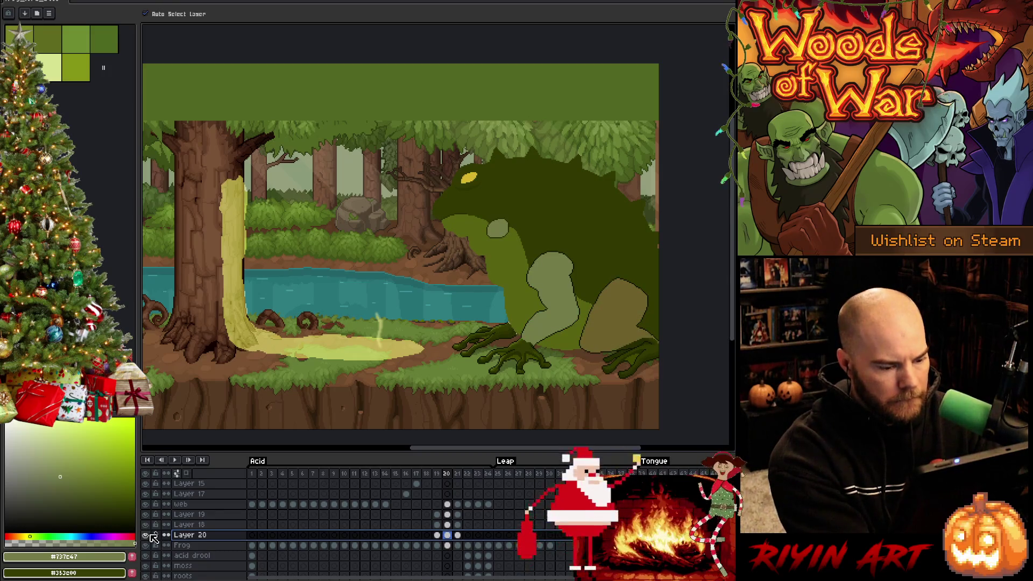
key("ctrl+e")
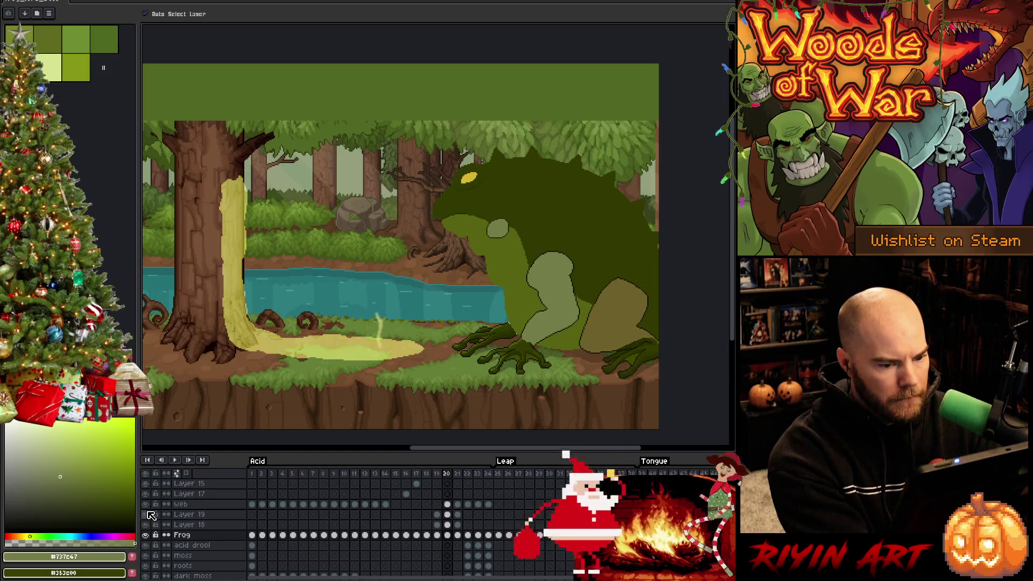
key("b")
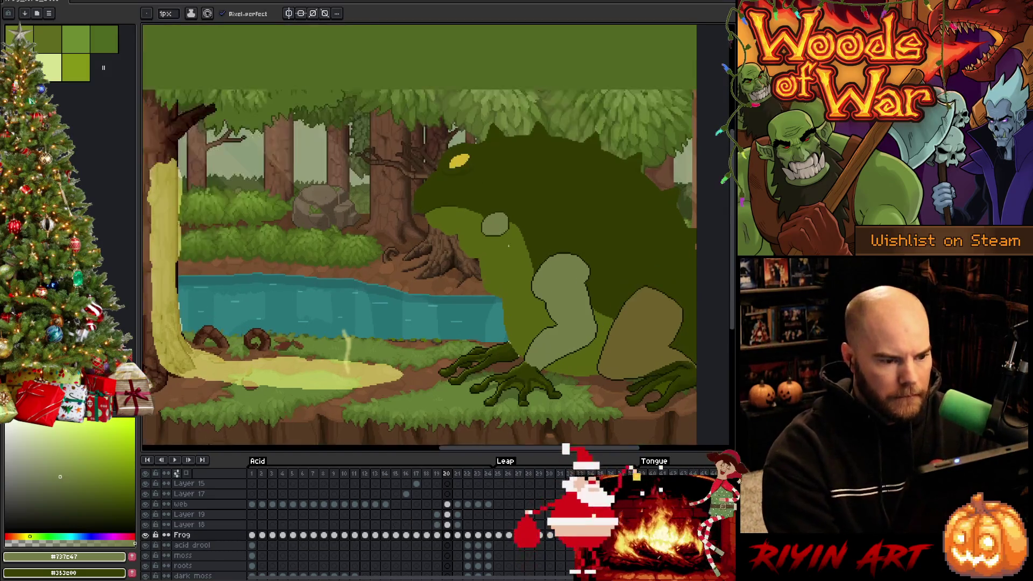
scroll(506, 247, "up", 1)
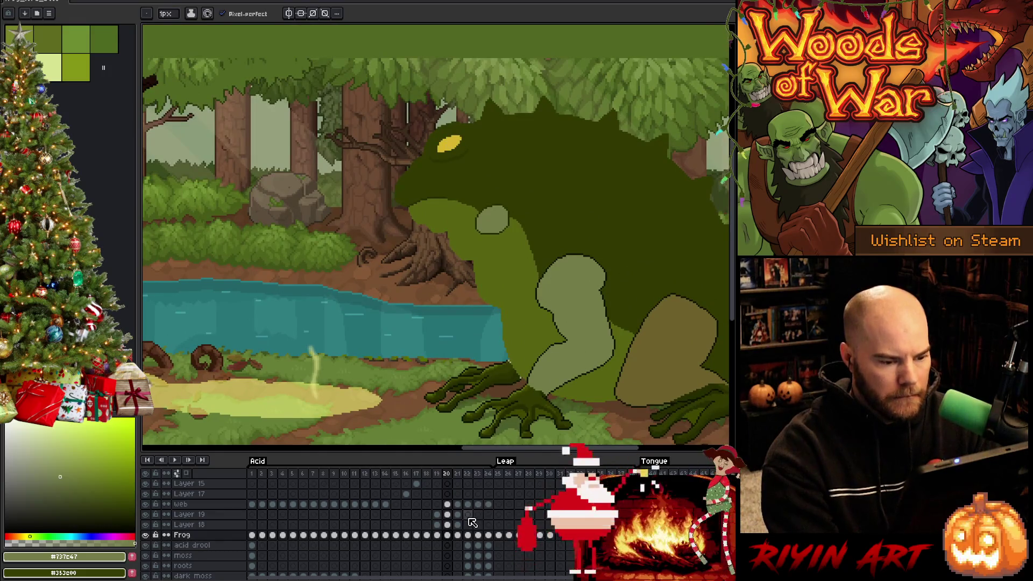
scroll(484, 408, "down", 1)
key("ctrl+z")
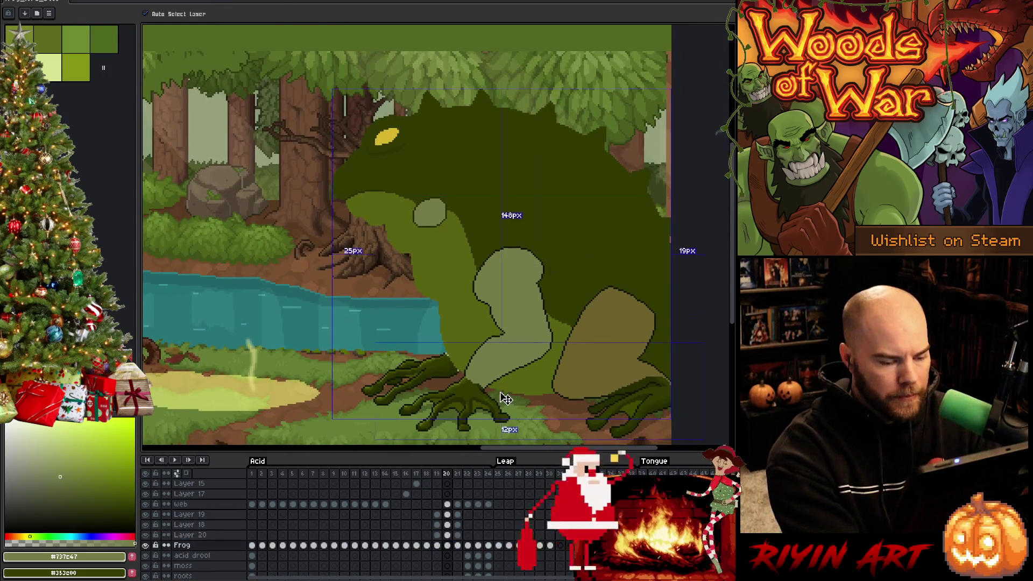
key("b")
Step: On the Frog layer's frame 20, lasso-select the frog's front arm and lower belly
left_click(439, 546)
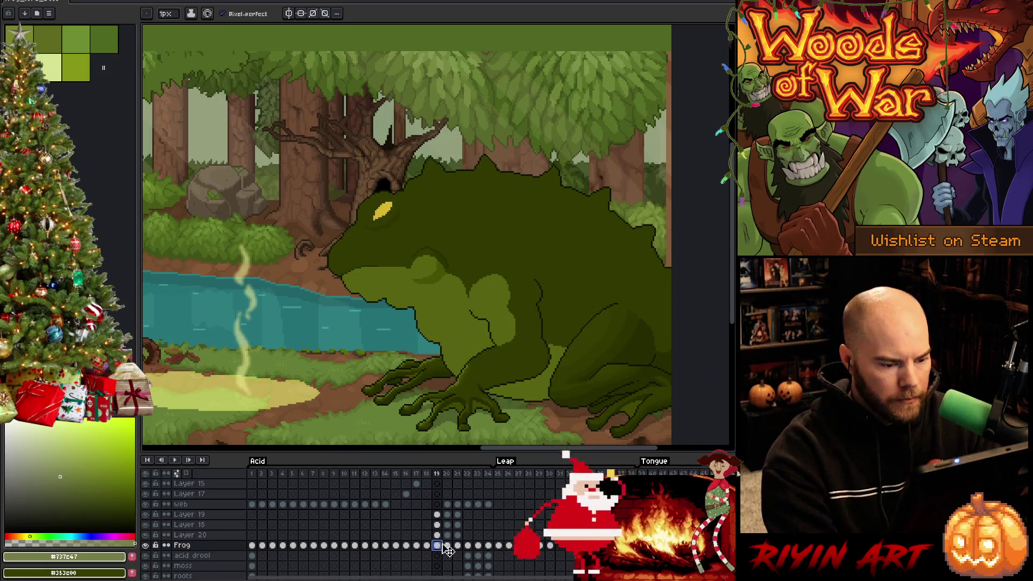
left_click(447, 546)
key("m")
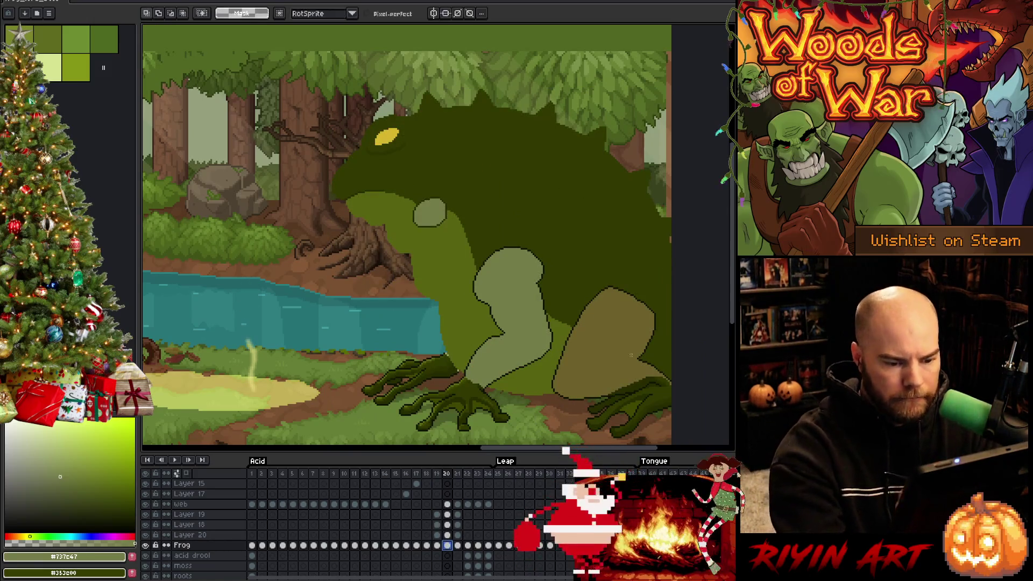
mouse_move(554, 393)
left_mouse_down()
mouse_move(503, 401)
mouse_move(428, 312)
mouse_move(350, 247)
mouse_move(586, 59)
mouse_move(688, 298)
mouse_move(494, 351)
mouse_move(462, 376)
left_mouse_up()
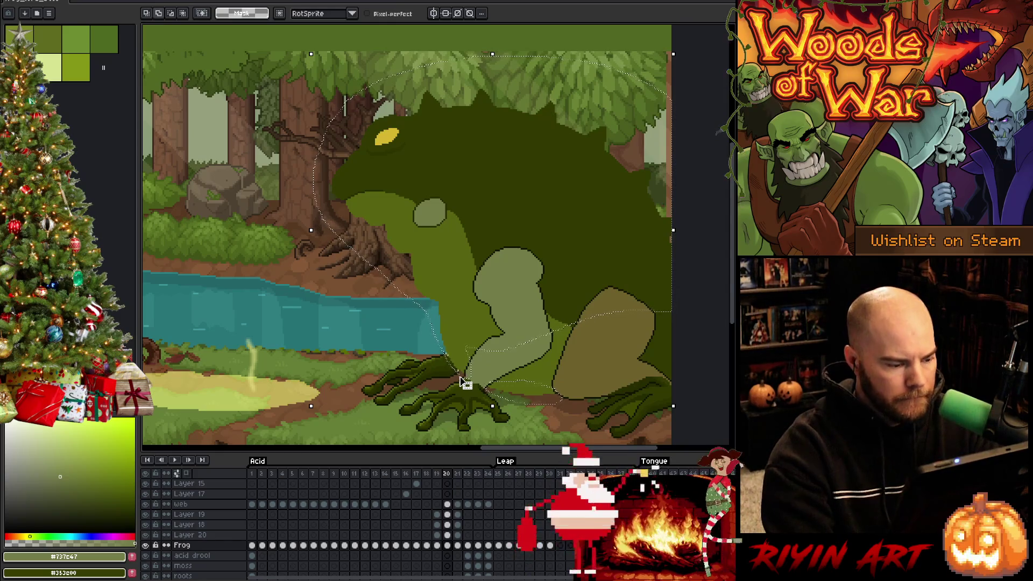
key("i")
scroll(484, 269, "up", 3)
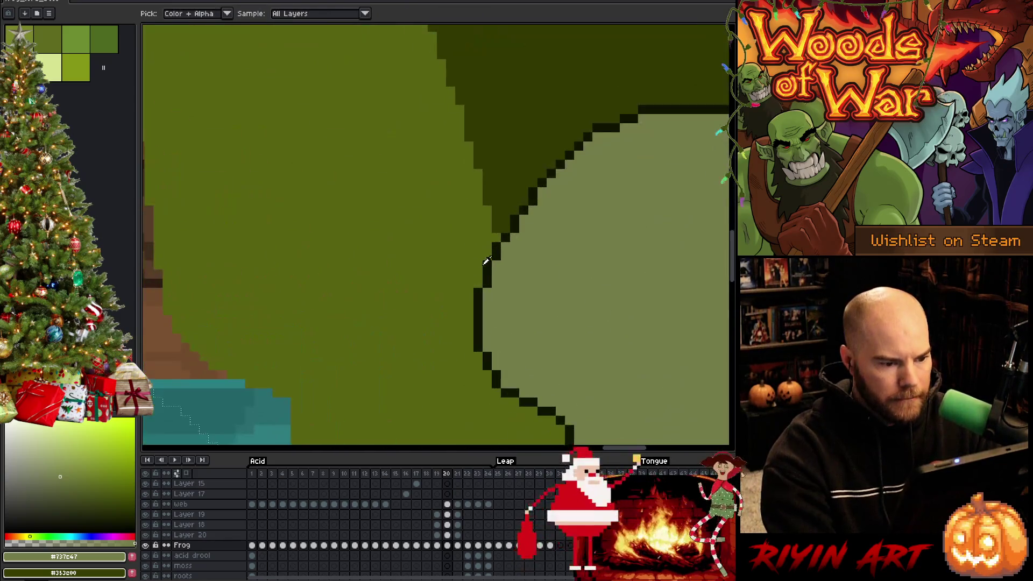
Step: Sample the dark outline colour from the frog
left_click(490, 268)
scroll(491, 267, "down", 3)
key("h")
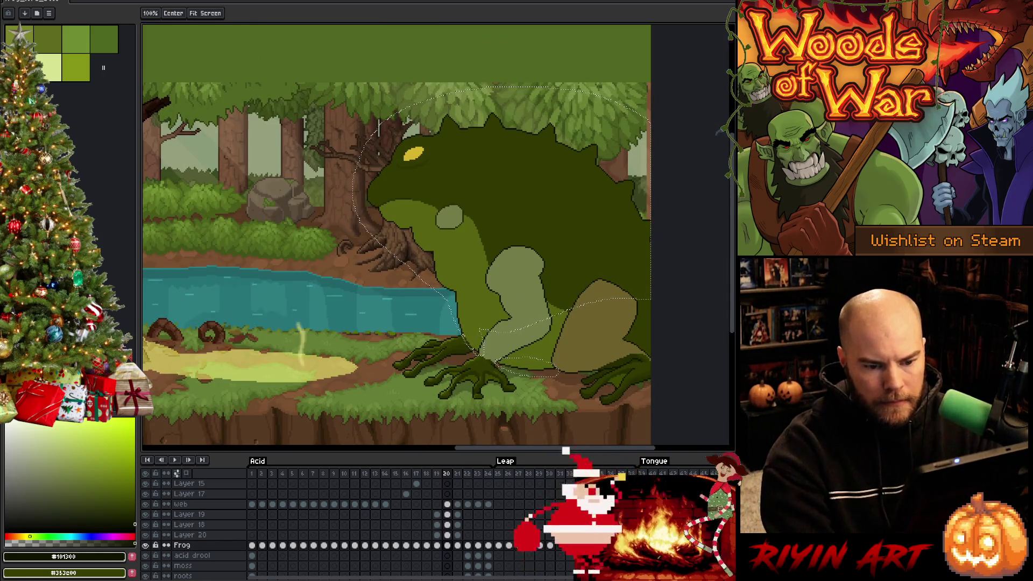
key("i")
scroll(500, 329, "up", 3)
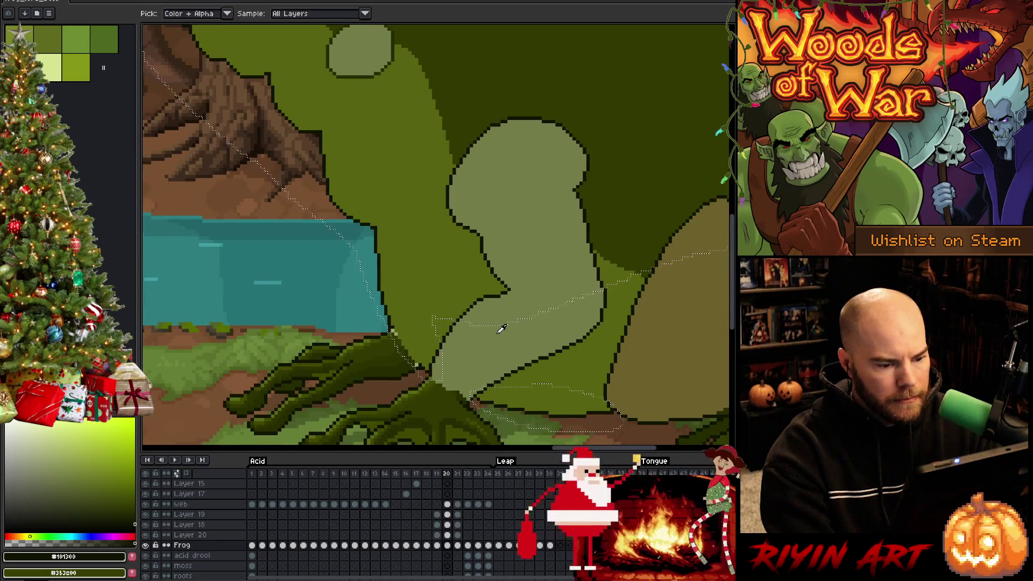
scroll(501, 330, "down", 3)
scroll(444, 343, "up", 3)
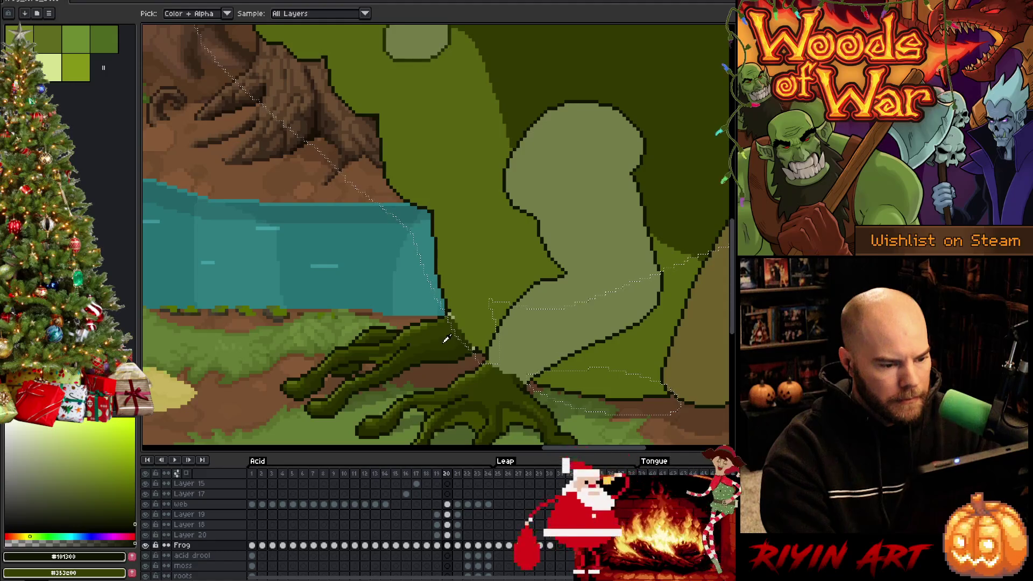
Step: Make Layer 20 active and toggle Layer 18's visibility to compare the hand versions
left_click(448, 536)
left_click(146, 535)
left_click(145, 535)
left_click(145, 526)
left_click(145, 526)
left_click(146, 526)
left_click(146, 526)
left_click(146, 527)
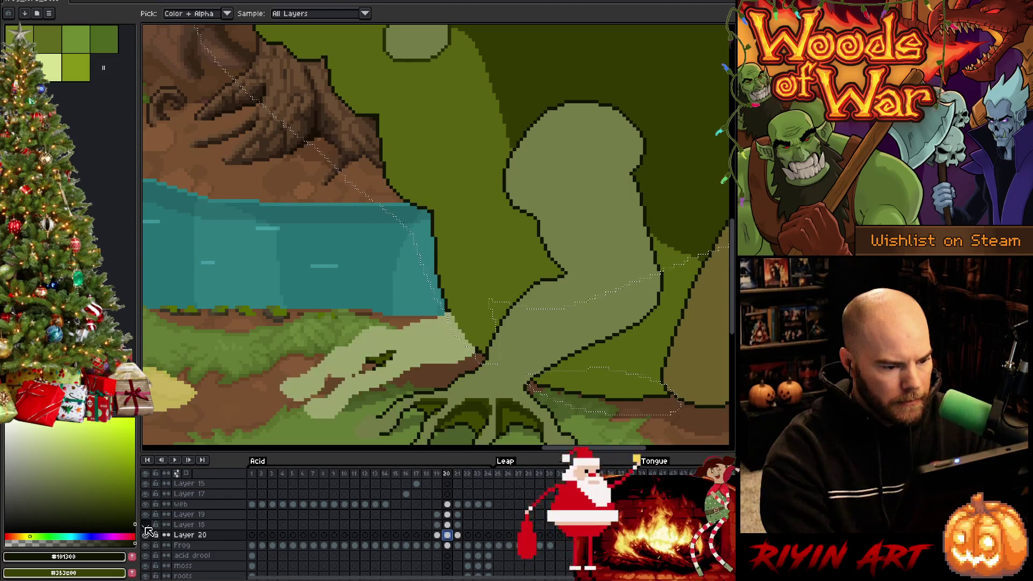
left_click(146, 526)
left_click(145, 527)
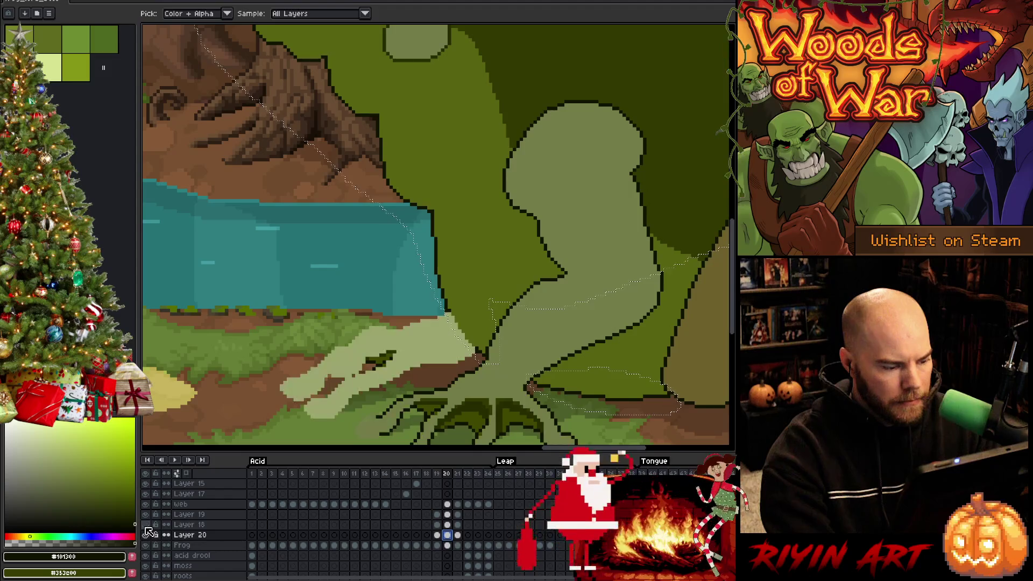
left_click(146, 527)
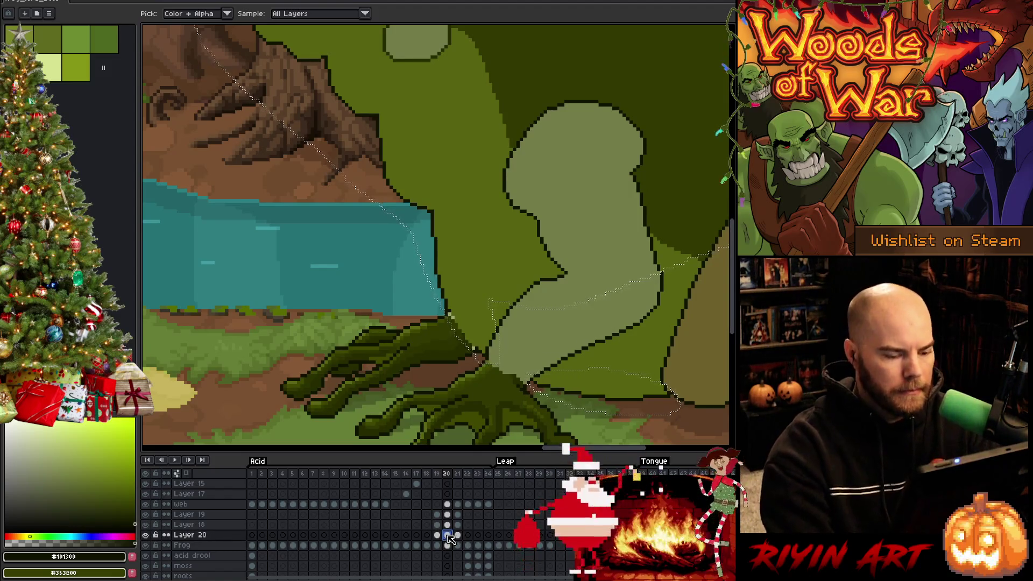
Step: Magic-wand select the Layer 20 shapes and the frog's arm on frame 20's Frog layer
key("w")
left_click(484, 319)
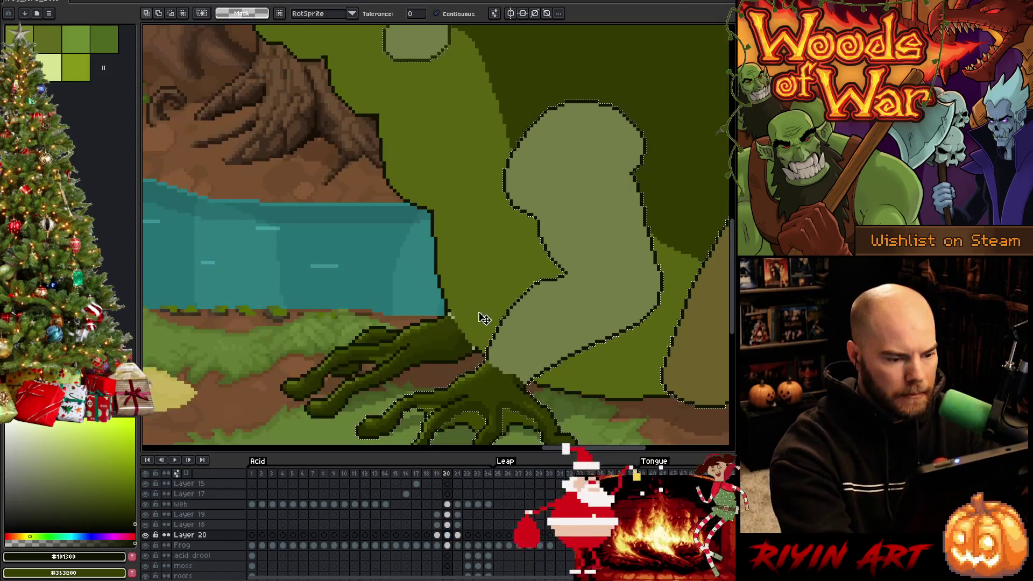
left_click(182, 545)
key("ctrl+d")
left_click(436, 344)
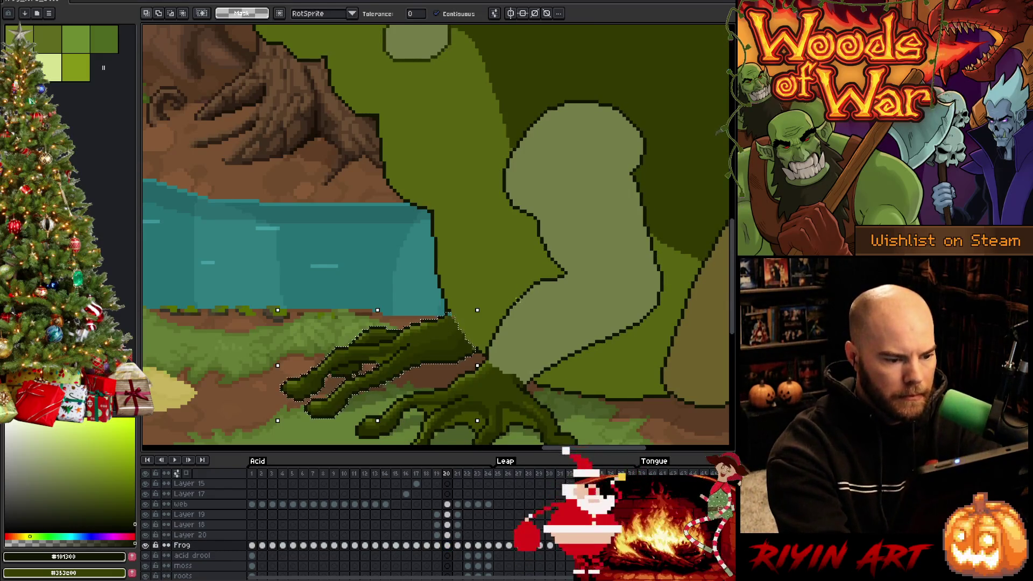
left_click(447, 534)
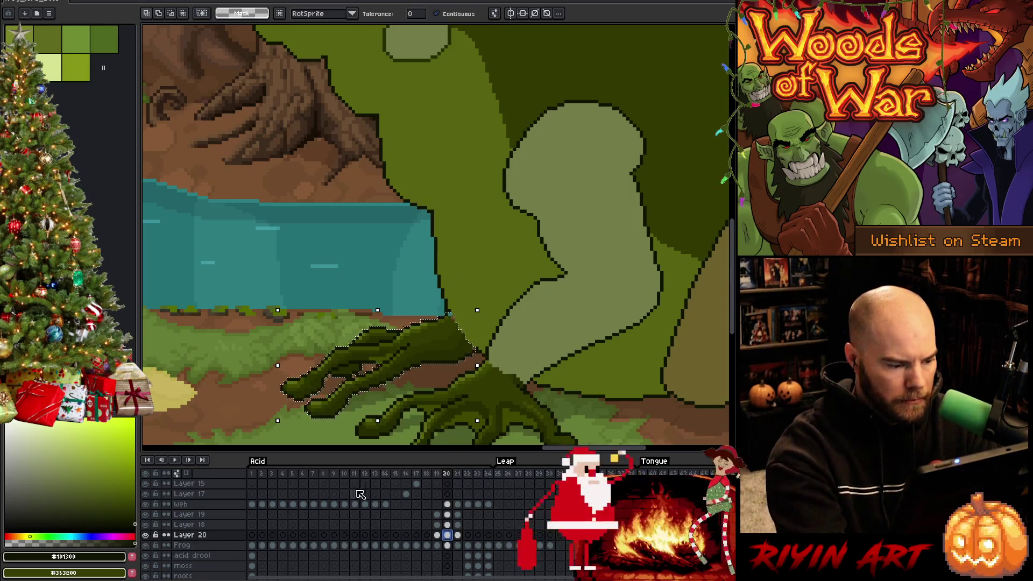
left_click(447, 525)
left_click(146, 525)
left_click(145, 524)
Step: Drop the foot selection and return to the Pencil on the frog arm layer
key("ctrl+d")
key("b")
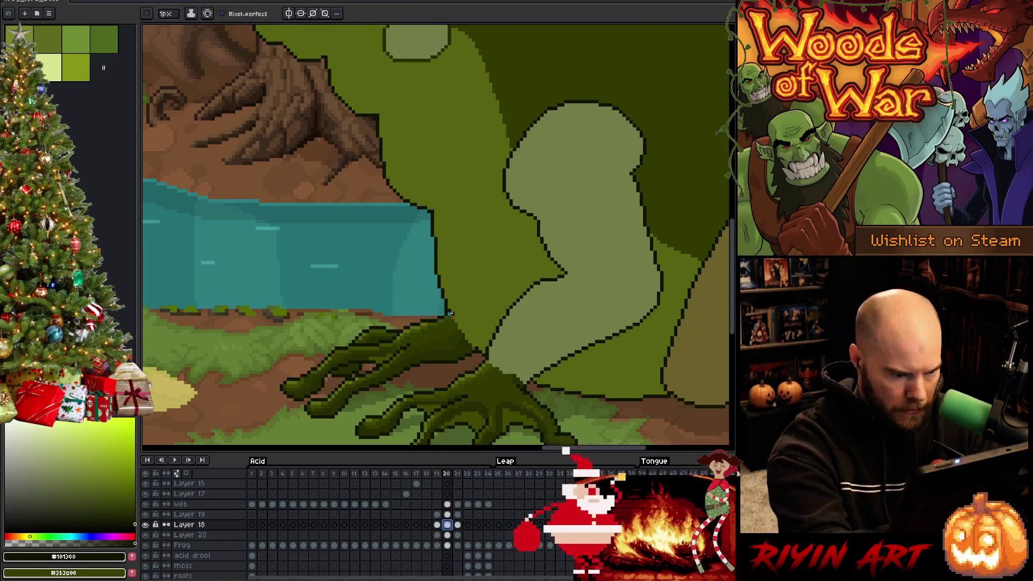
left_click(448, 305)
key("e")
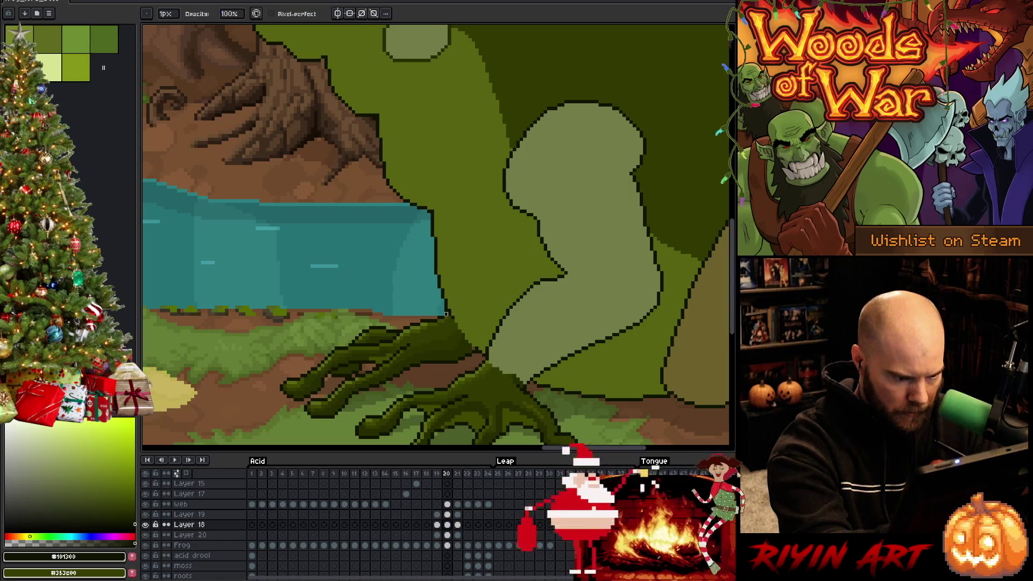
key("v")
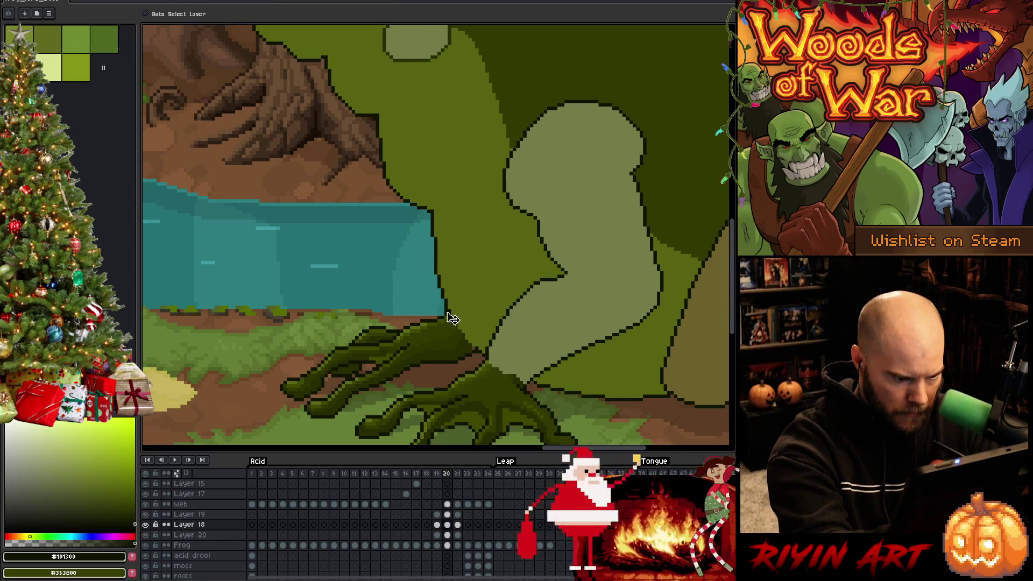
key("b")
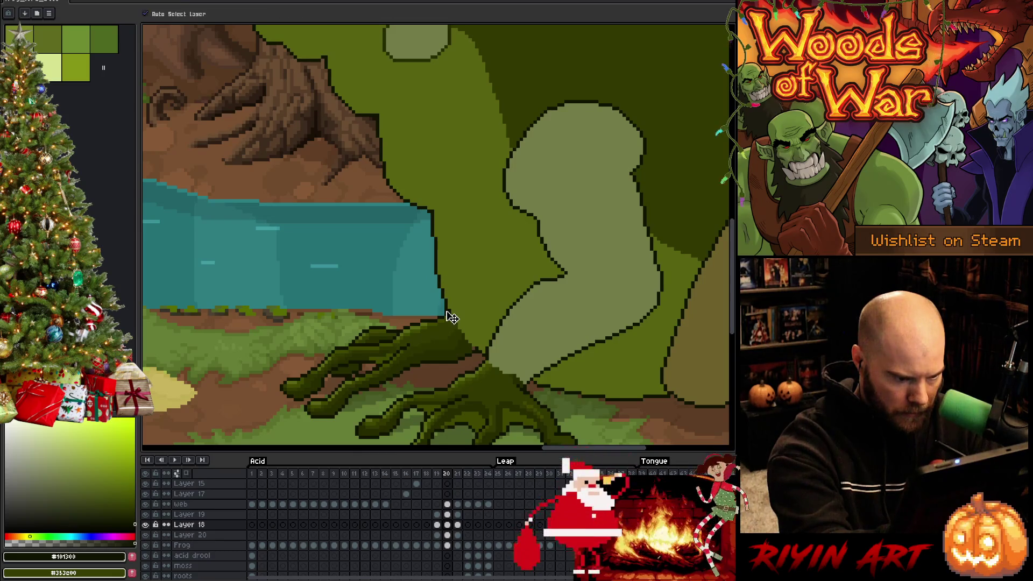
left_click(447, 286, "ctrl")
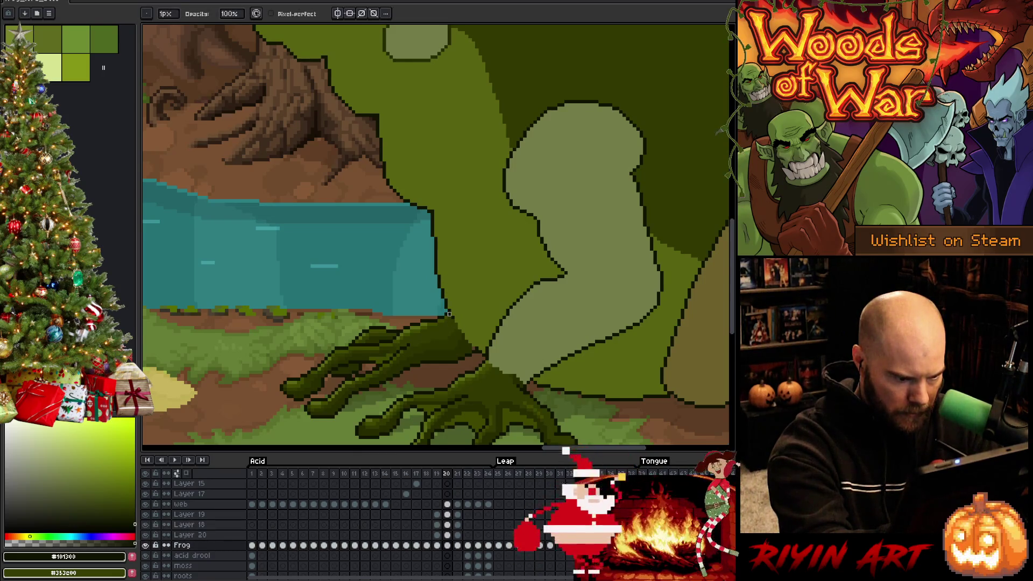
left_click(455, 320, "ctrl")
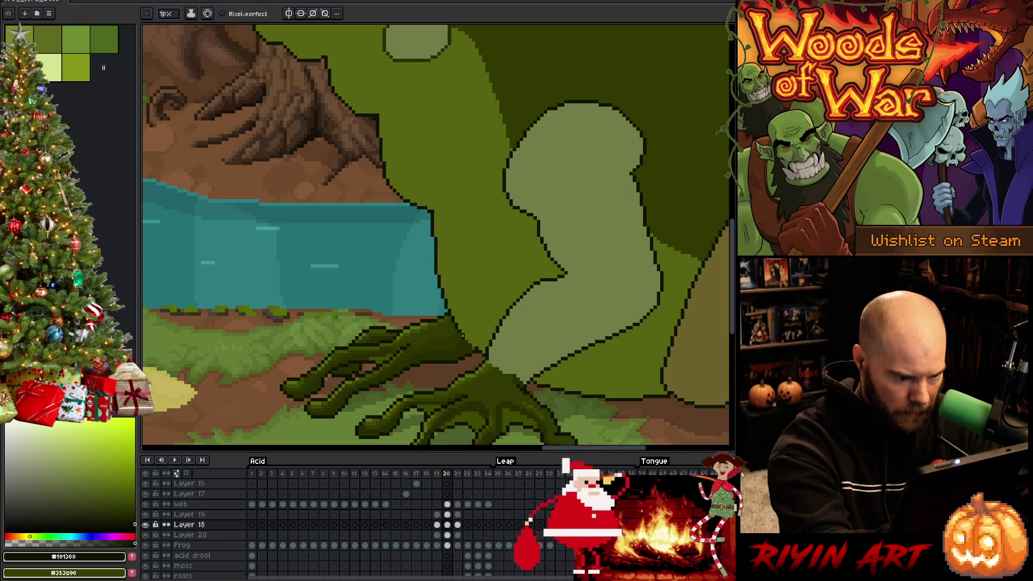
Step: Pick the olive body green from the canvas and save the file
left_click(468, 337, "alt")
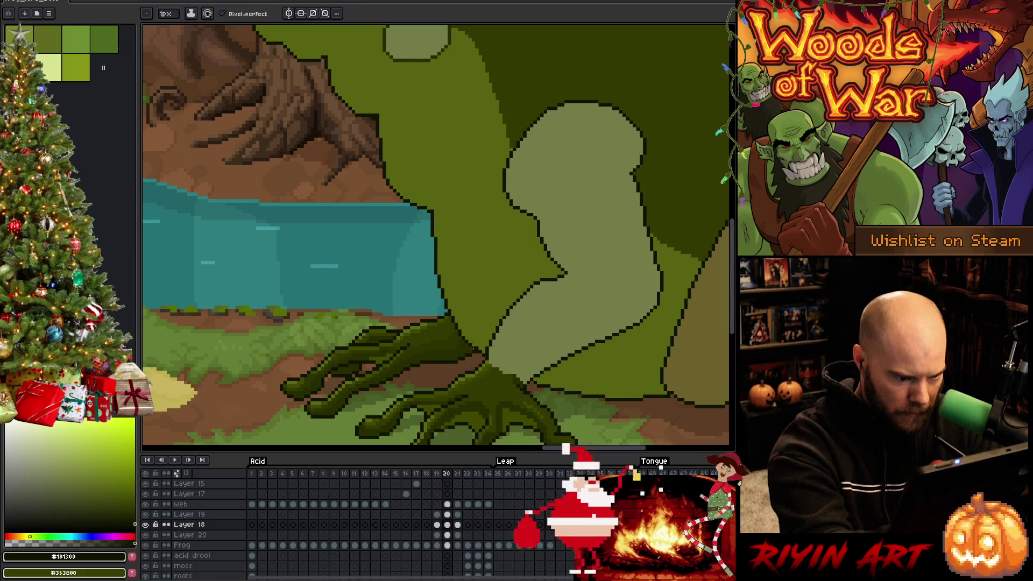
left_click(480, 342, "alt")
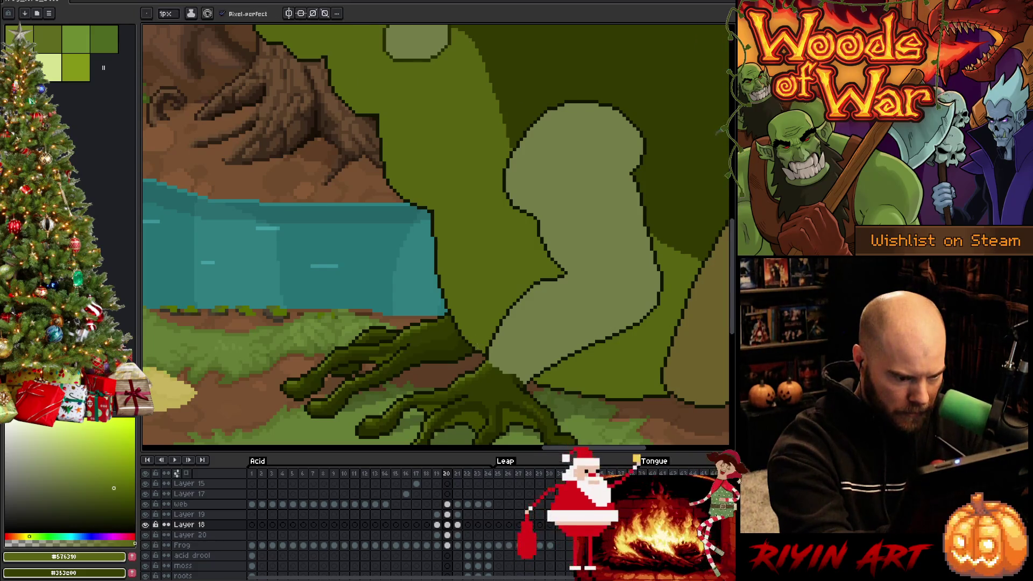
left_click(485, 342, "alt")
left_click(484, 341, "alt")
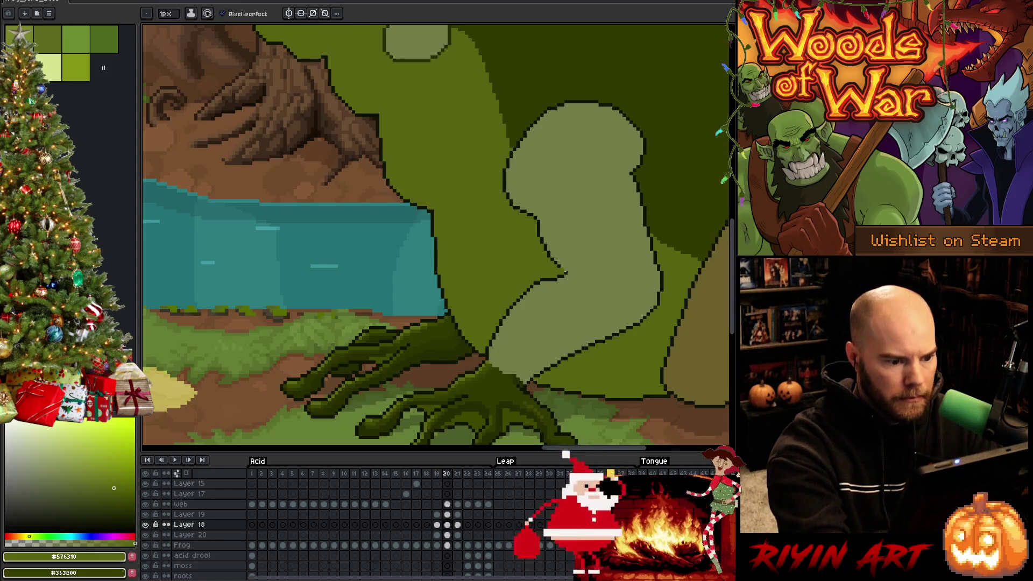
key("ctrl+s")
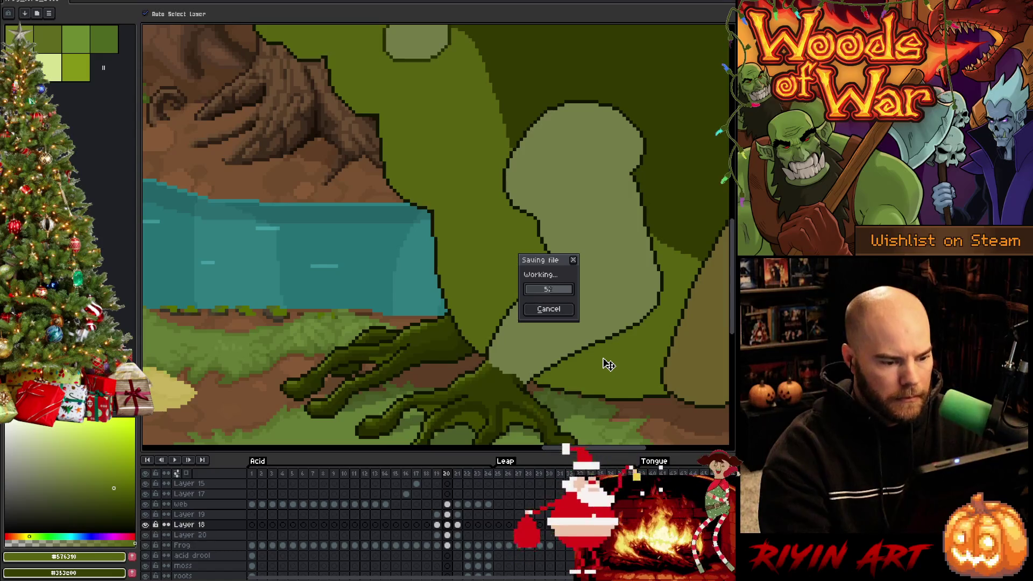
Step: Sample the dark outline colour and pan to the frog's lower body
scroll(565, 323, "down", 3)
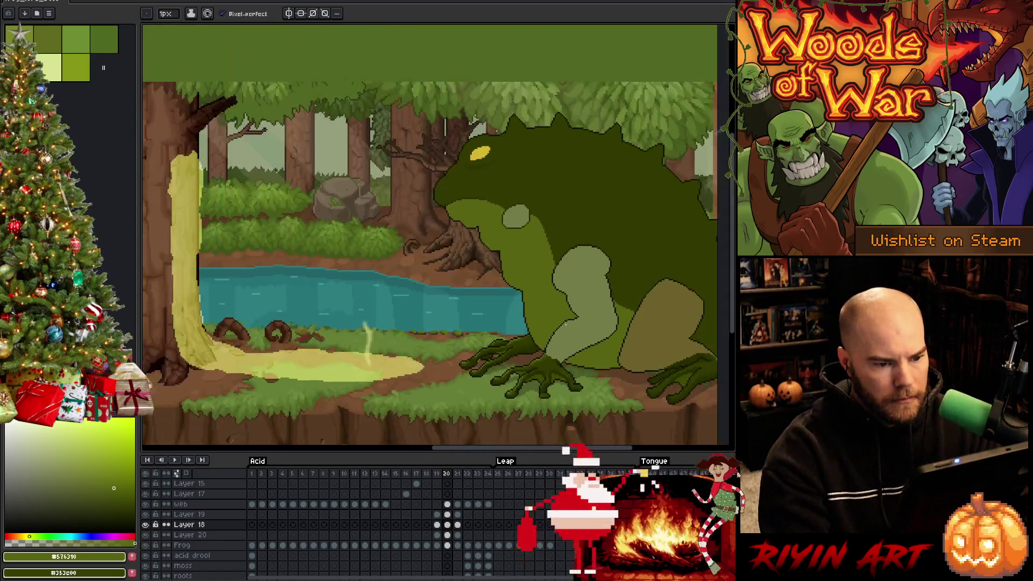
scroll(565, 323, "up", 3)
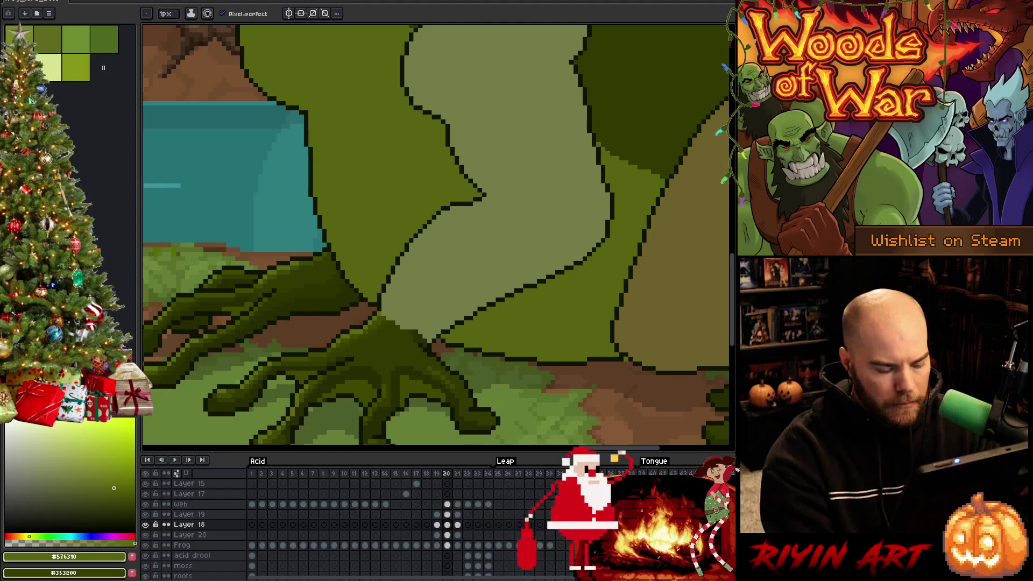
left_click(624, 355, "alt")
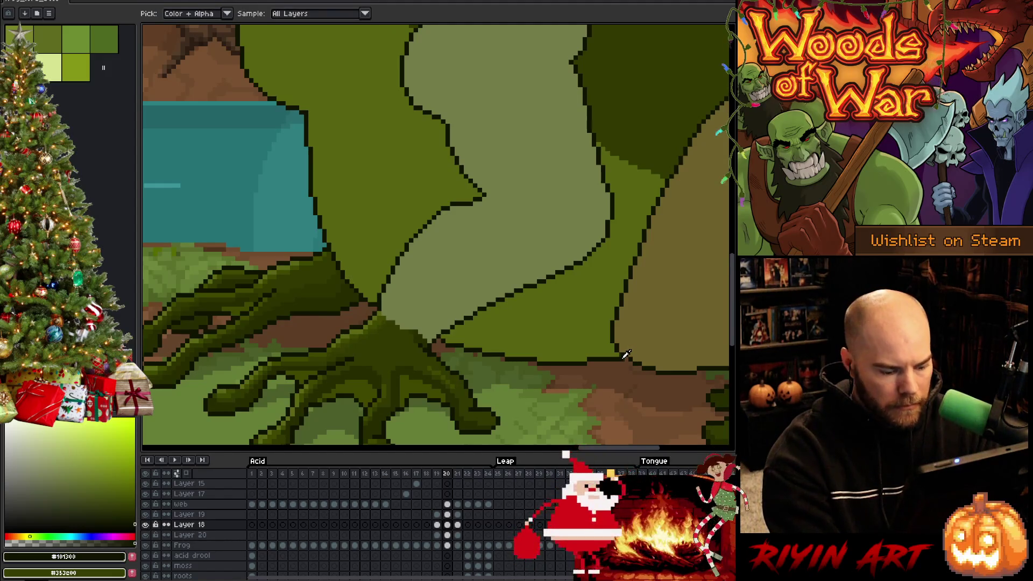
scroll(603, 339, "down", 3)
scroll(586, 320, "up", 2)
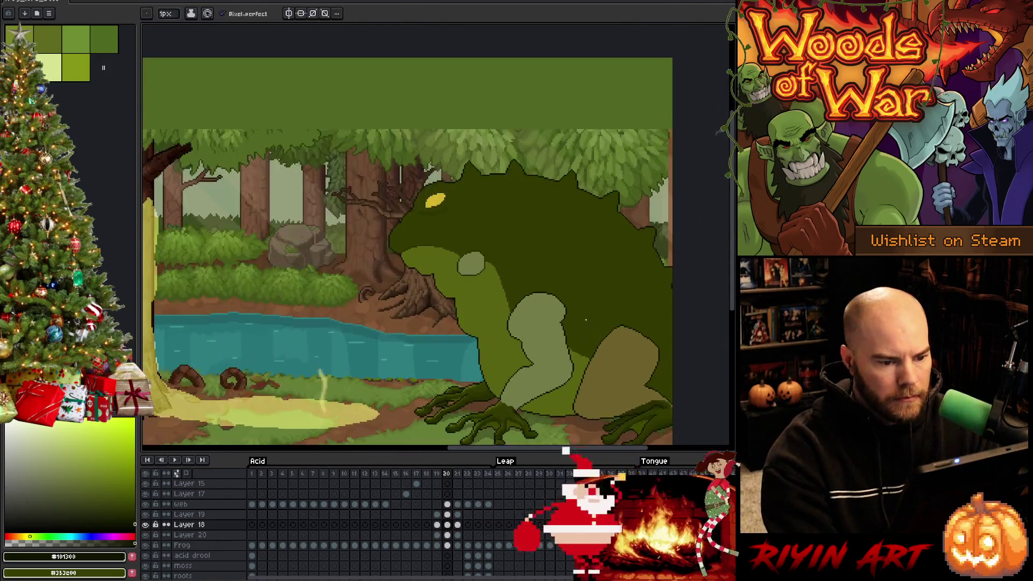
left_click_drag(586, 350, 534, 332)
Step: On frame 21's Frog cel, lasso-select the frog's lower belly and front leg
left_click(463, 476)
left_click(458, 545)
key("m")
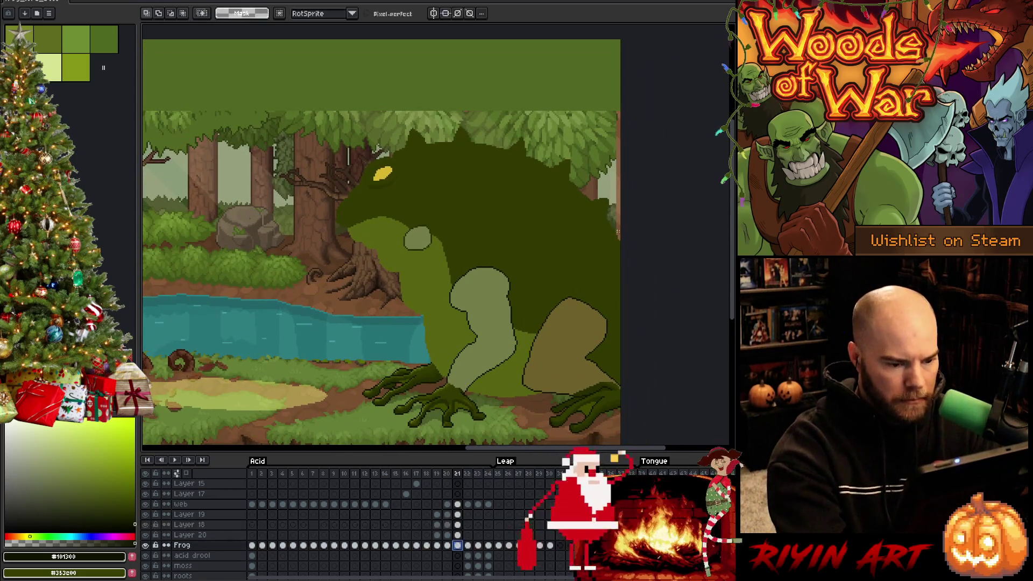
mouse_move(540, 388)
left_mouse_down()
mouse_move(532, 403)
mouse_move(478, 401)
mouse_move(516, 383)
mouse_move(539, 387)
left_mouse_up()
mouse_move(446, 369)
left_mouse_down()
mouse_move(448, 383)
mouse_move(340, 257)
mouse_move(651, 157)
mouse_move(538, 321)
left_mouse_up()
key("h")
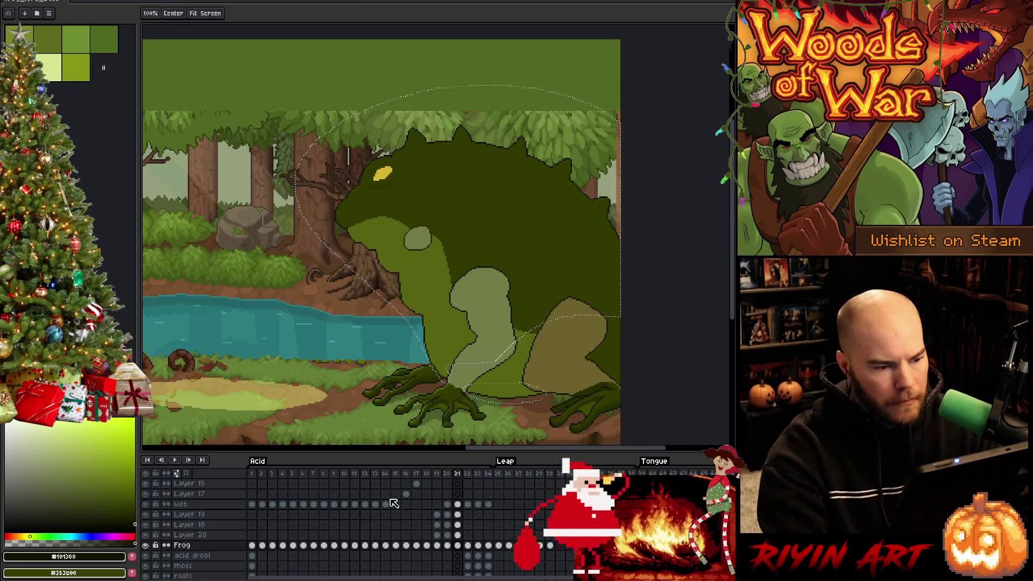
key("q")
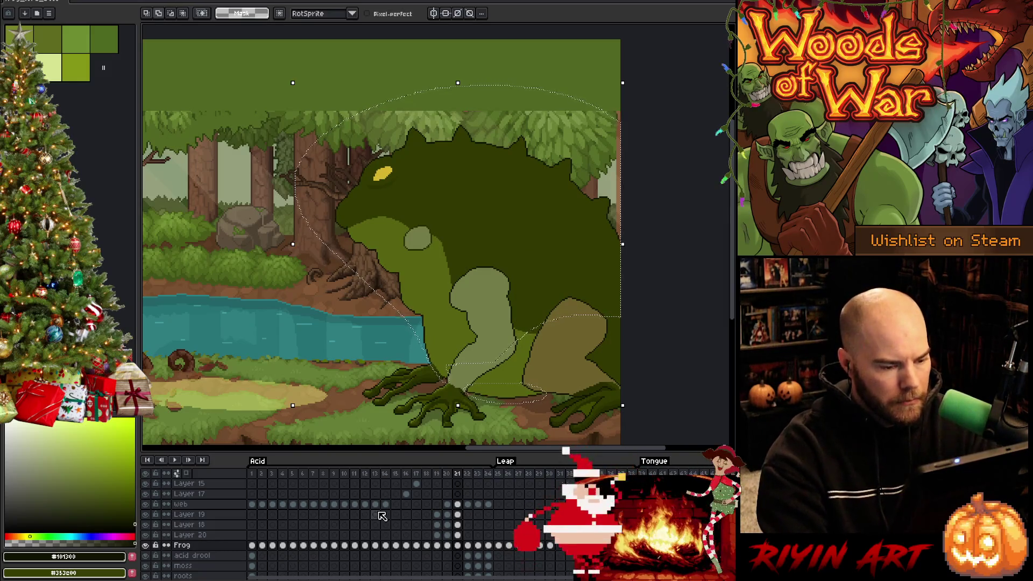
scroll(446, 380, "up", 3)
scroll(446, 380, "down", 3)
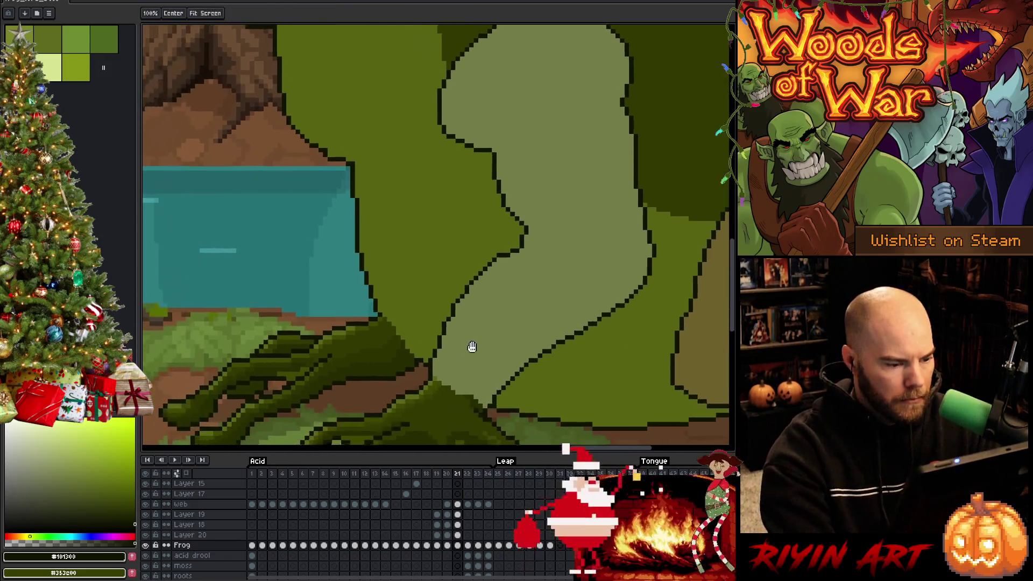
Step: On frame 21, magic-wand select the dark-green body, then drop it on the arm layer
scroll(409, 332, "up", 3)
left_click(457, 535)
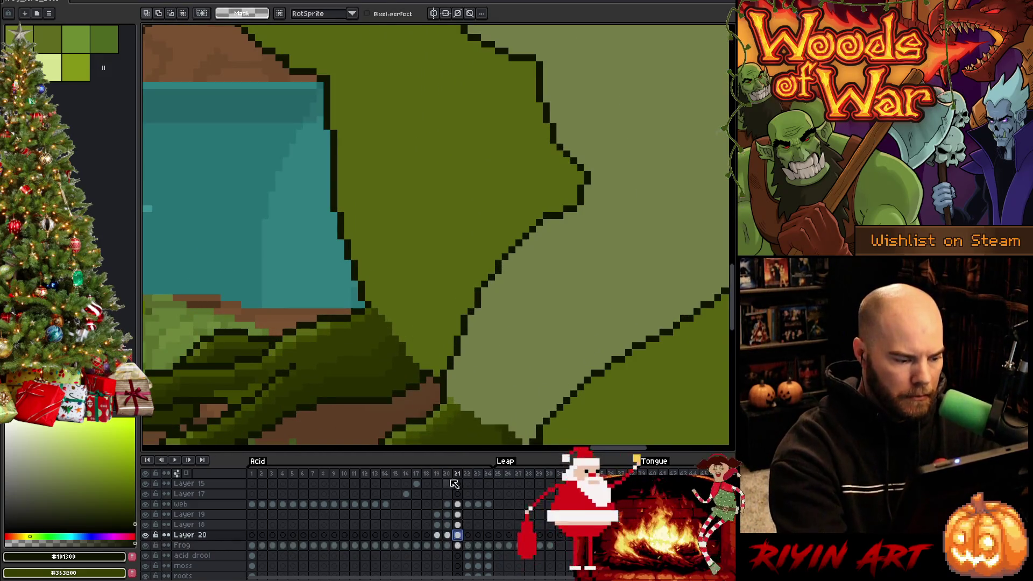
left_click(457, 545)
key("w")
left_click(421, 279)
left_click(457, 535)
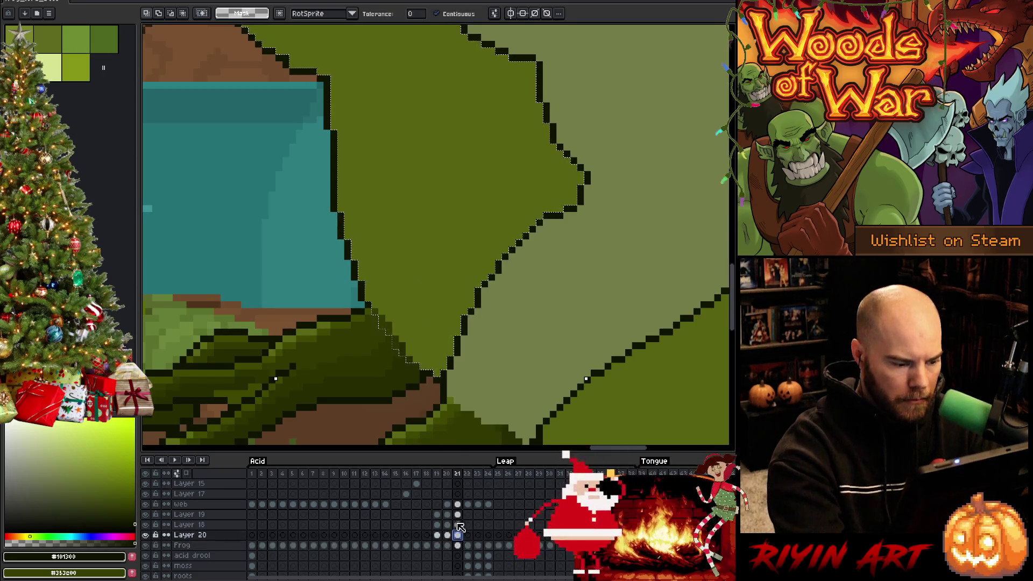
left_click(456, 525)
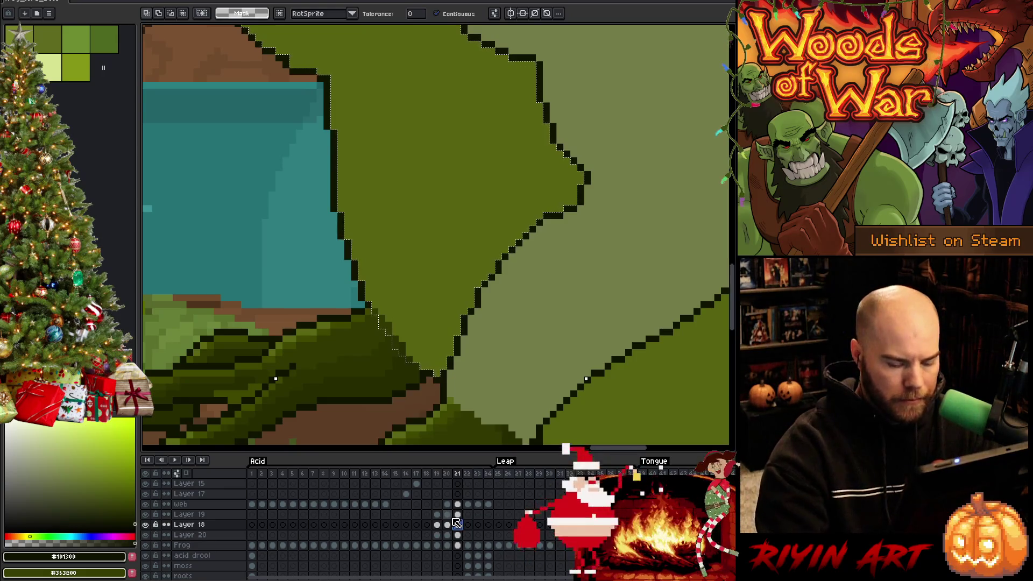
key("ctrl+d")
Step: With the pencil, extend the dark outline diagonally down the frog's leg
key("b")
left_click_drag(374, 307, 380, 331)
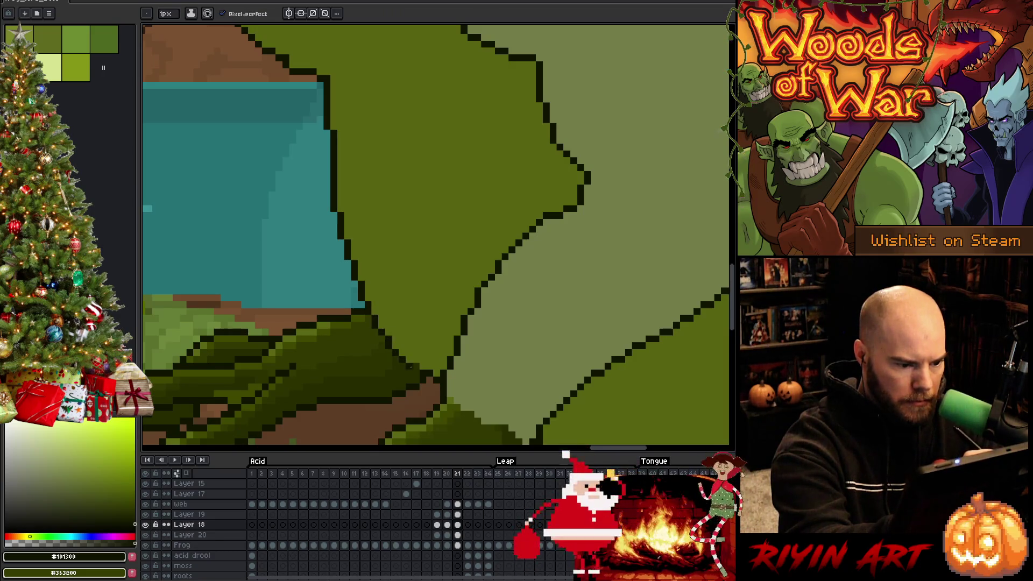
scroll(409, 284, "down", 5)
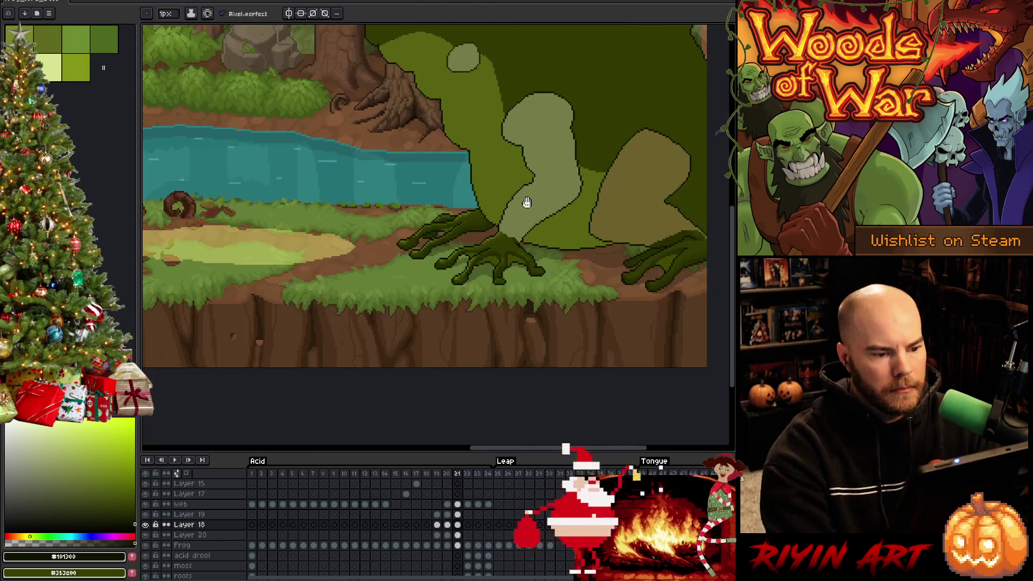
scroll(455, 219, "up", 4)
scroll(470, 251, "down", 4)
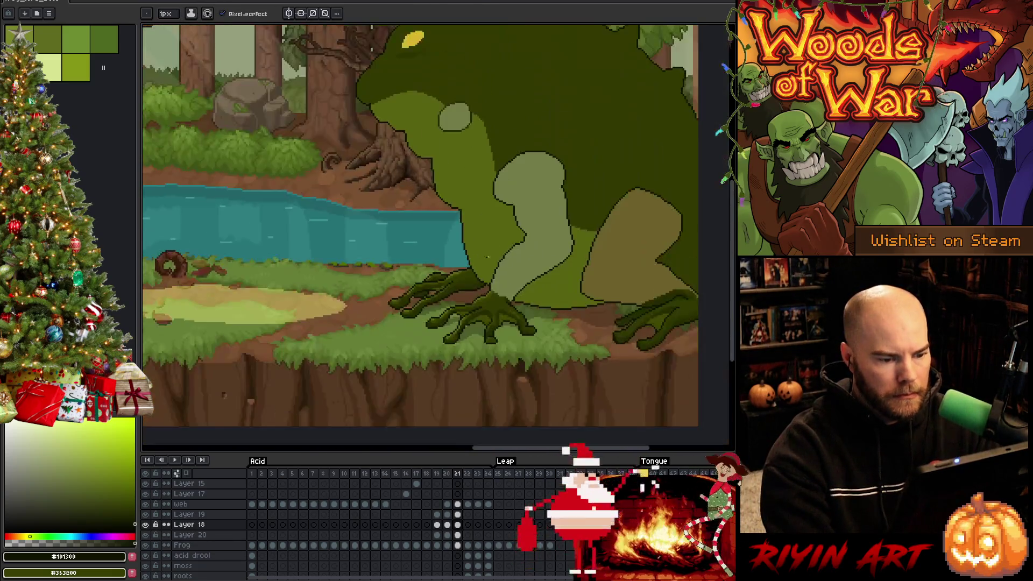
scroll(517, 258, "up", 5)
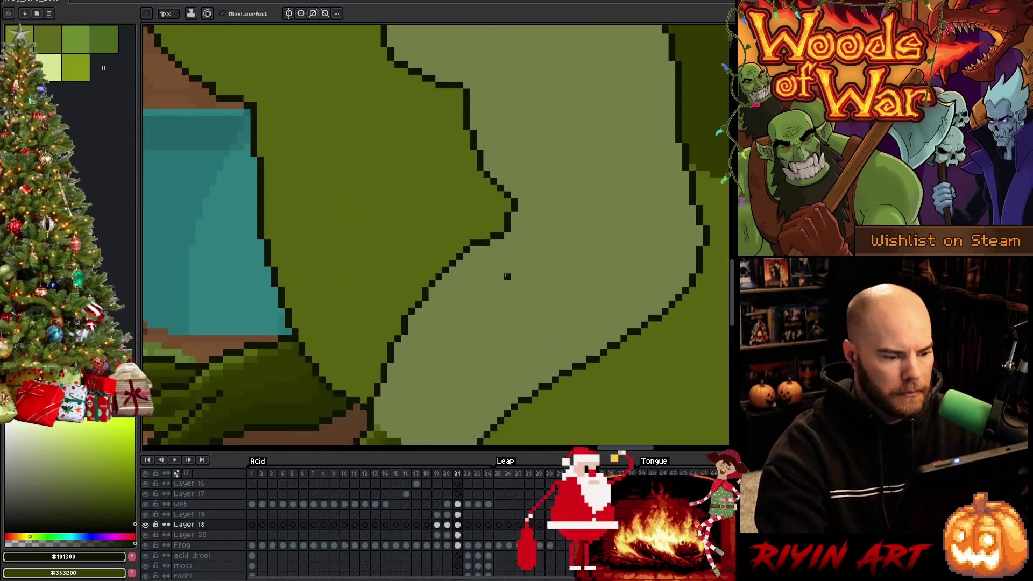
left_click_drag(378, 370, 373, 330)
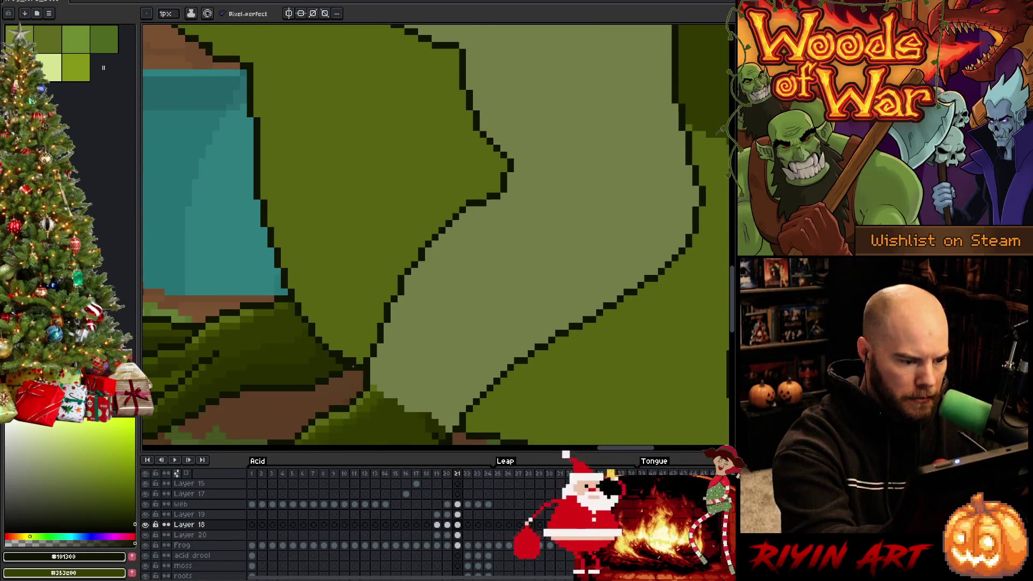
Step: Sample olive green and paint over a stray outline pixel near the upper leg
left_click(355, 361, "alt")
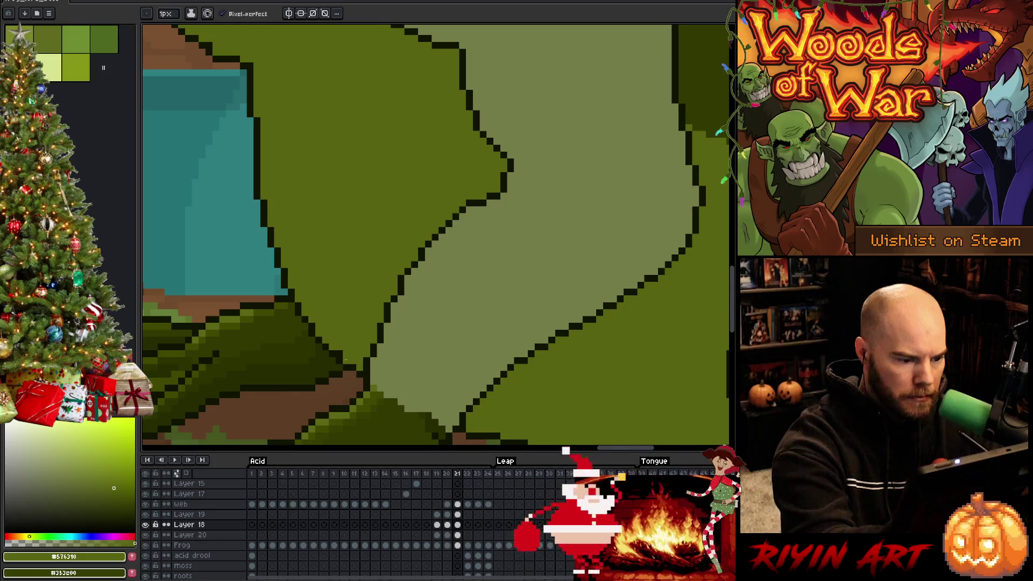
scroll(357, 237, "down", 5)
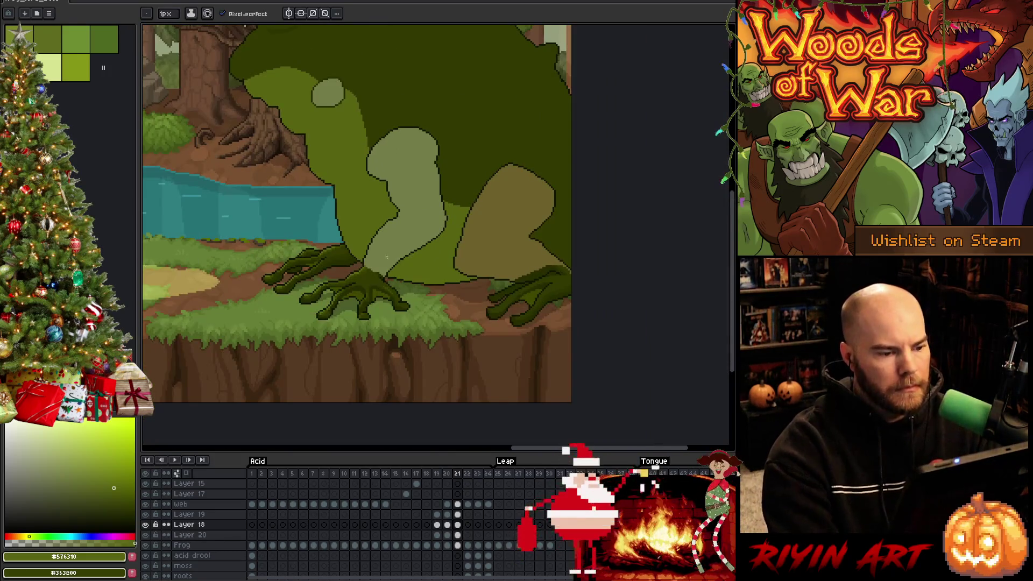
scroll(393, 294, "up", 5)
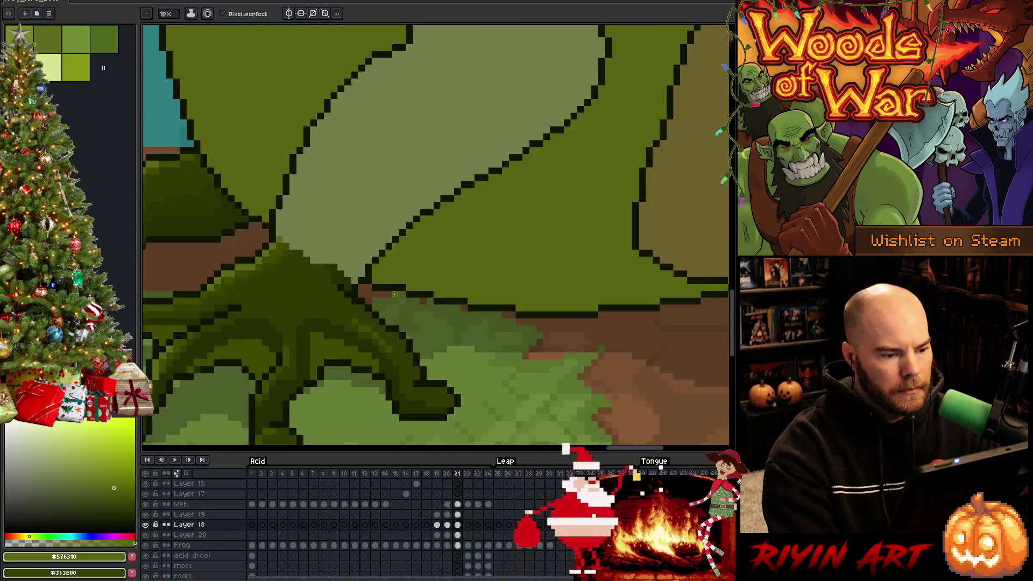
left_click(365, 275, "alt")
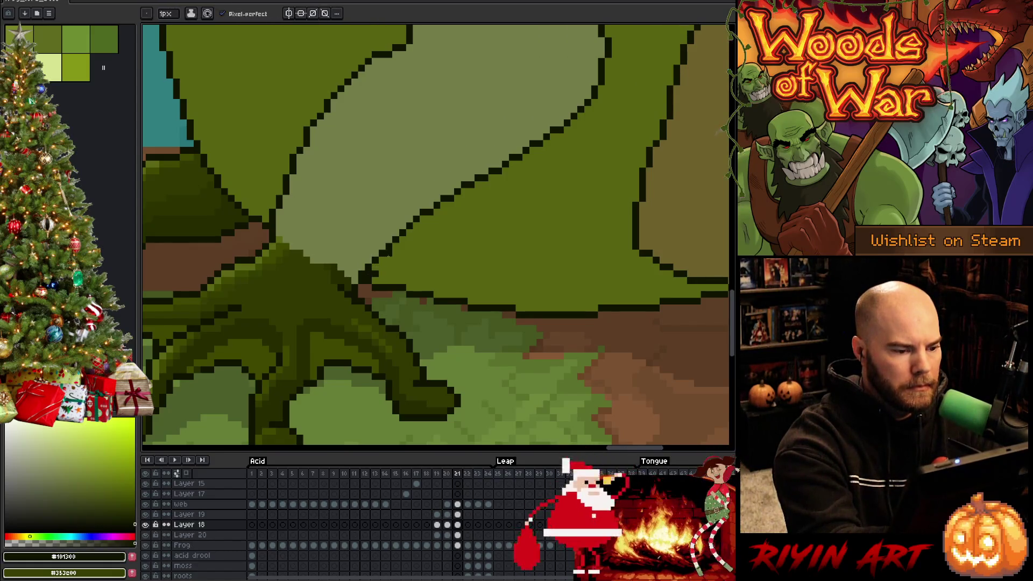
left_click(377, 273, "alt")
left_click(368, 274)
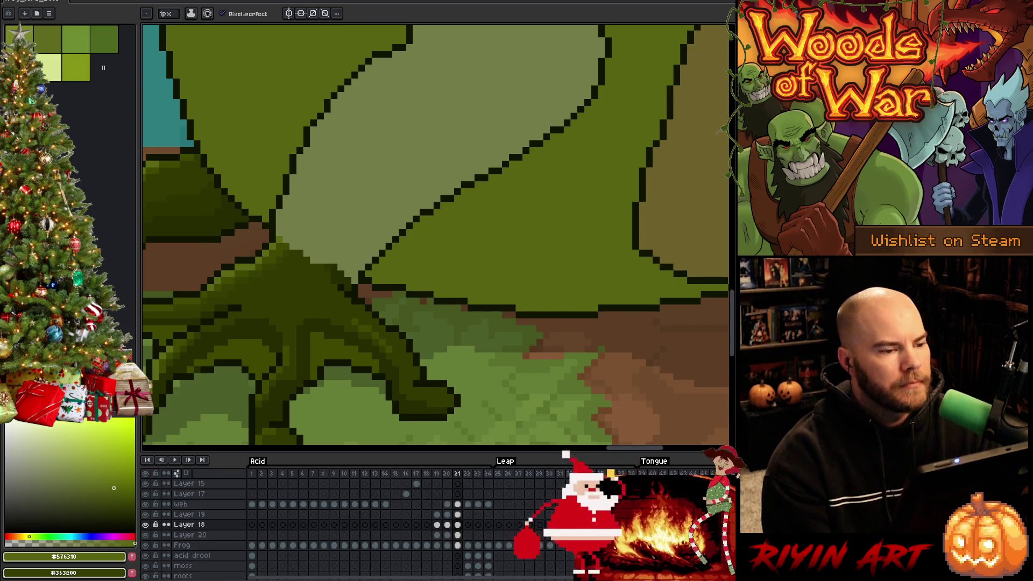
scroll(347, 307, "down", 2)
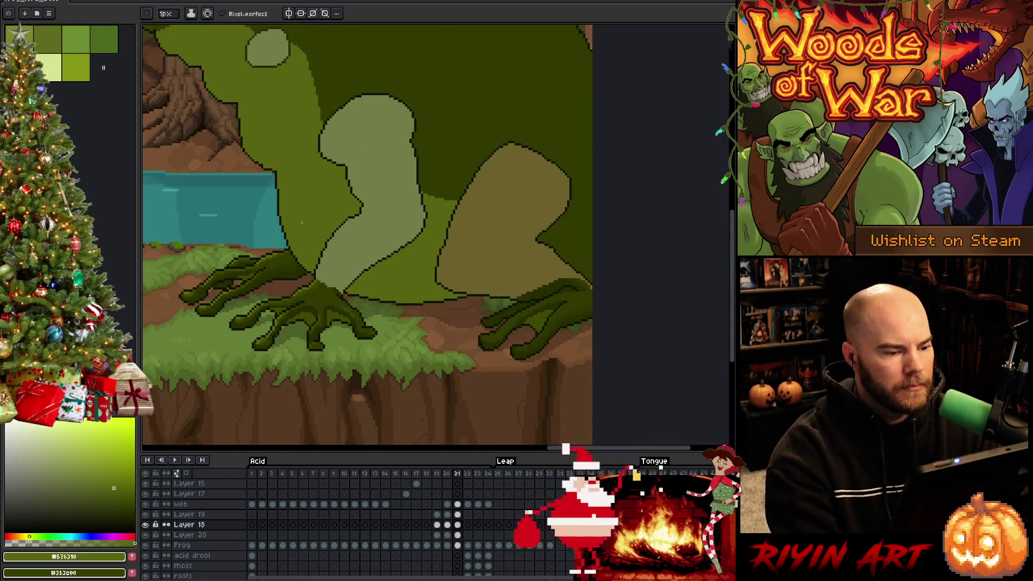
scroll(343, 290, "up", 2)
scroll(343, 289, "up", 1)
scroll(342, 289, "down", 3)
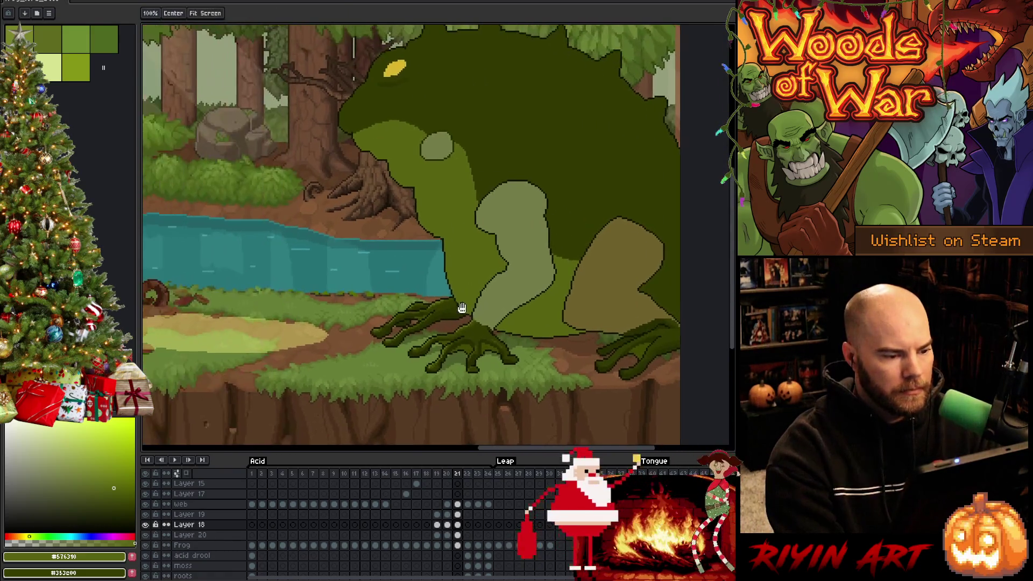
Step: Center the whole frog in view and switch to the Pencil tool
scroll(460, 306, "up", 2)
scroll(502, 296, "down", 2)
mouse_move(542, 240)
left_mouse_down()
mouse_move(512, 276)
mouse_move(491, 268)
left_mouse_up()
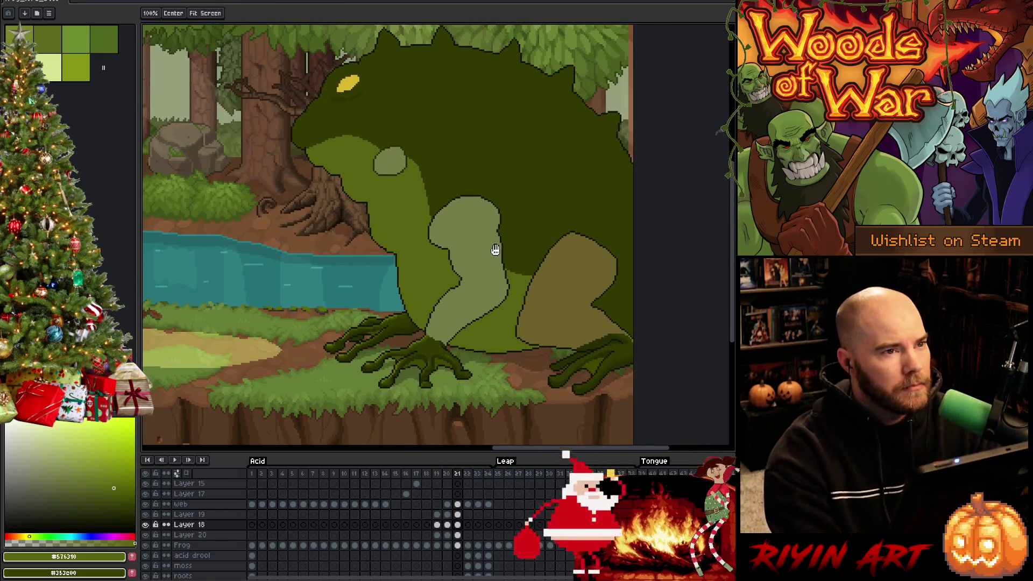
key("b")
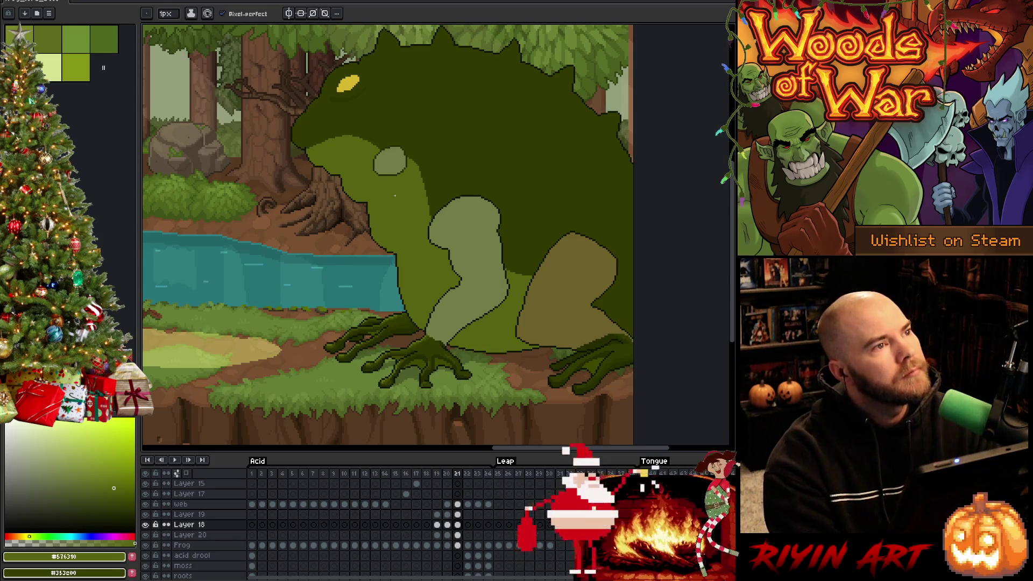
Step: Flip between frames 21 and 22 to compare the flat-colour frog with the textured one
scroll(383, 195, "down", 1)
scroll(404, 183, "up", 1)
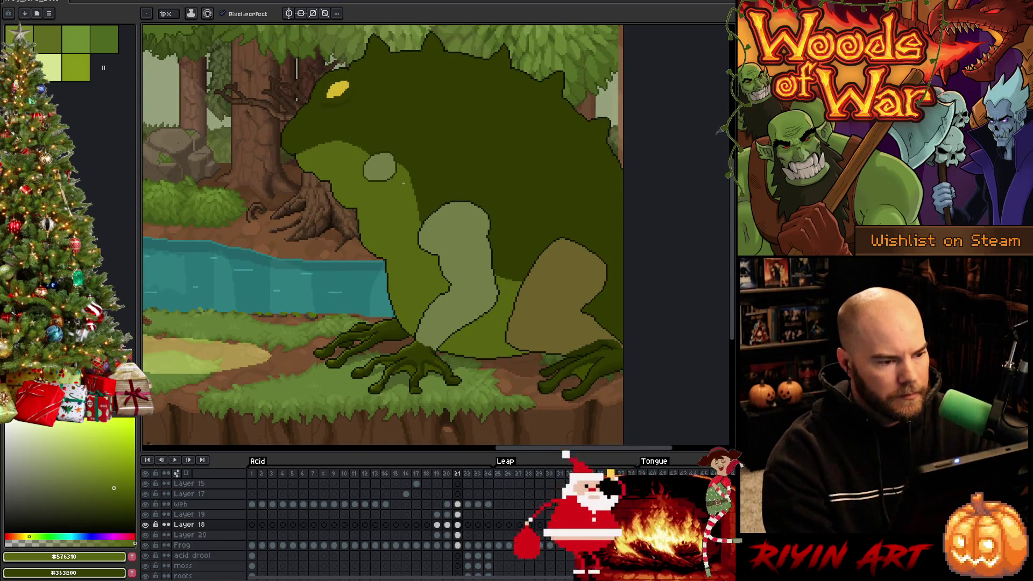
key("Right")
key("Right")
key("Left")
key("Left")
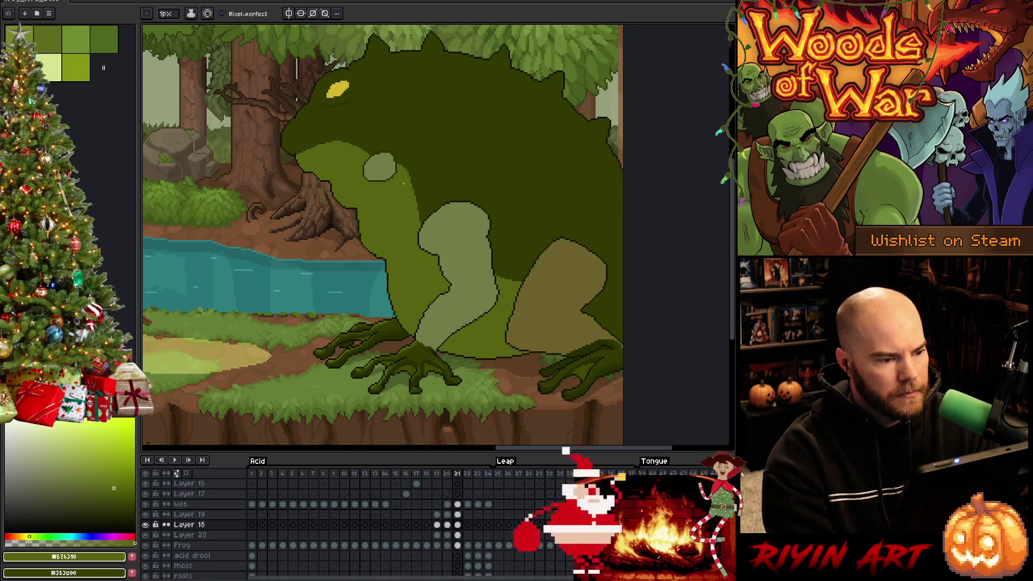
key("Right")
key("Left")
key("Right")
key("Left")
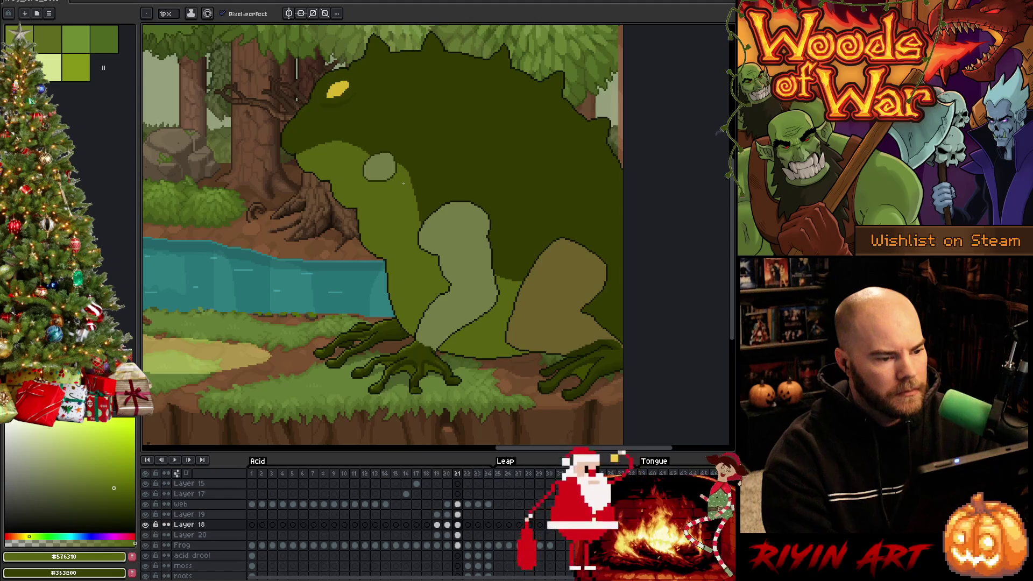
key("Right")
key("Left")
key("Right")
key("Left")
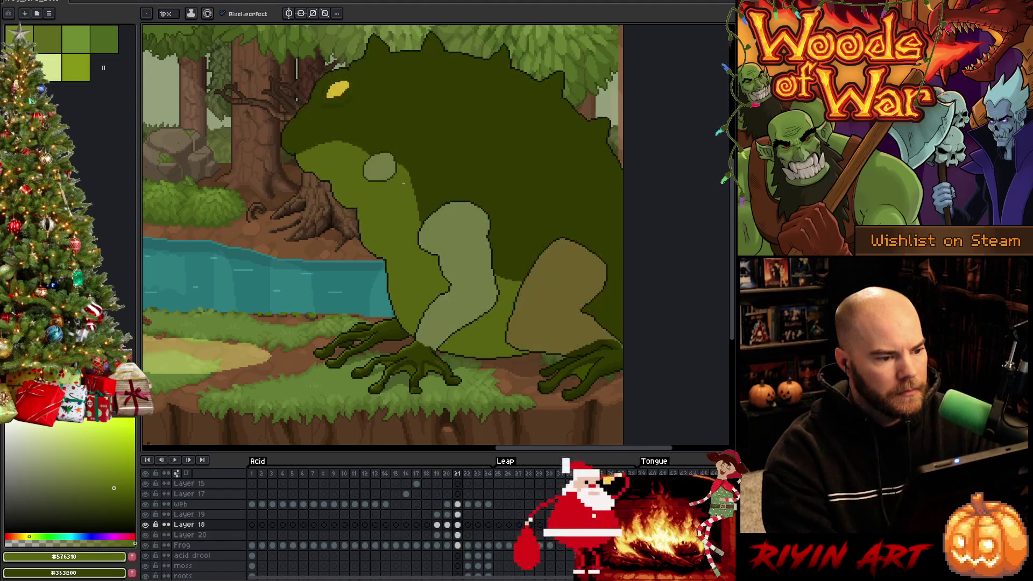
key("Right")
key("Left")
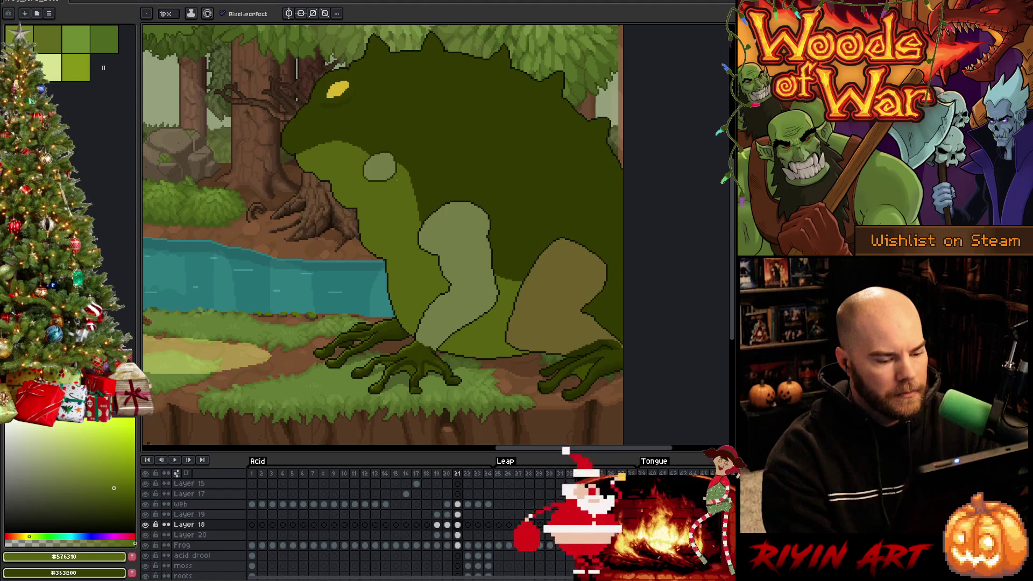
Step: Step back to the crouched frog pose of frame 19
key("Left")
key("Left")
key("Left")
key("Right")
key("Right")
key("Left")
key("Right")
key("Right")
key("Right")
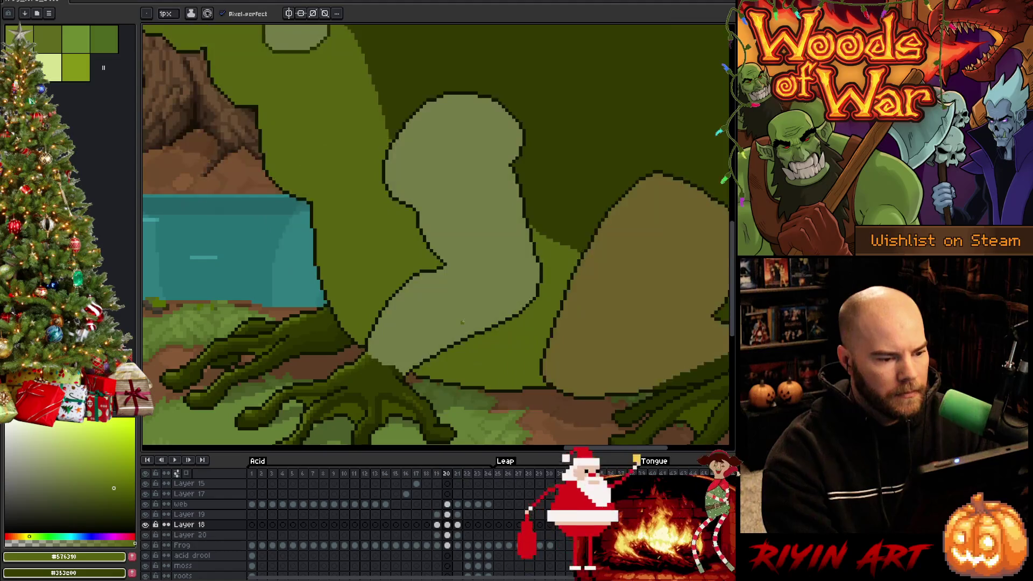
scroll(468, 306, "down", 2)
scroll(457, 296, "up", 2)
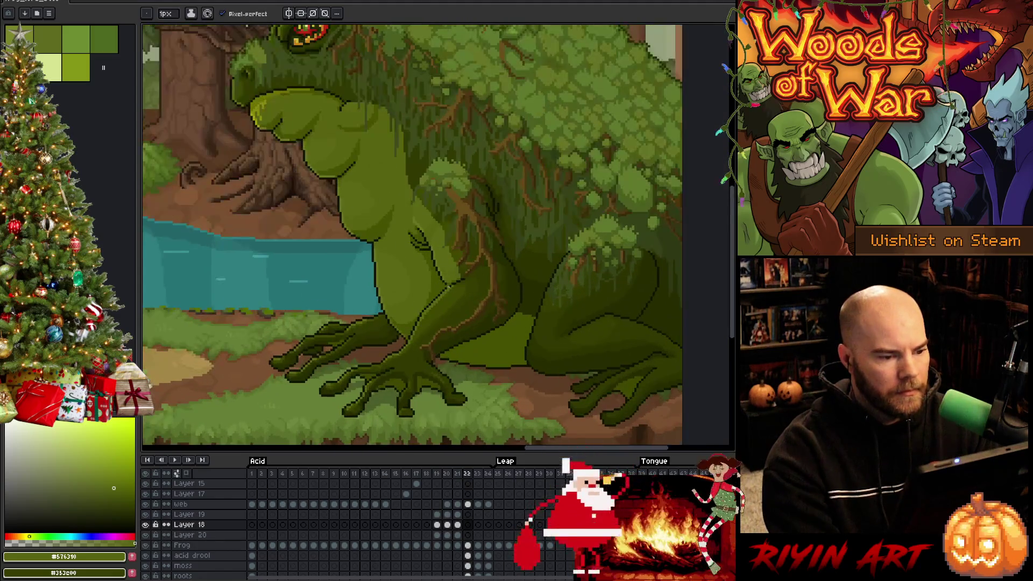
key("Left")
key("Left")
key("Left")
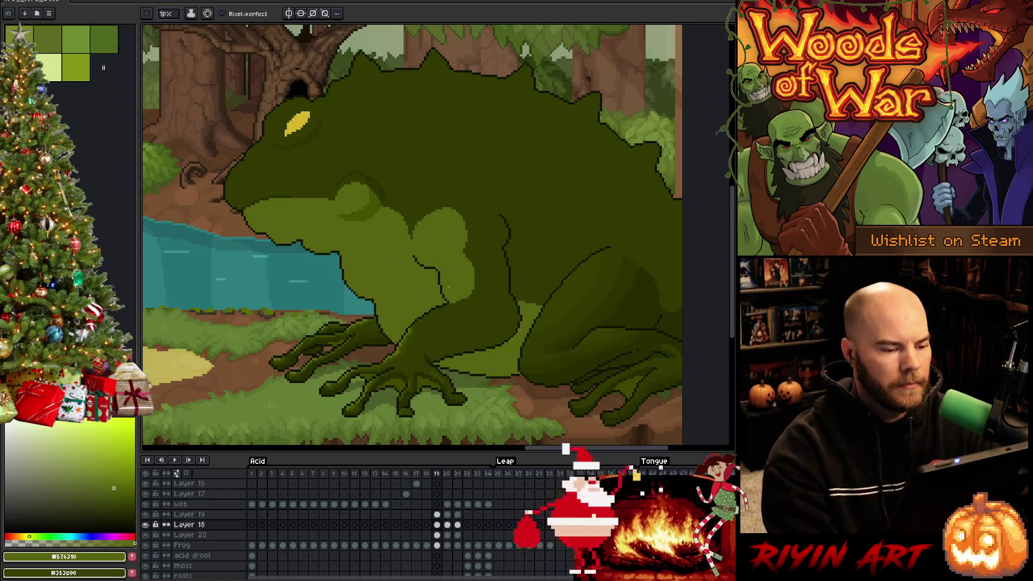
Step: Lasso the frog's upper arm area and pick the dark green body colour
key("m")
mouse_move(423, 215)
left_mouse_down()
mouse_move(460, 230)
mouse_move(454, 254)
left_mouse_up()
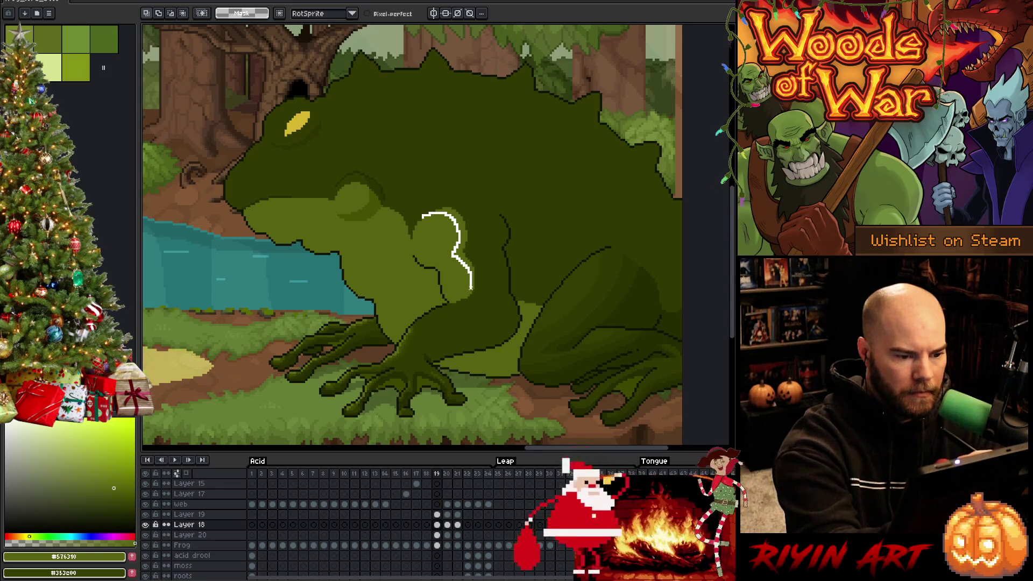
left_click_drag(471, 301, 425, 215)
key("g")
left_click(461, 230, "alt")
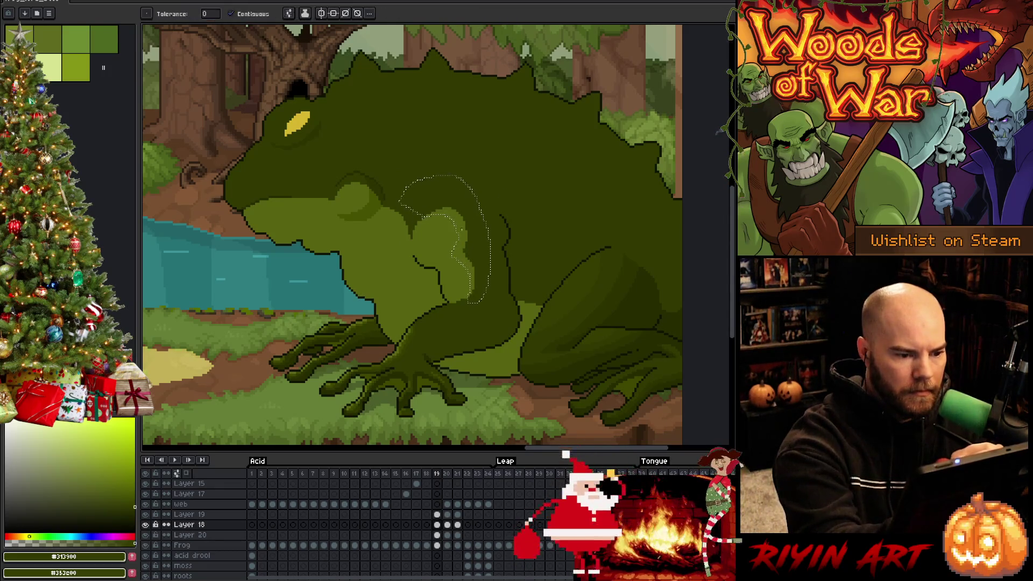
Step: Carry the arm selection across frames and reshape it over the textured frog
key("Left")
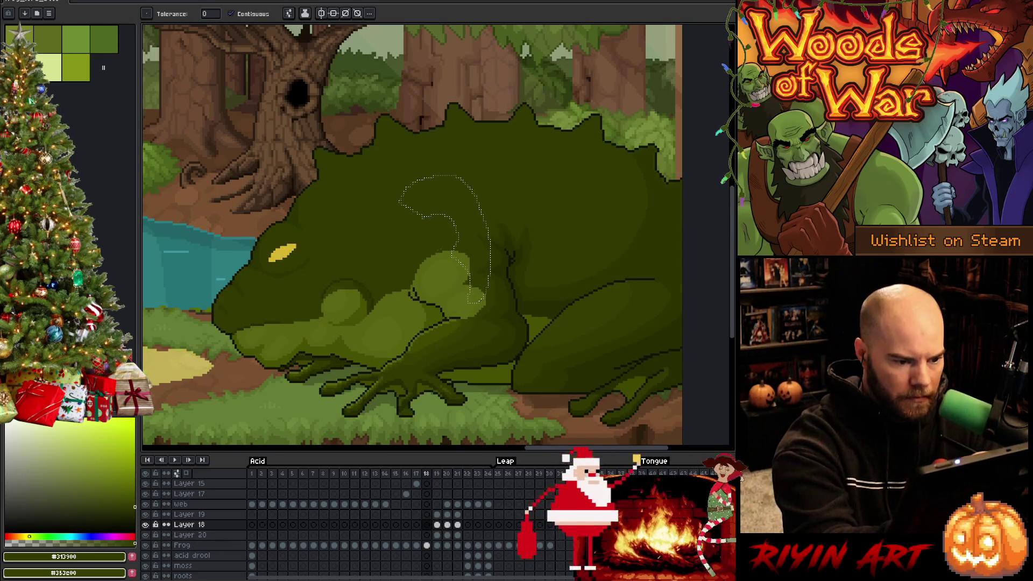
key("Right")
key("Right")
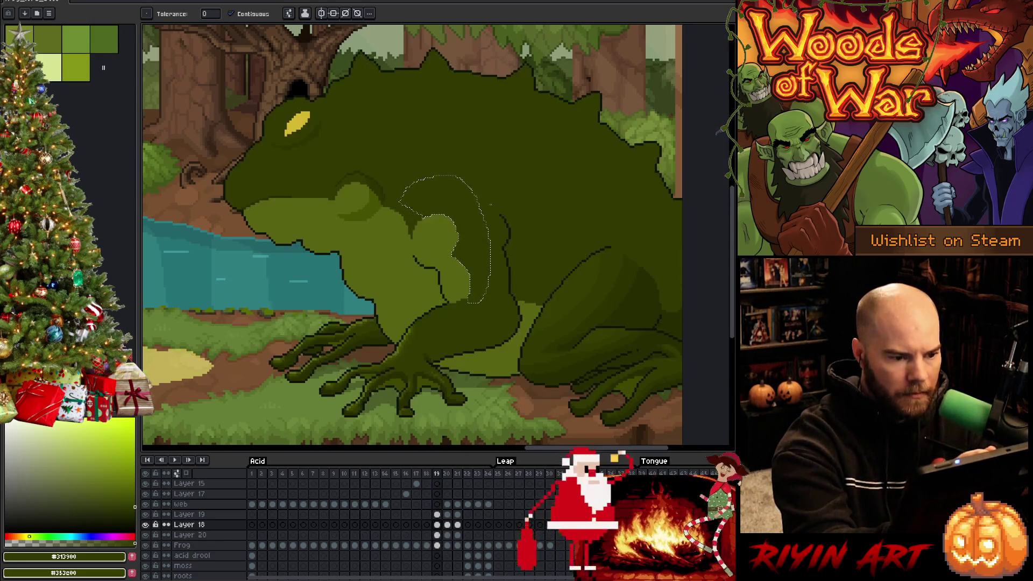
key("Right")
key("Right")
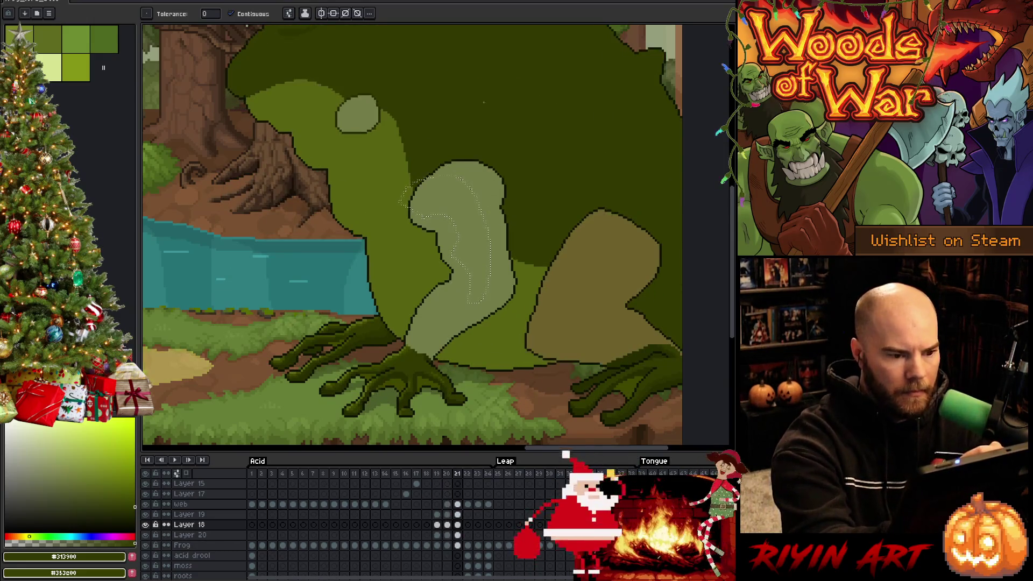
key("v")
key("ctrl+d")
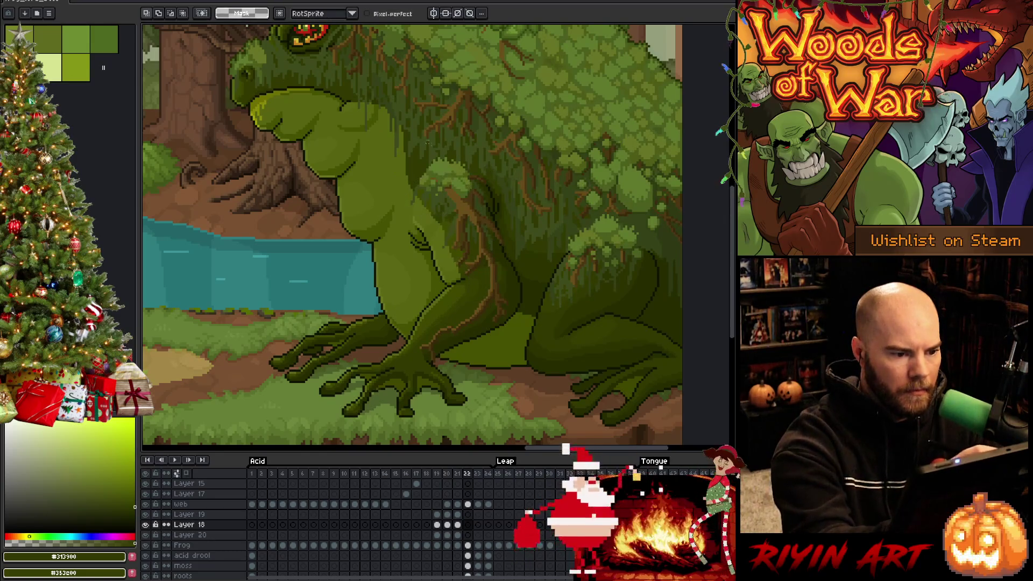
mouse_move(407, 173)
left_mouse_down()
mouse_move(457, 275)
mouse_move(409, 285)
mouse_move(397, 178)
left_mouse_up()
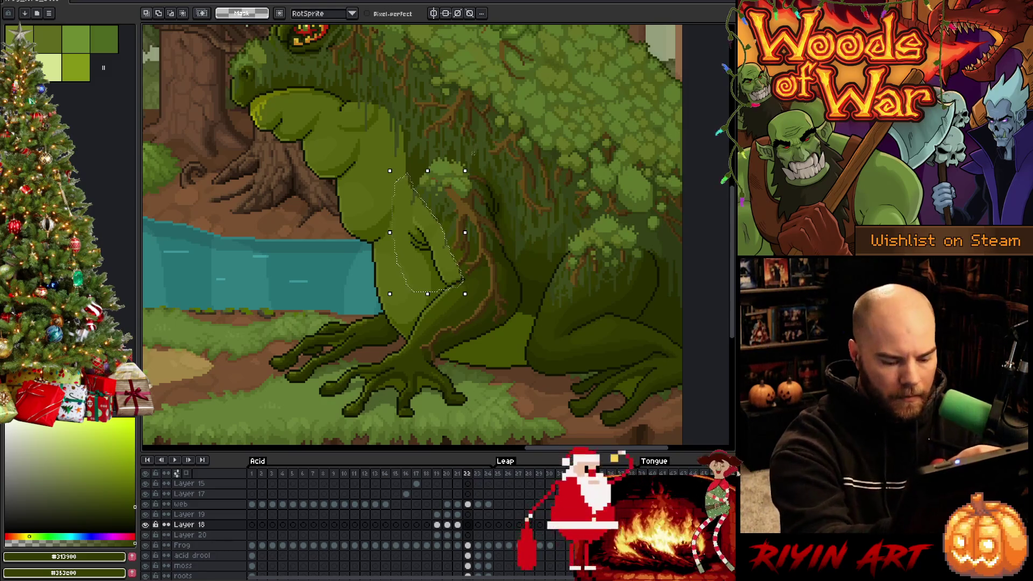
key("Left")
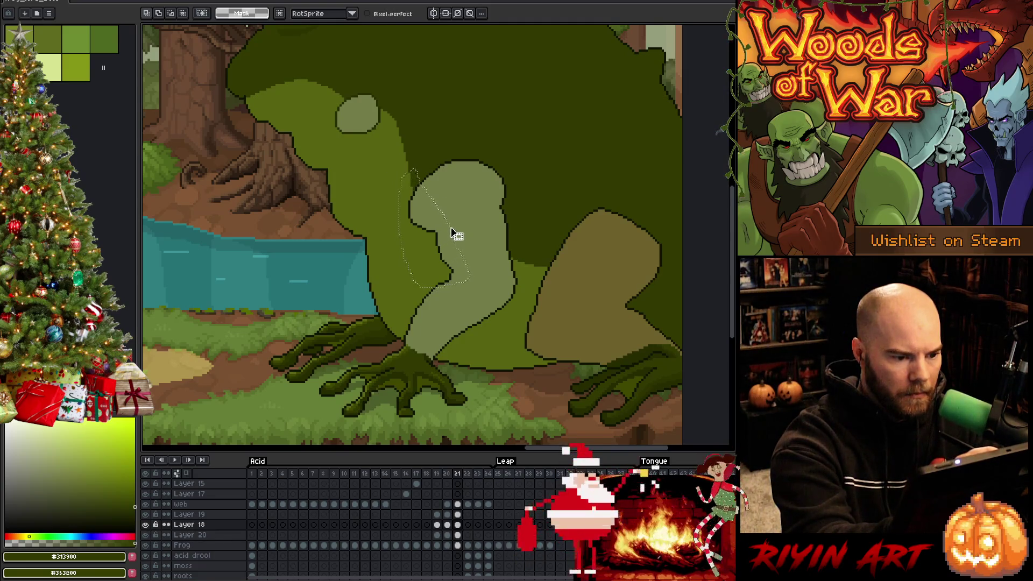
Step: Fill the selected arm area with mid green and make Layer 20 active
left_click(392, 260, "alt")
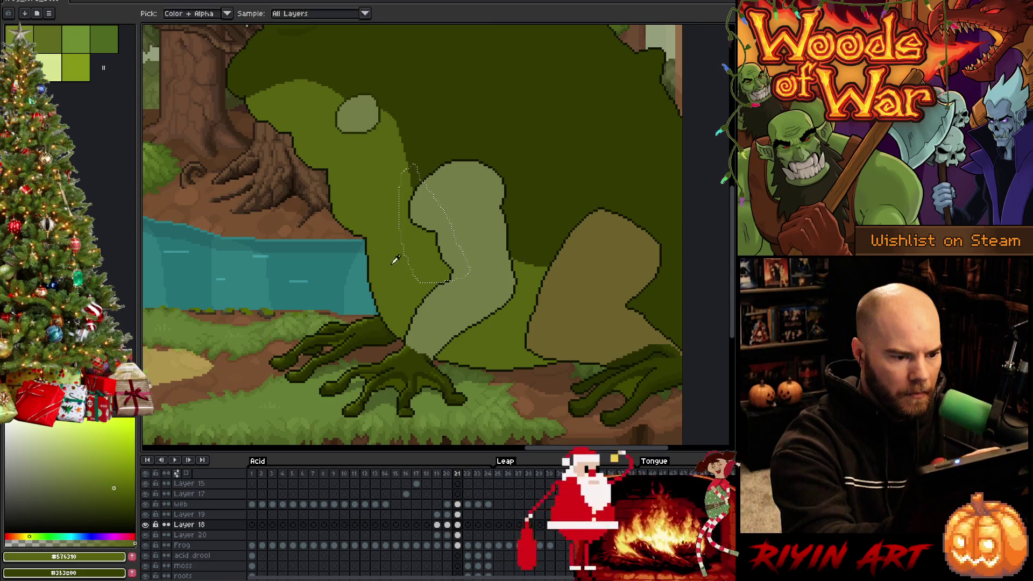
key("g")
left_click(446, 234)
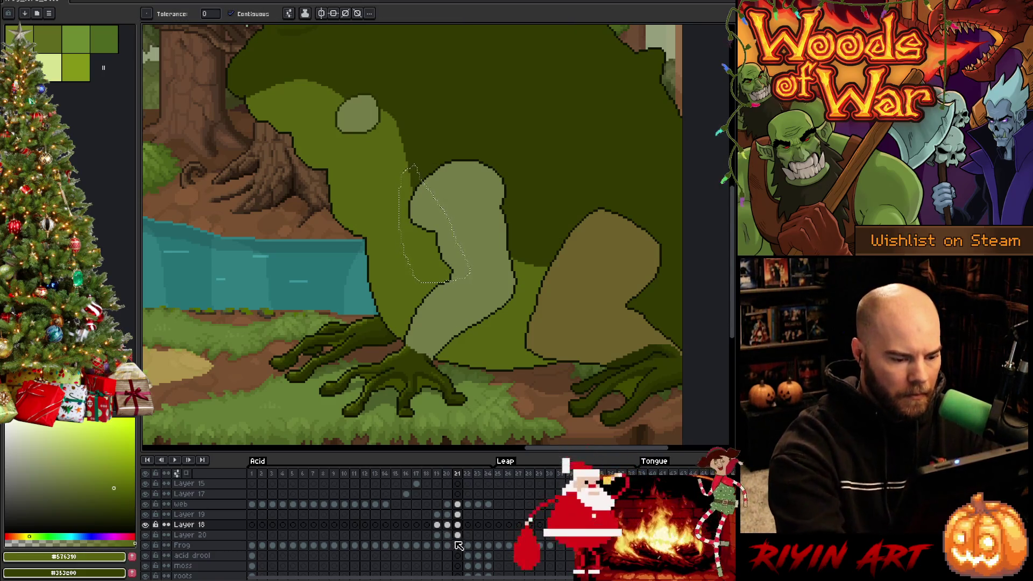
left_click(457, 534)
left_click(457, 545)
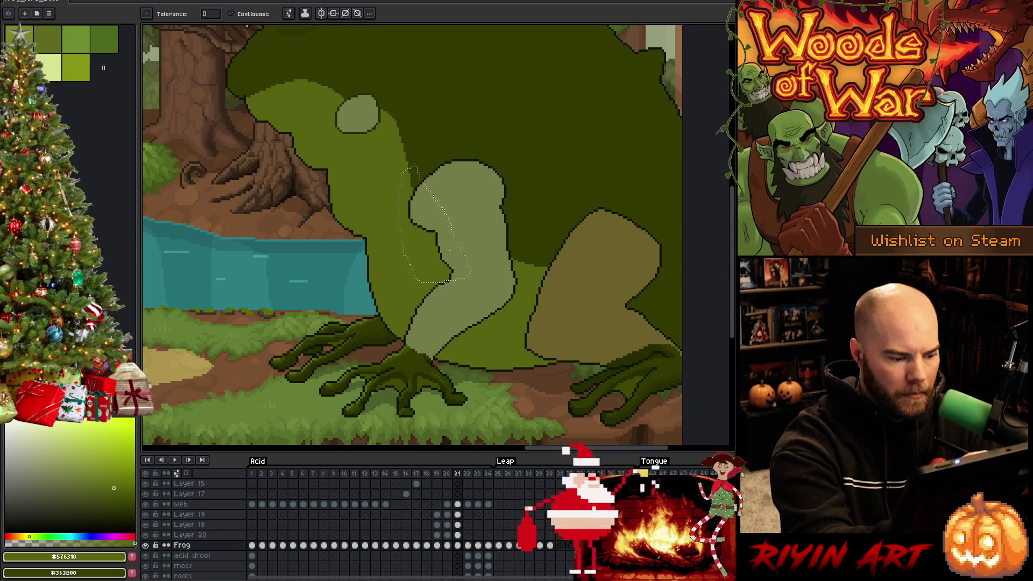
left_click(457, 535)
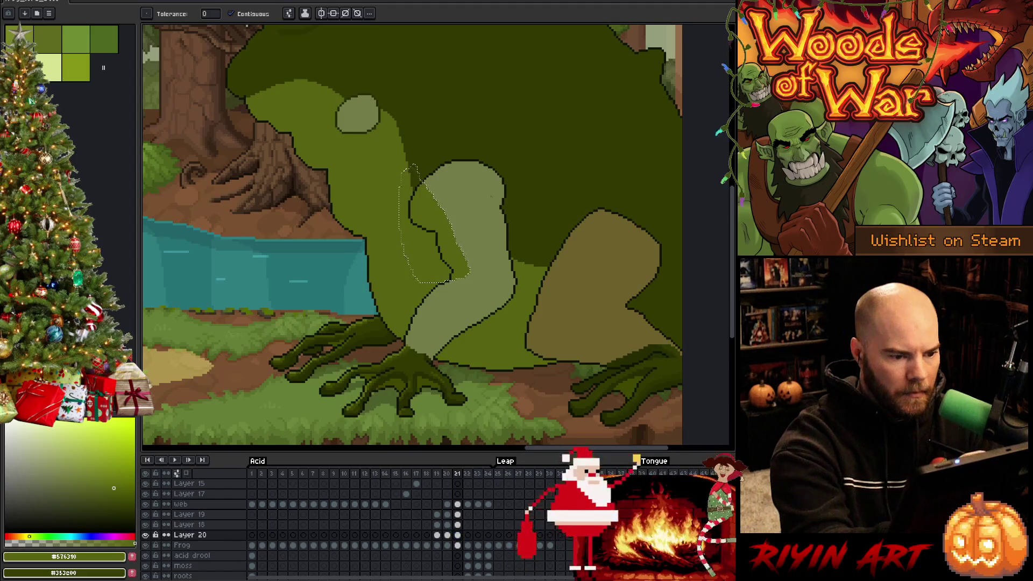
Step: On frame 19's Layer 18, draw a dark green line along the frog's arm edge
key("Left")
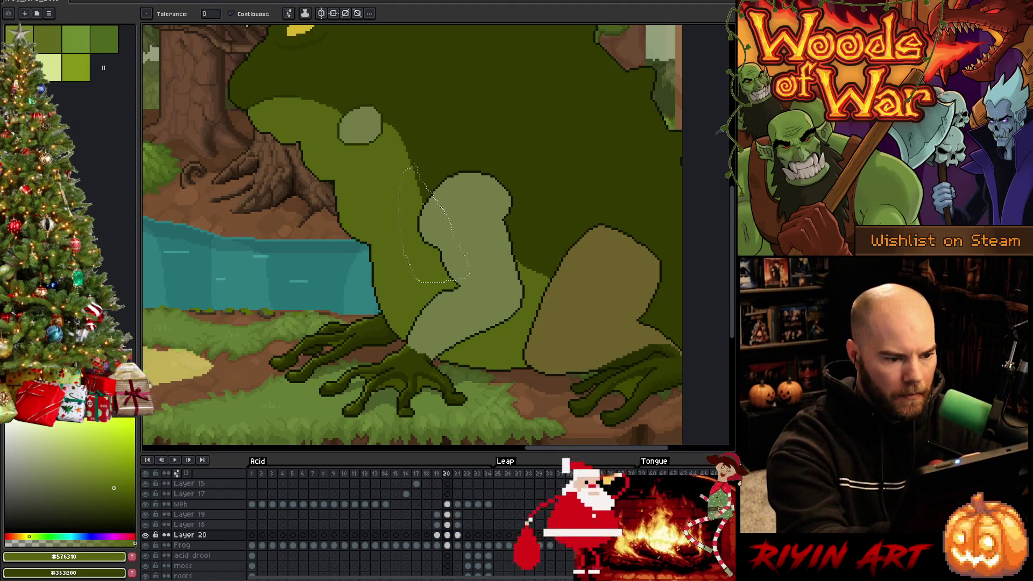
key("v")
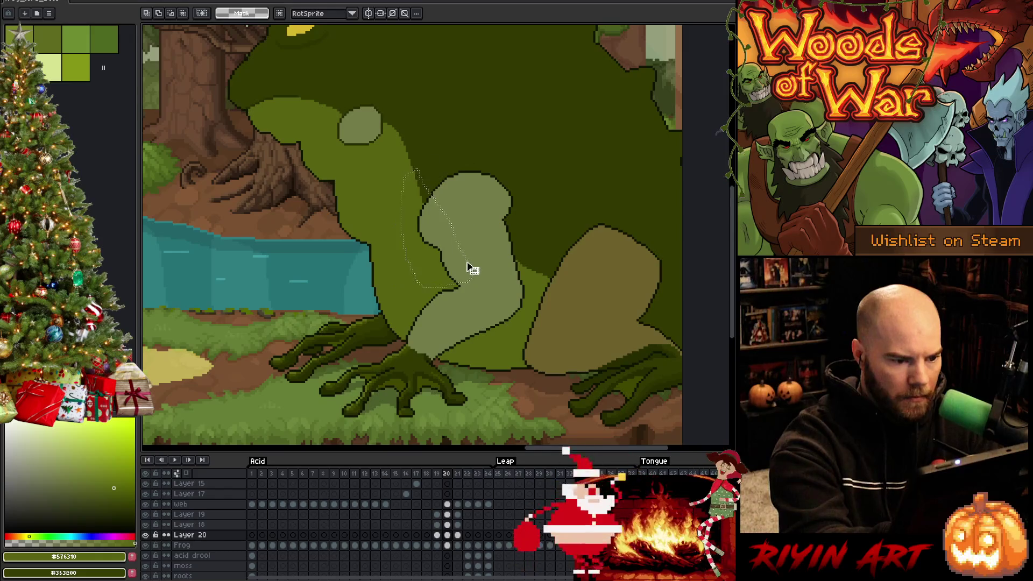
key("w")
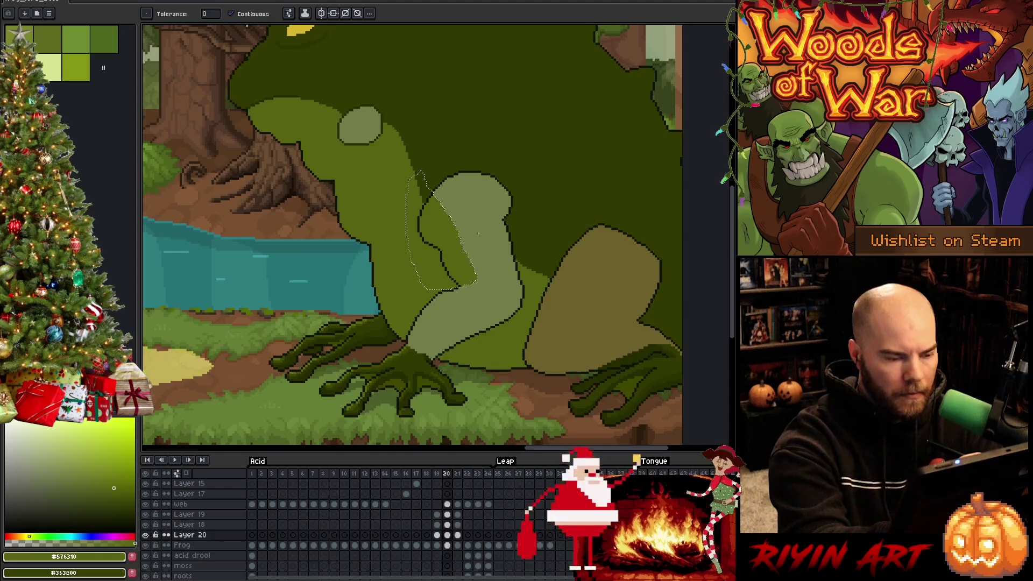
key("Left")
key("Right")
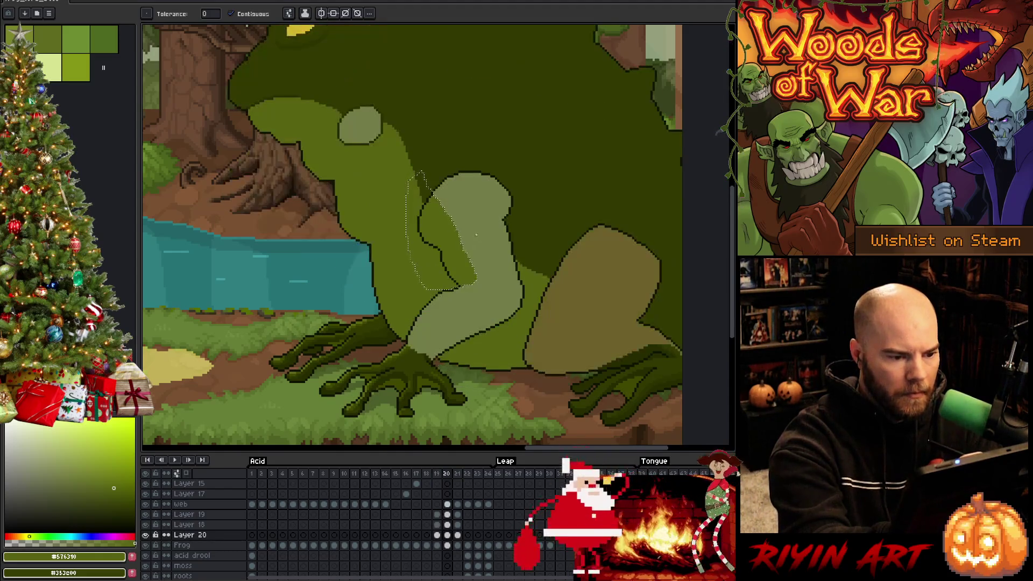
key("Left")
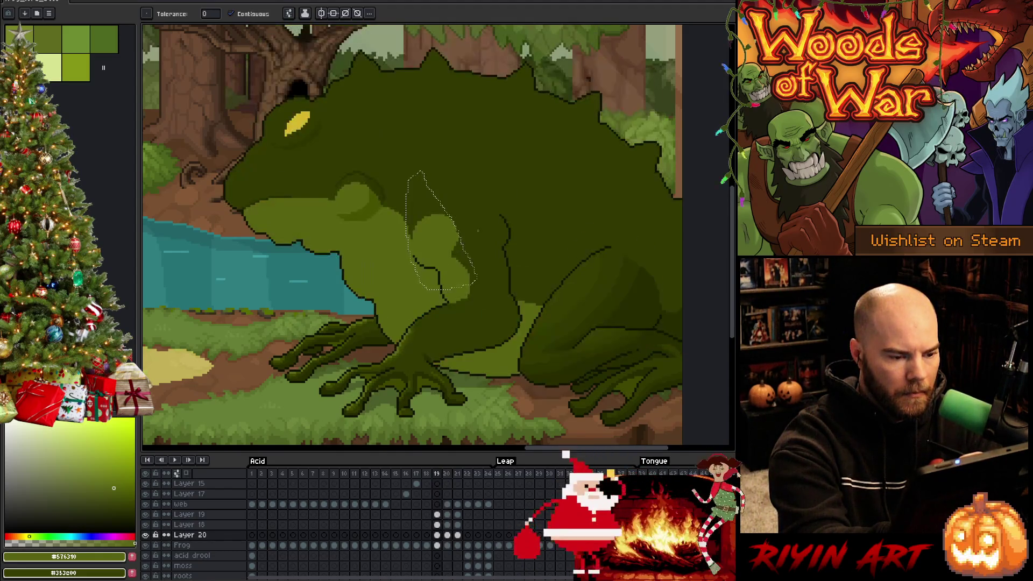
key("b")
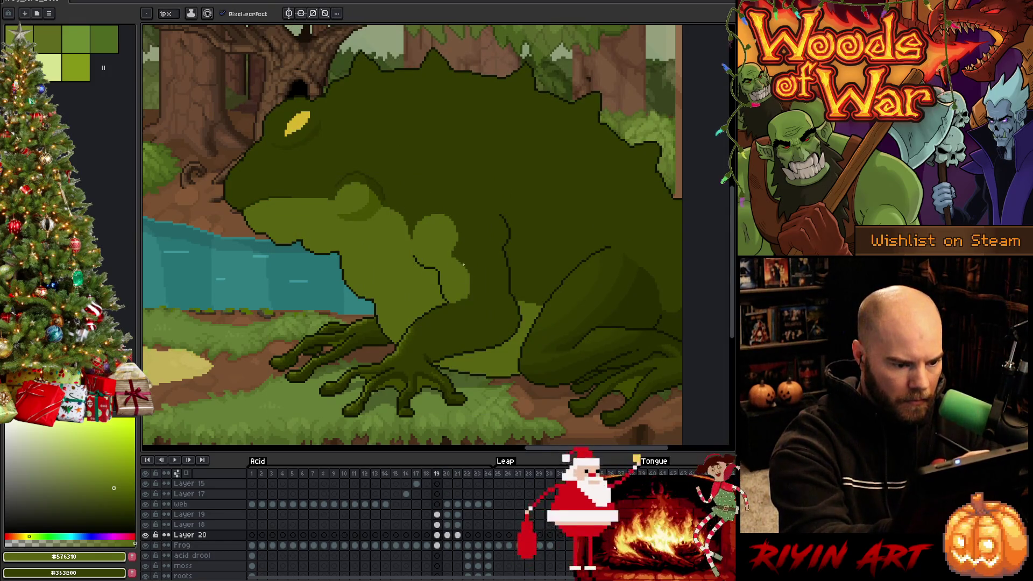
left_click(462, 264, "ctrl")
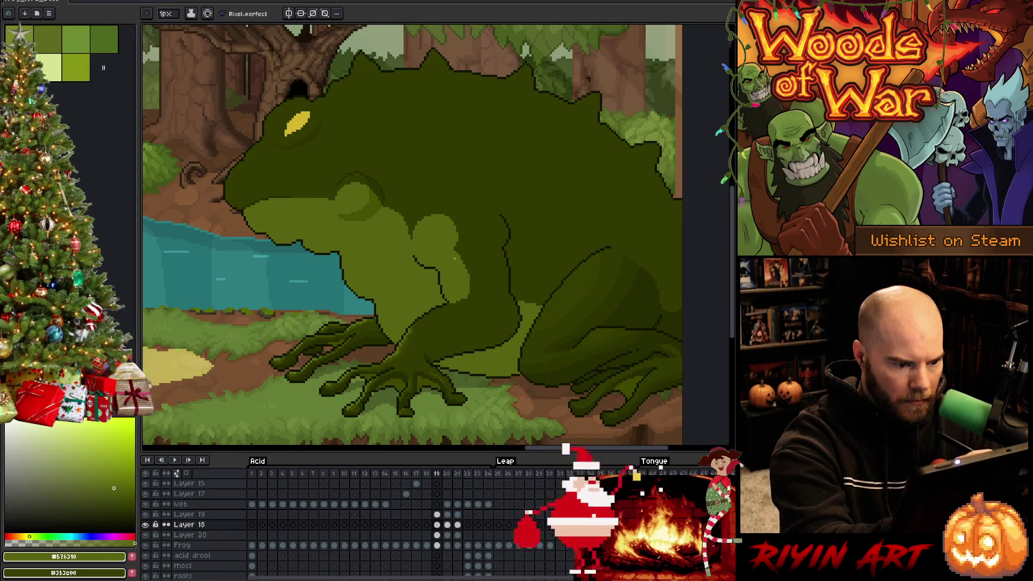
left_click(464, 237, "alt")
mouse_move(436, 215)
left_mouse_down()
mouse_move(455, 249)
mouse_move(450, 218)
left_mouse_up()
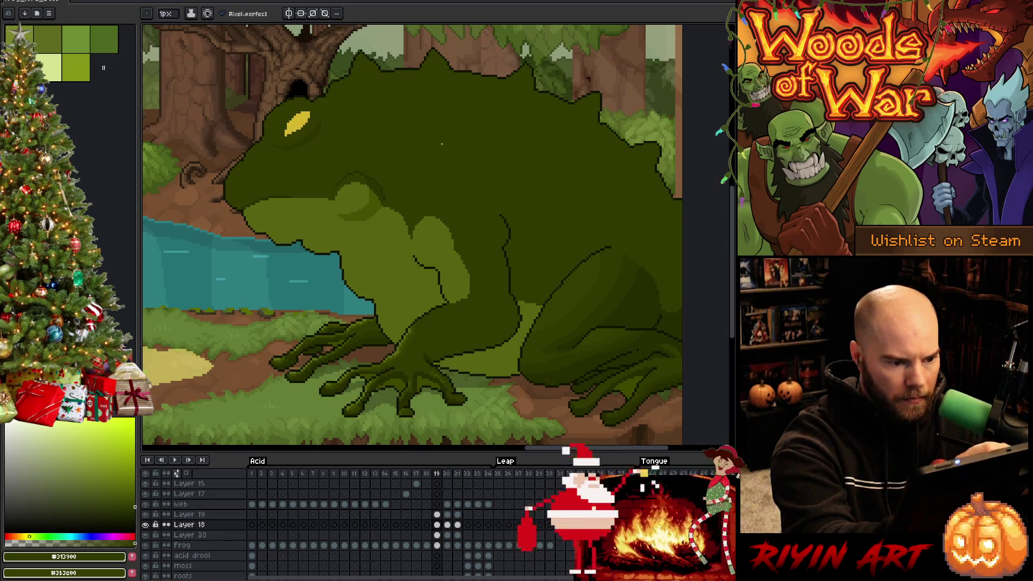
Step: On Layer 20, bucket-fill the light-green leg with dark green, undoing stray fills
key("comma")
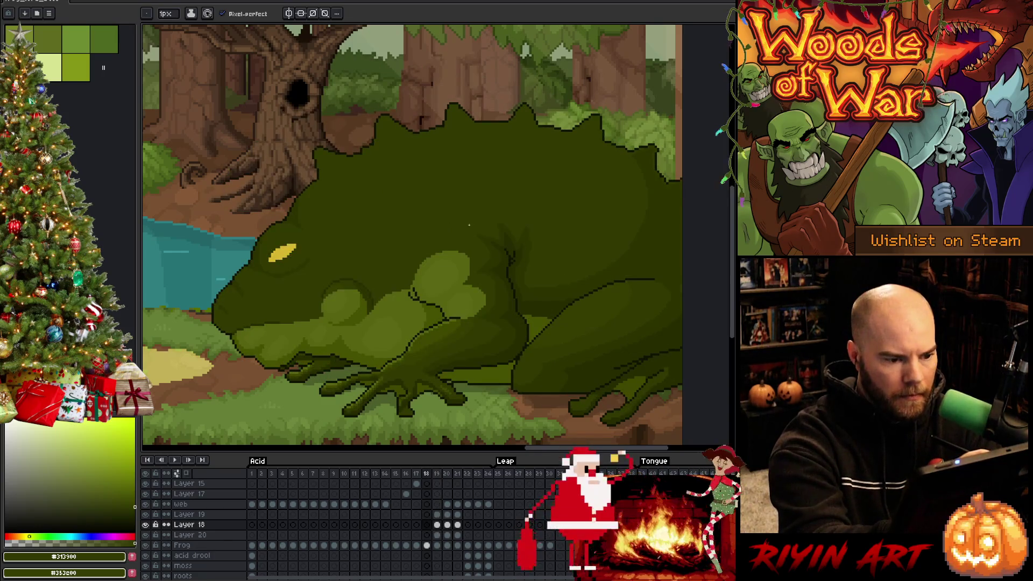
key("period")
key("period")
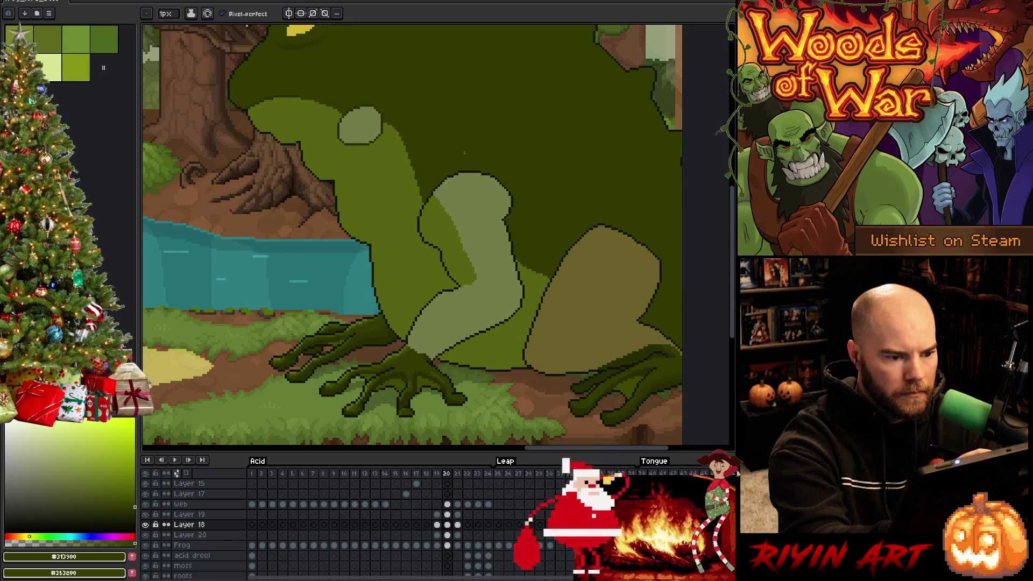
key("g")
left_click(473, 187)
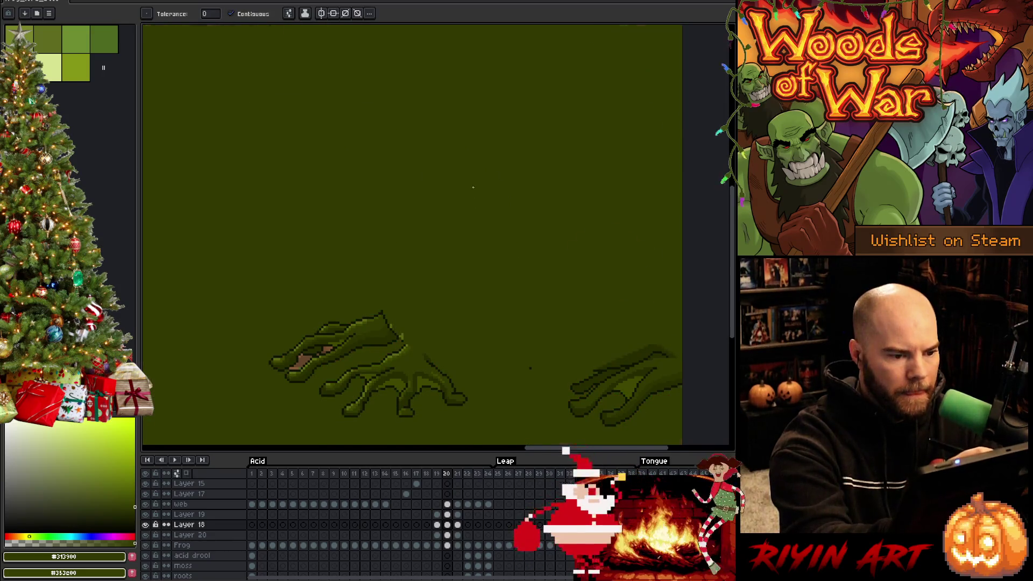
key("ctrl+z")
key("Down")
key("Down")
left_click(484, 228)
key("ctrl+z")
key("Up")
left_click(483, 229)
Step: Try a light Pencil stroke along the body edge, then undo it
key("b")
left_click_drag(409, 156, 427, 187)
key("ctrl+z")
key("ctrl+z")
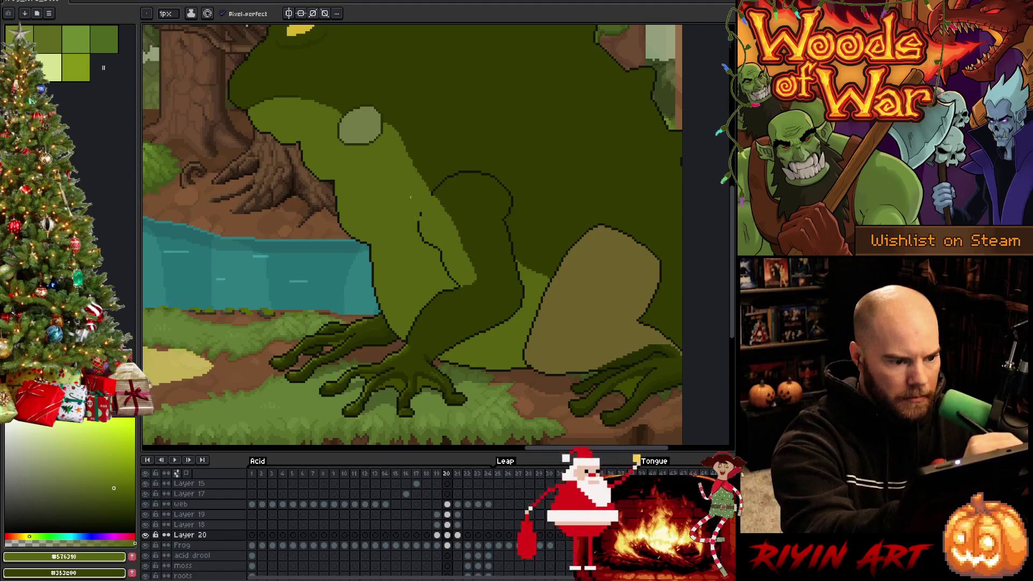
Step: Sample the frog's outline and body greens, then lasso the round shoulder bump
left_click(432, 192, "alt")
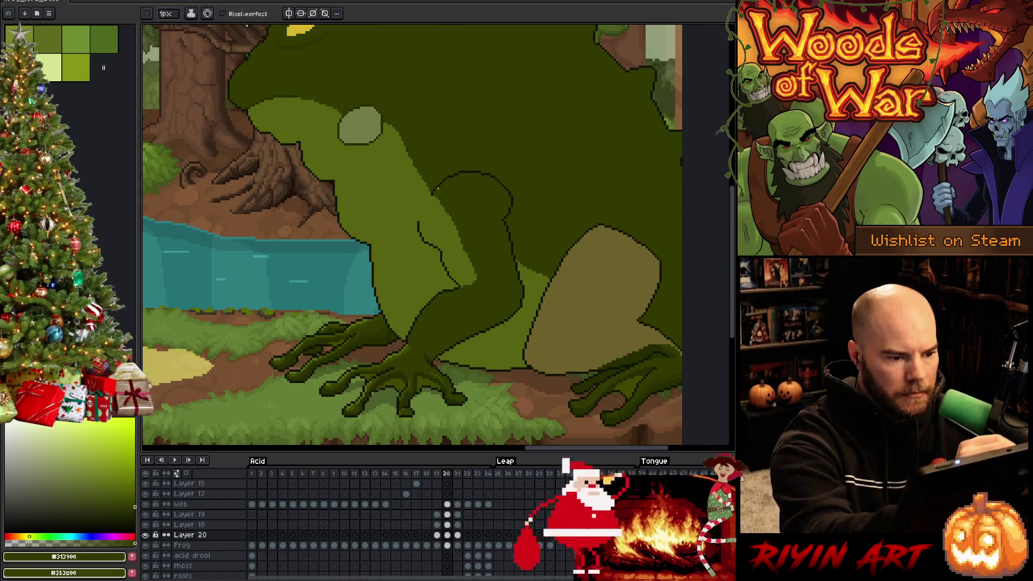
left_click(432, 197, "alt")
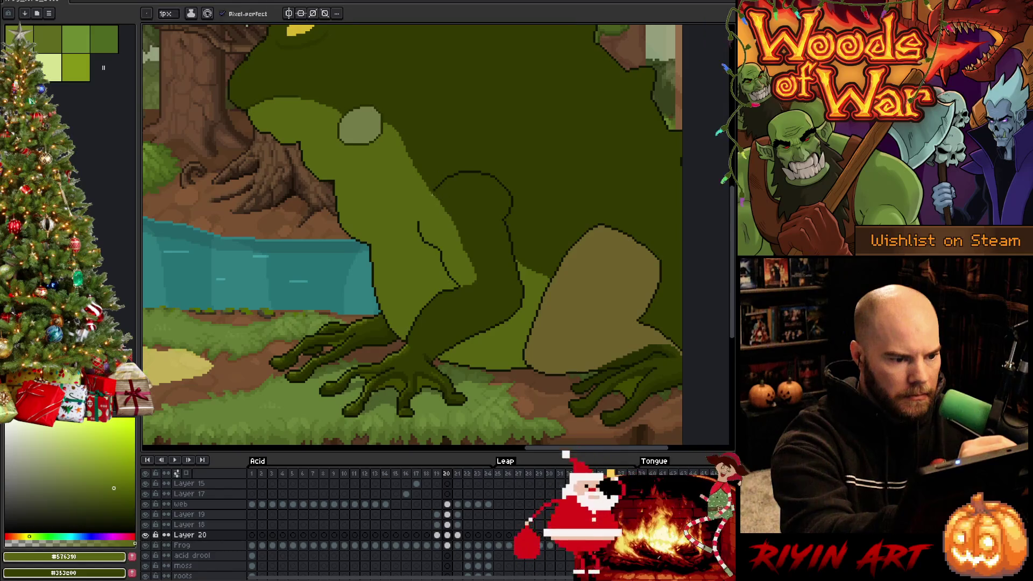
left_click(413, 157, "alt")
key("q")
mouse_move(494, 149)
left_mouse_down()
mouse_move(496, 202)
mouse_move(437, 181)
mouse_move(446, 203)
left_mouse_up()
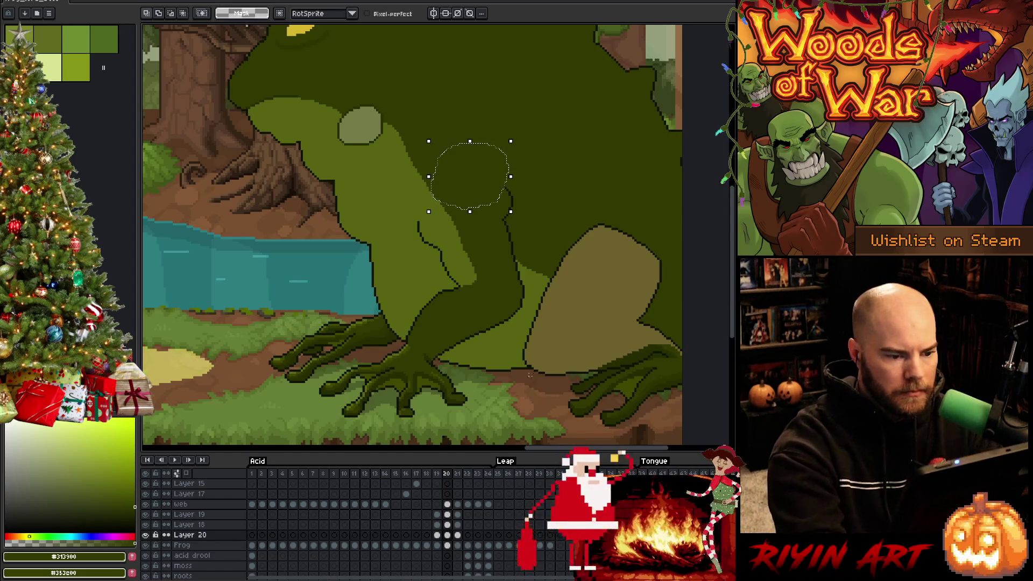
Step: Move to the next leap frame and fill the light neck region with dark green
key("comma")
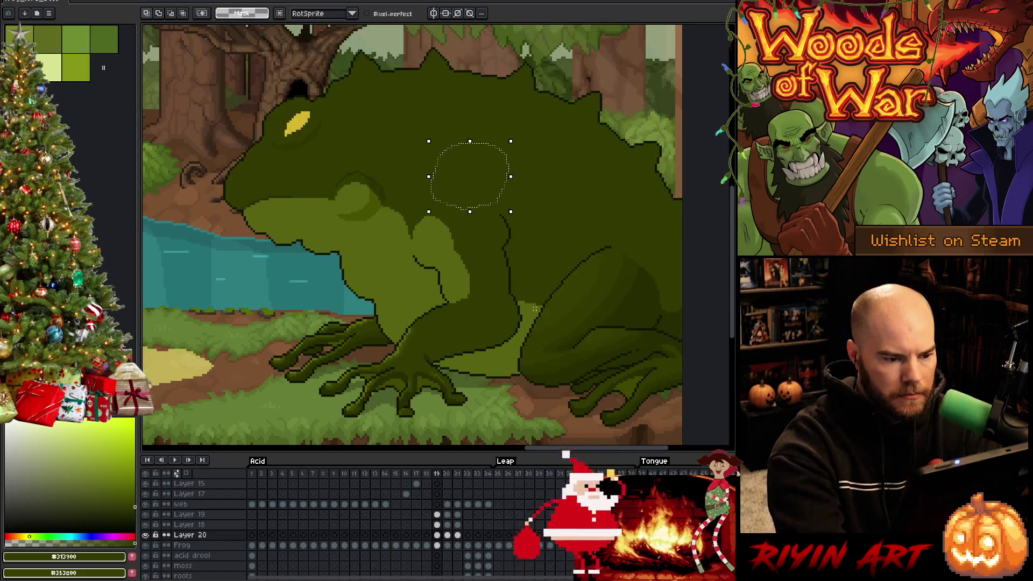
key("period")
key("comma")
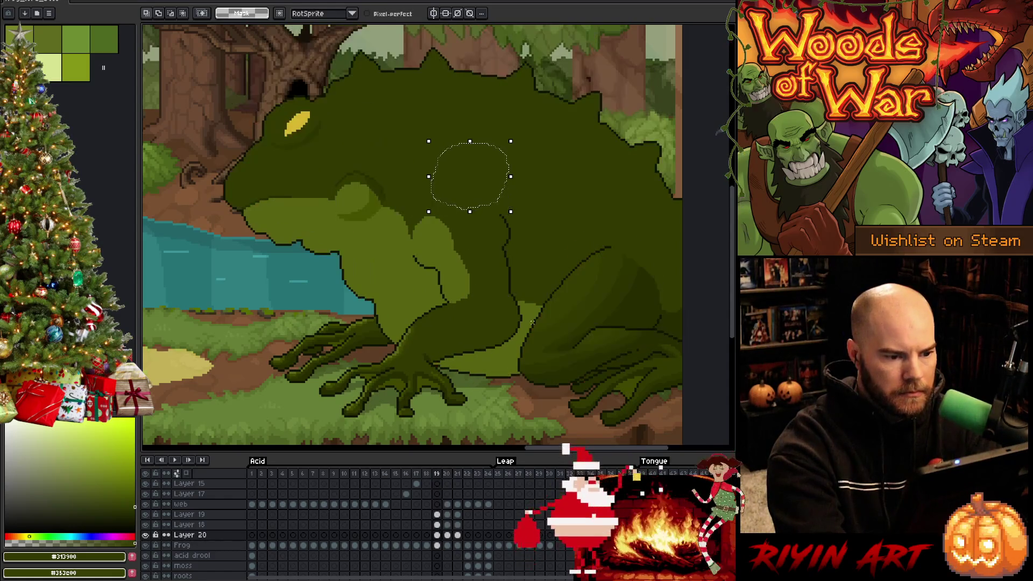
key("period")
key("period")
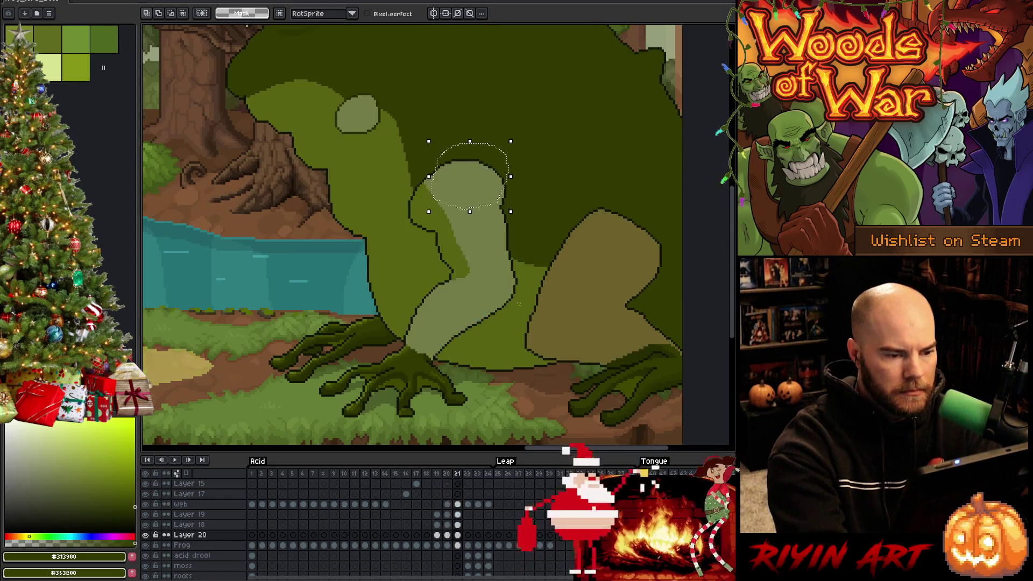
key("ctrl+d")
key("g")
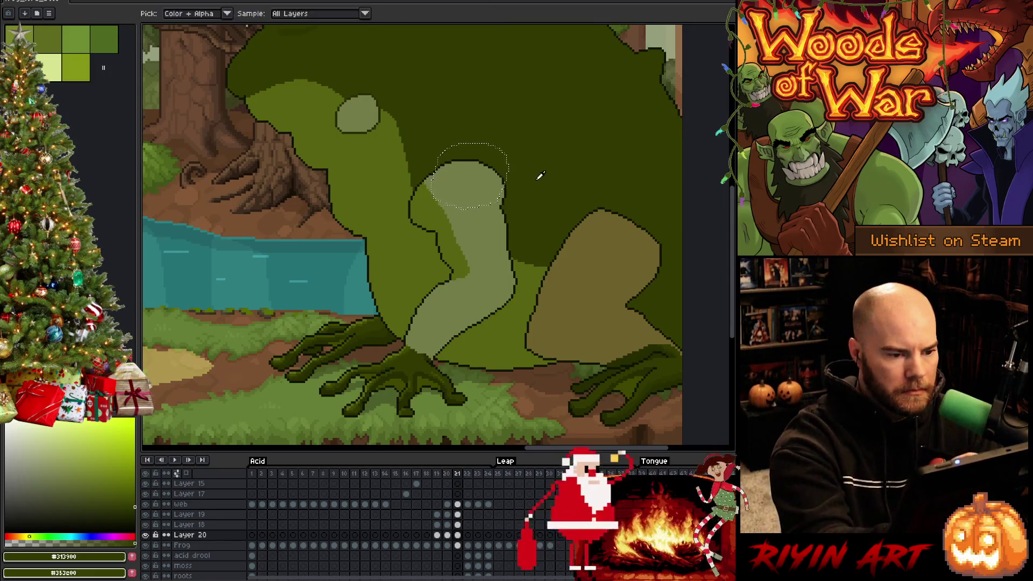
left_click(483, 217)
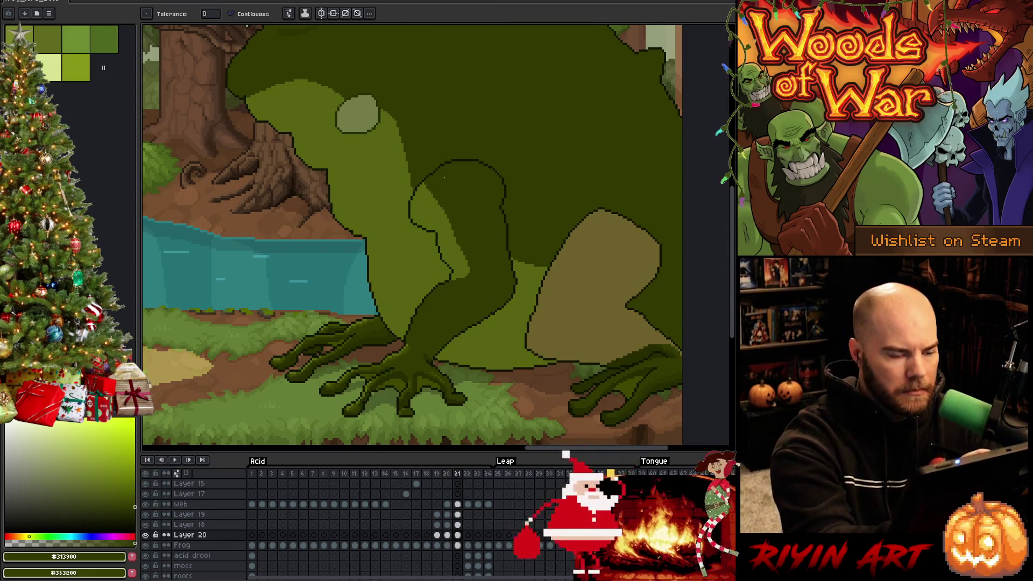
Step: Repaint neck outline pixels in body green and extend the dark outline down-left
key("i")
left_click(423, 194)
key("b")
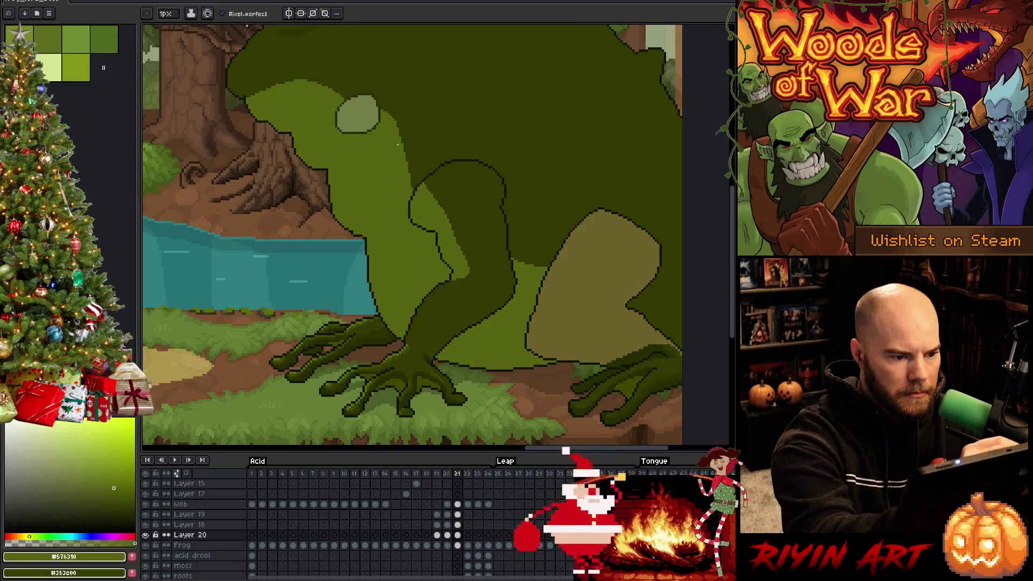
mouse_move(402, 141)
left_mouse_down()
mouse_move(420, 177)
mouse_move(406, 152)
mouse_move(409, 178)
left_mouse_up()
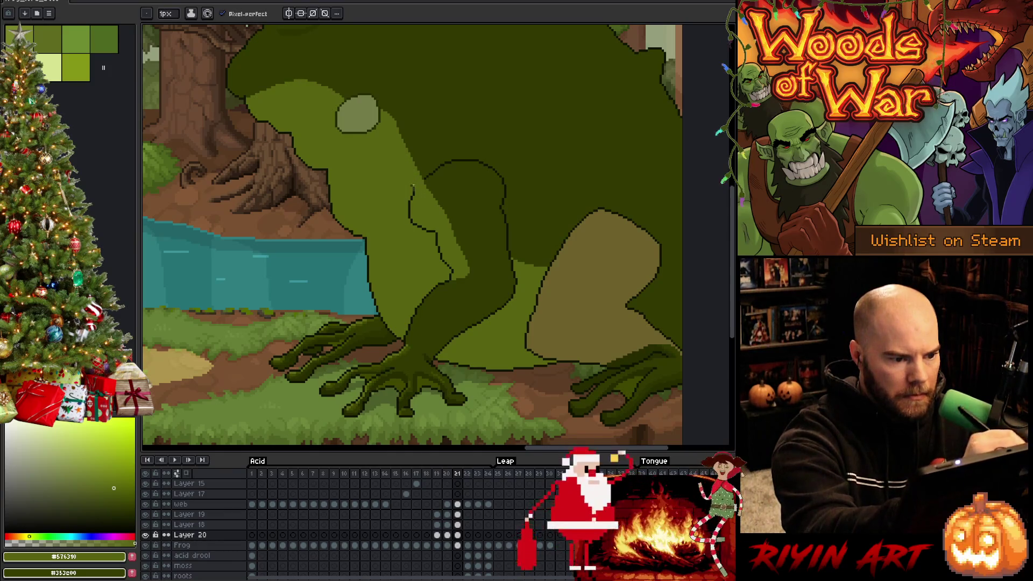
left_click(419, 165, "alt")
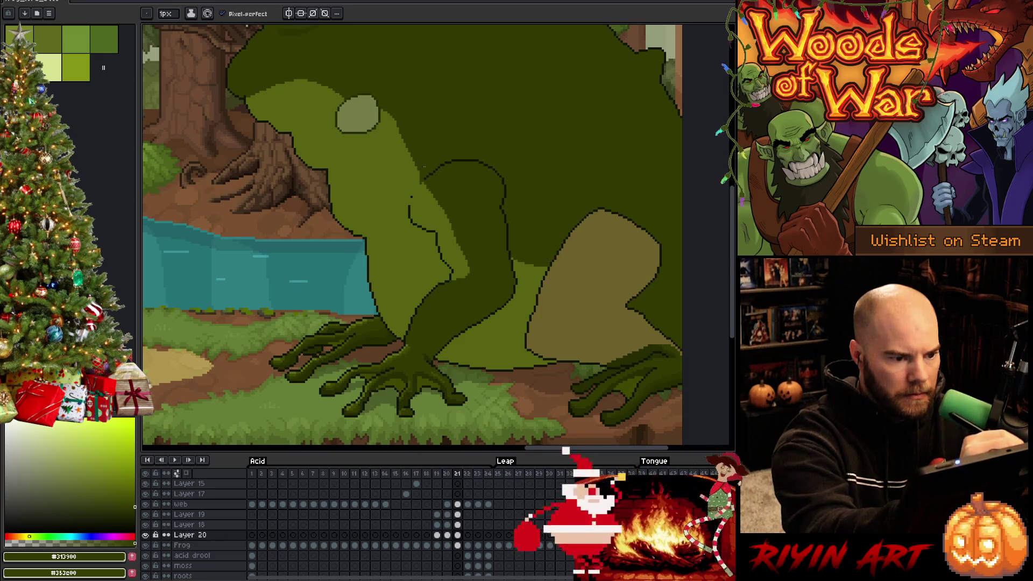
left_click(425, 170, "alt")
left_click_drag(411, 200, 410, 212)
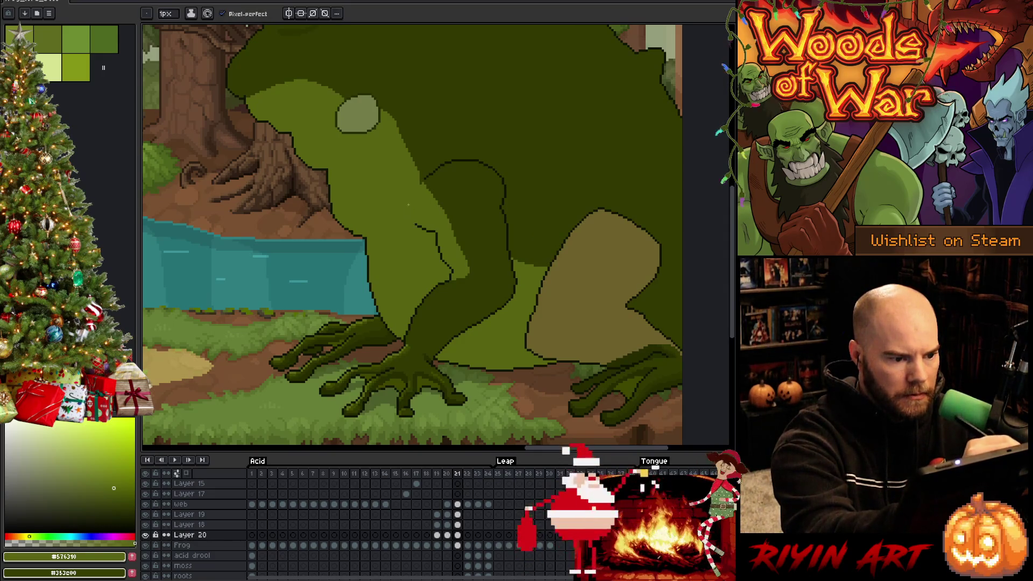
left_click(425, 179, "alt")
left_click_drag(425, 173, 422, 183)
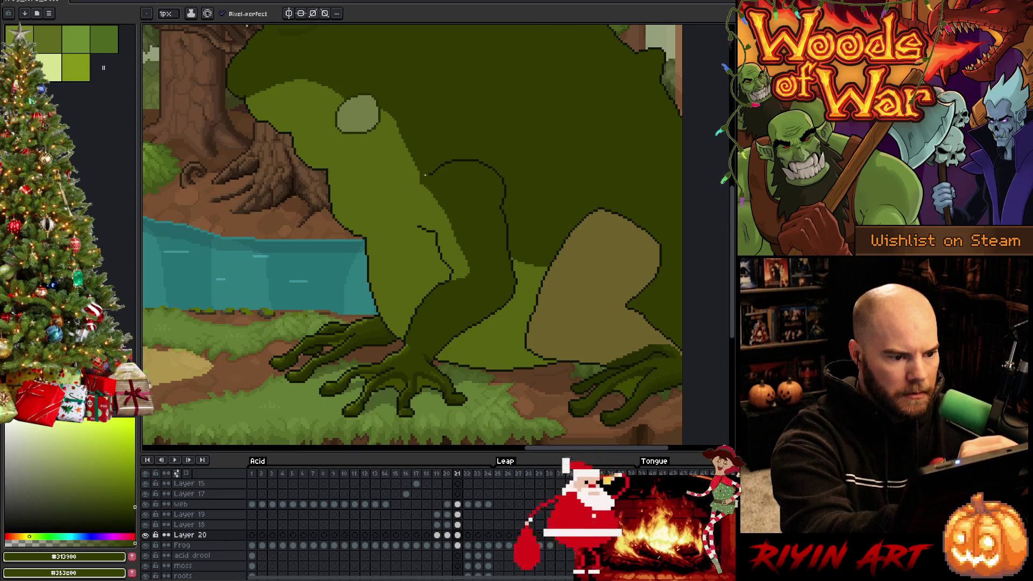
Step: Select and delete an area around the frog's neck, then flip frames to compare
key("q")
mouse_move(502, 149)
left_mouse_down()
mouse_move(464, 190)
mouse_move(491, 133)
mouse_move(501, 150)
left_mouse_up()
key("Delete")
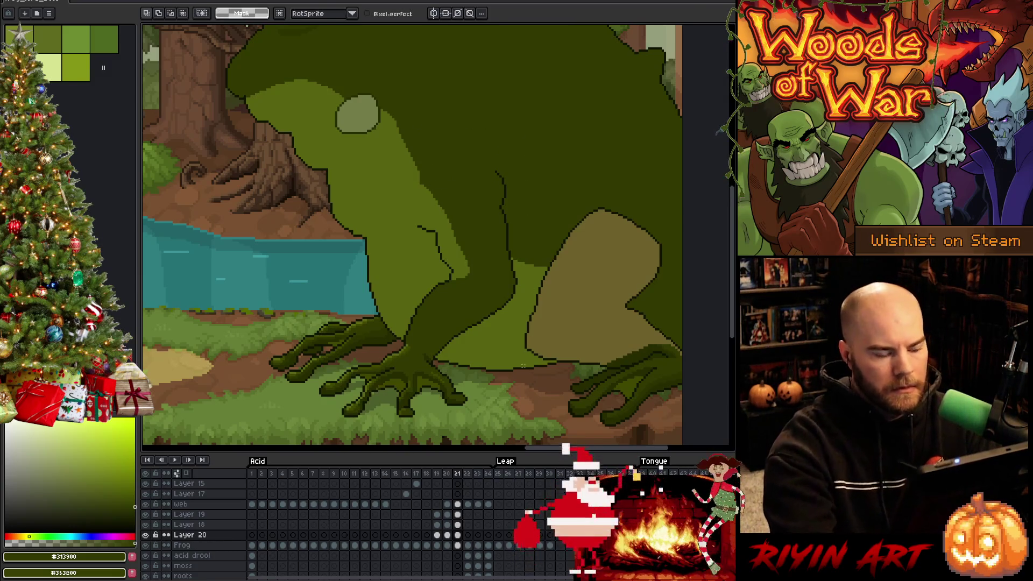
key("Left")
key("Right")
key("Left")
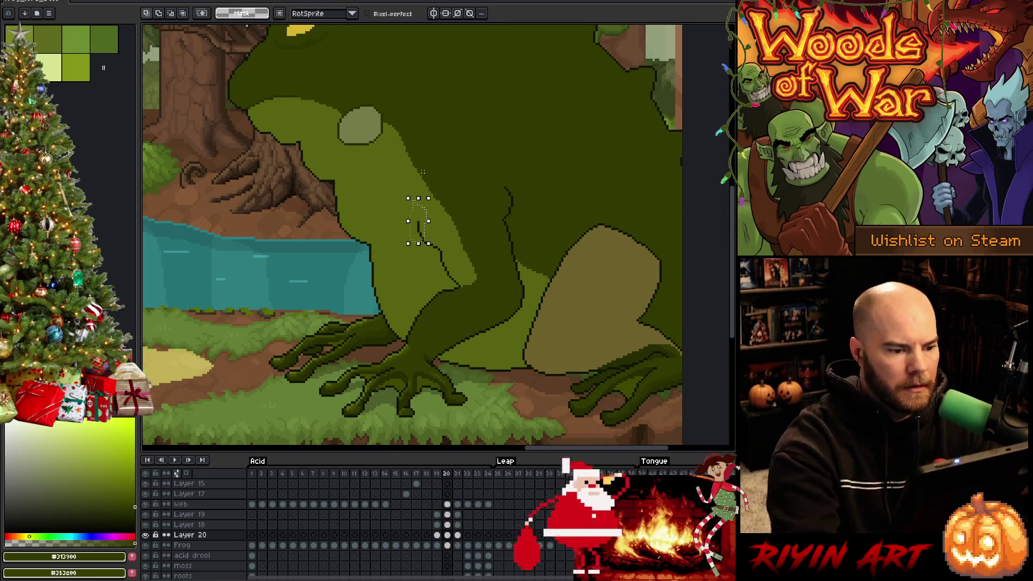
Step: Delete the dark line on the frog's neck and pick the body green
mouse_move(427, 201)
left_mouse_down()
mouse_move(407, 237)
mouse_move(425, 203)
left_mouse_up()
key("Delete")
key("ctrl+d")
key("i")
left_click(452, 232)
key("b")
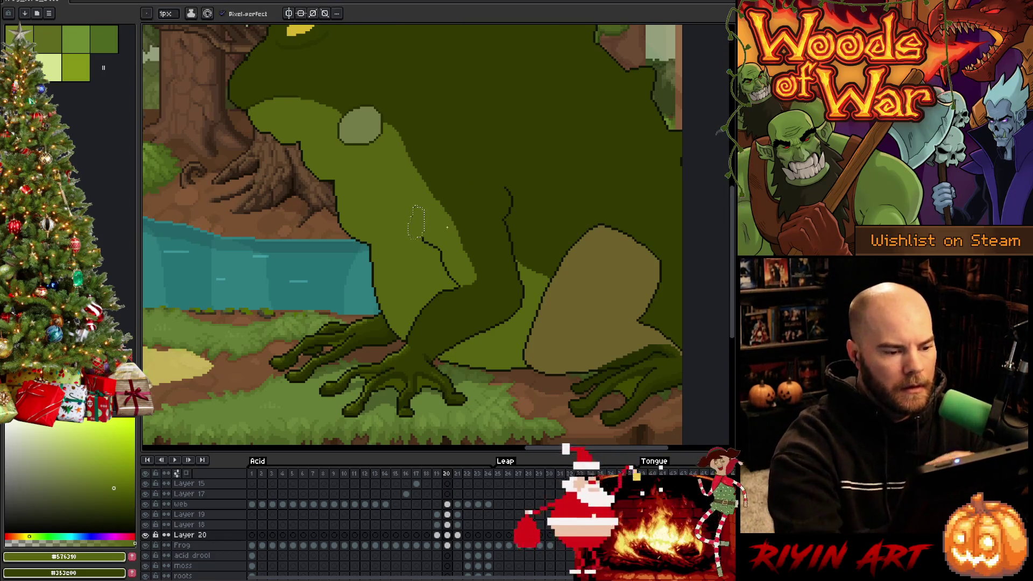
Step: On the crouched frame, darken the light outline pixels along the frog's arm
key("Left")
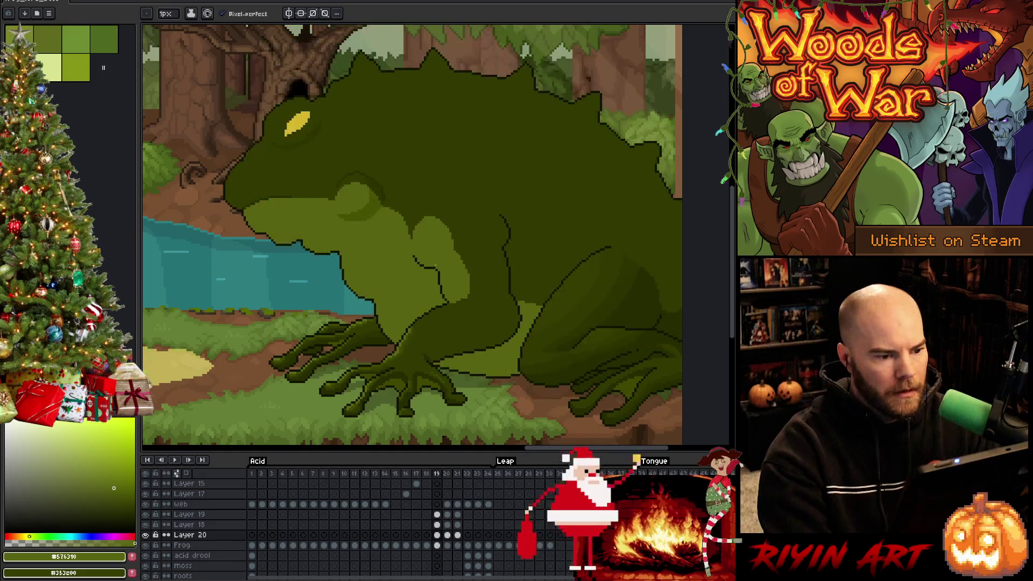
key("Right")
key("Left")
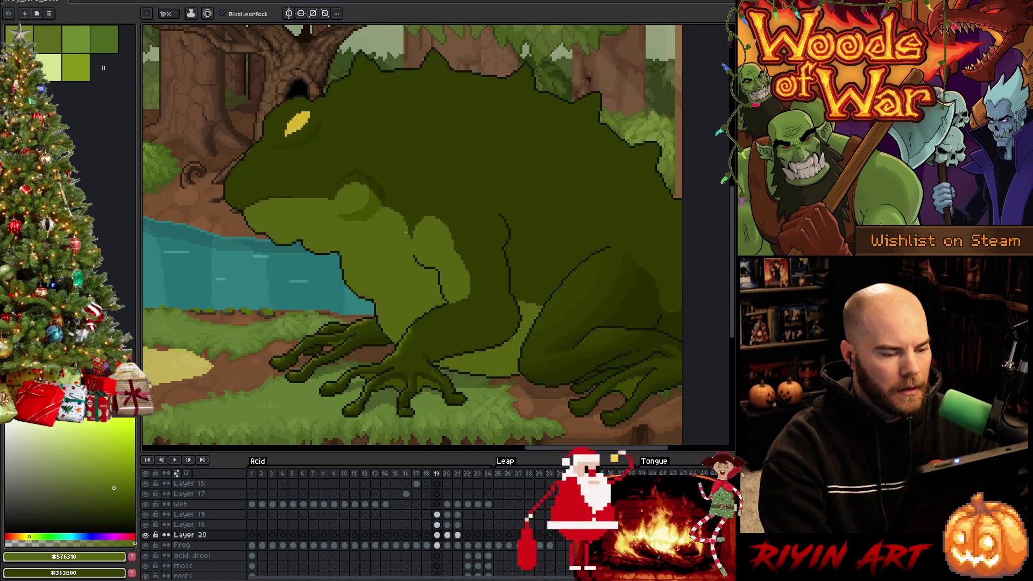
left_click(436, 200, "alt")
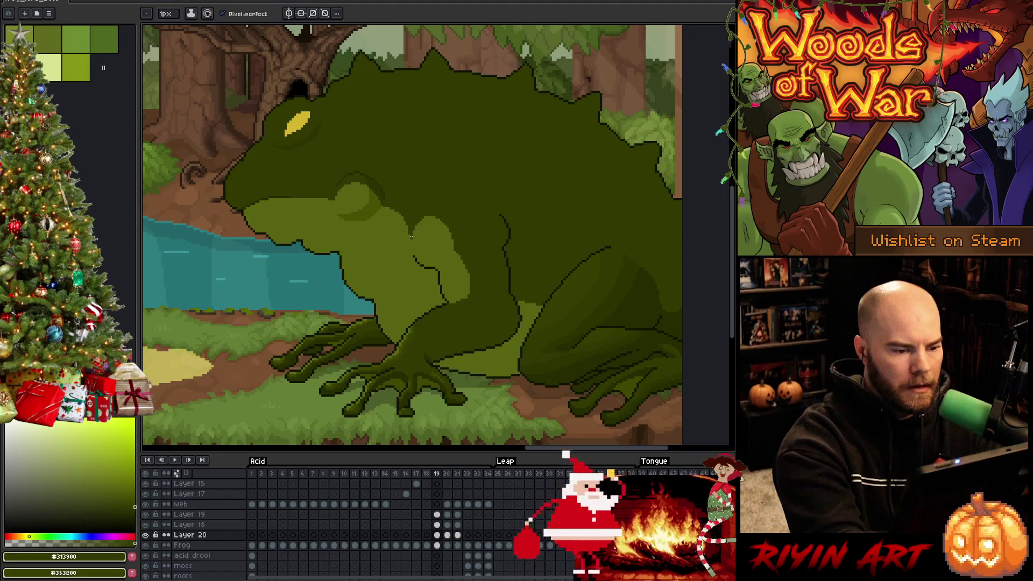
left_click_drag(414, 237, 443, 220)
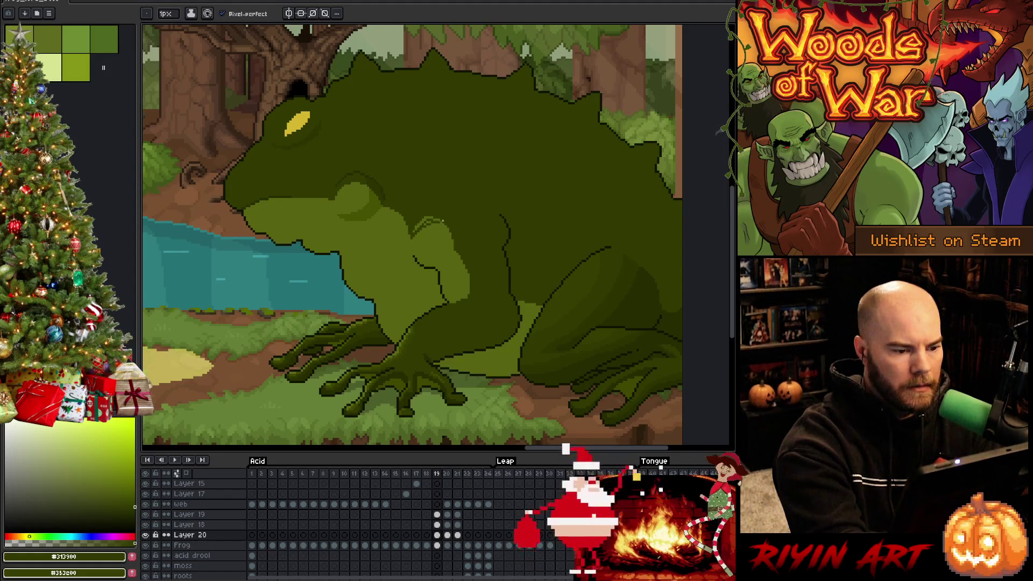
key("f")
key("ctrl+z")
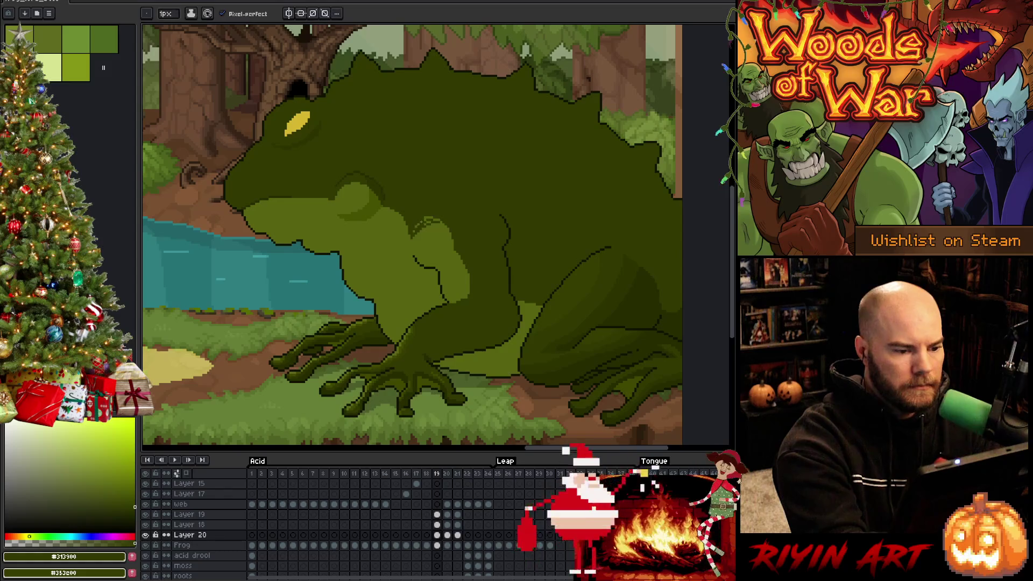
left_click_drag(423, 224, 438, 219)
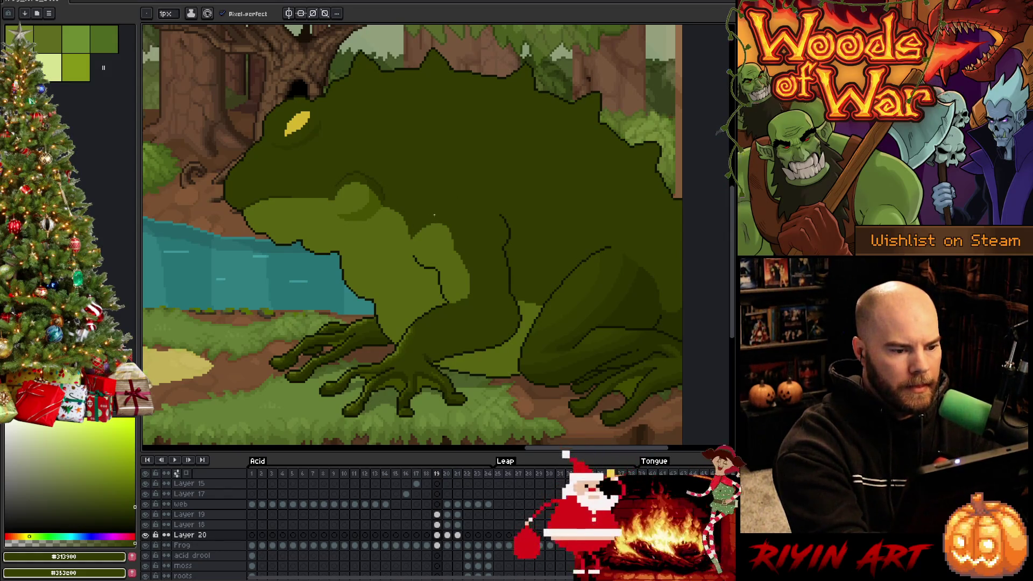
Step: Flip back and forth through the leap frames to preview the motion, ending on frame 19
key("Left")
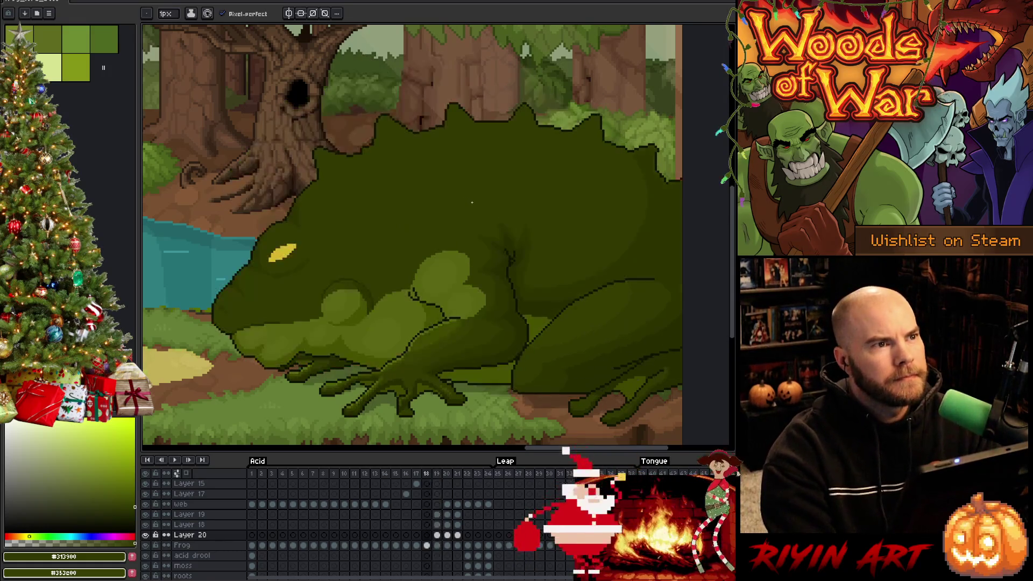
key("Right")
key("Right")
key("Left")
key("Right")
key("Right")
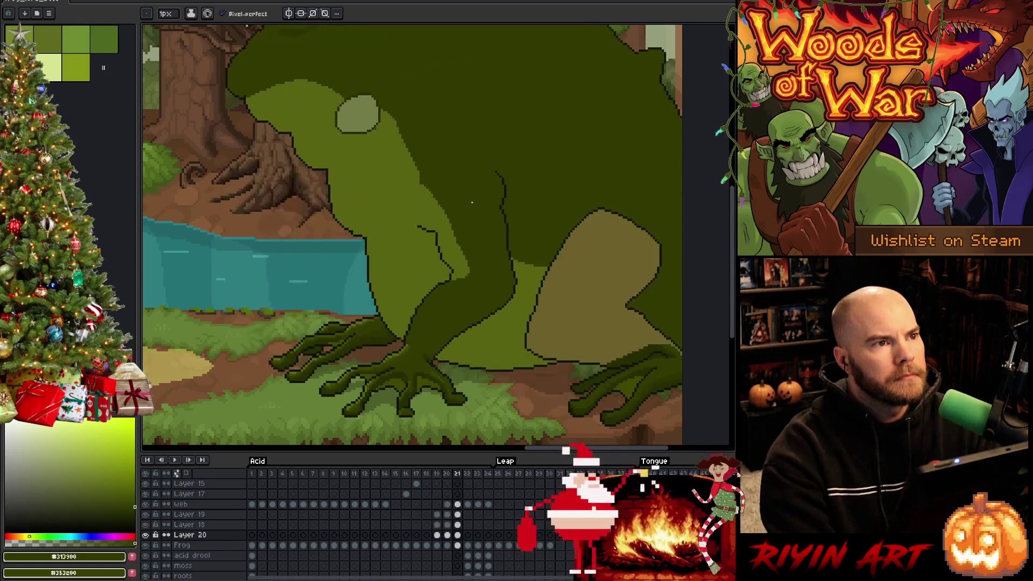
key("Right")
key("Left")
key("Right")
key("Left")
key("Right")
key("Left")
key("Right")
key("Left")
key("Left")
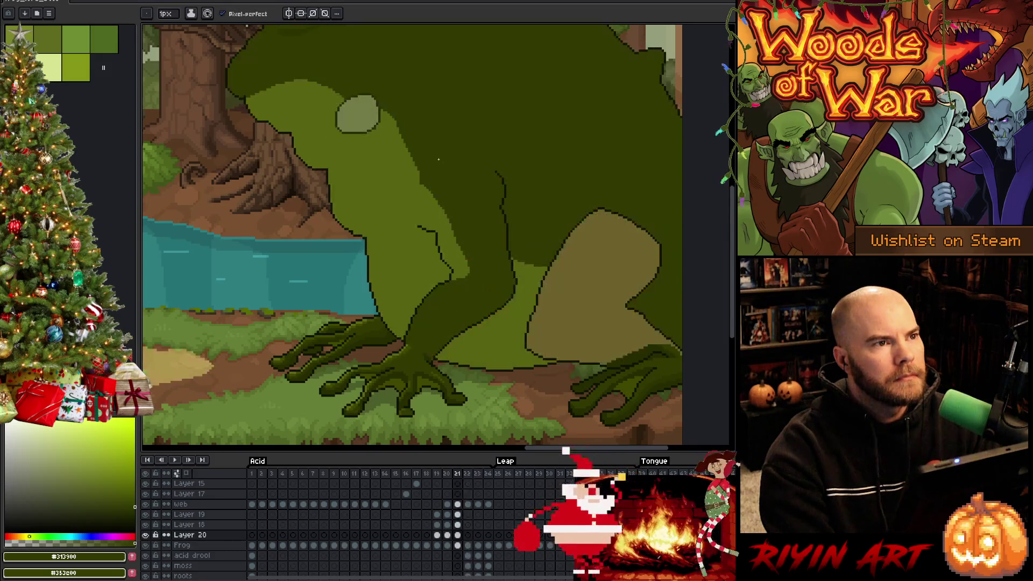
key("Right")
key("Left")
key("Right")
key("Right")
key("Left")
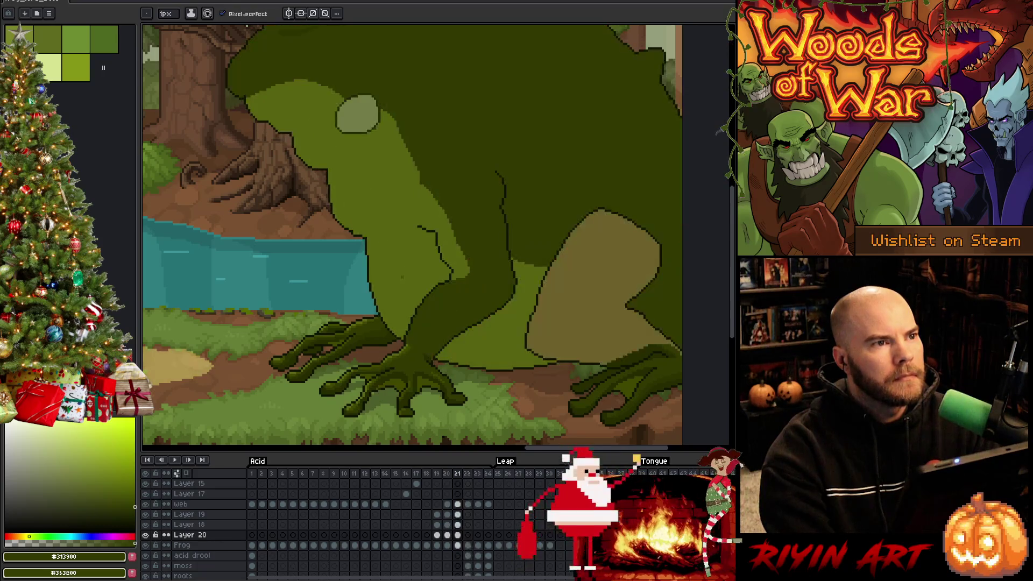
key("Left")
key("Right")
key("Right")
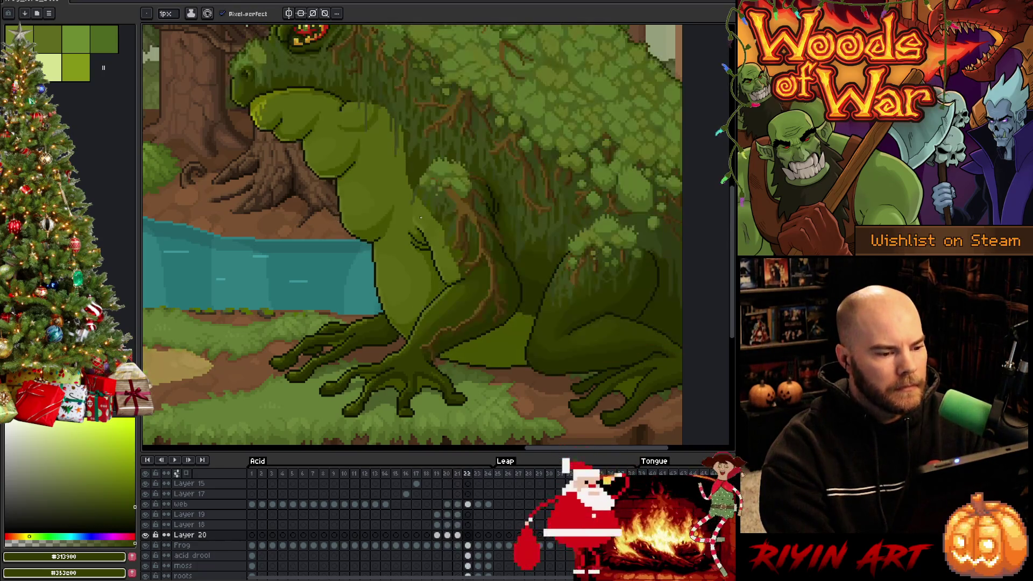
key("Left")
key("Left")
key("Left")
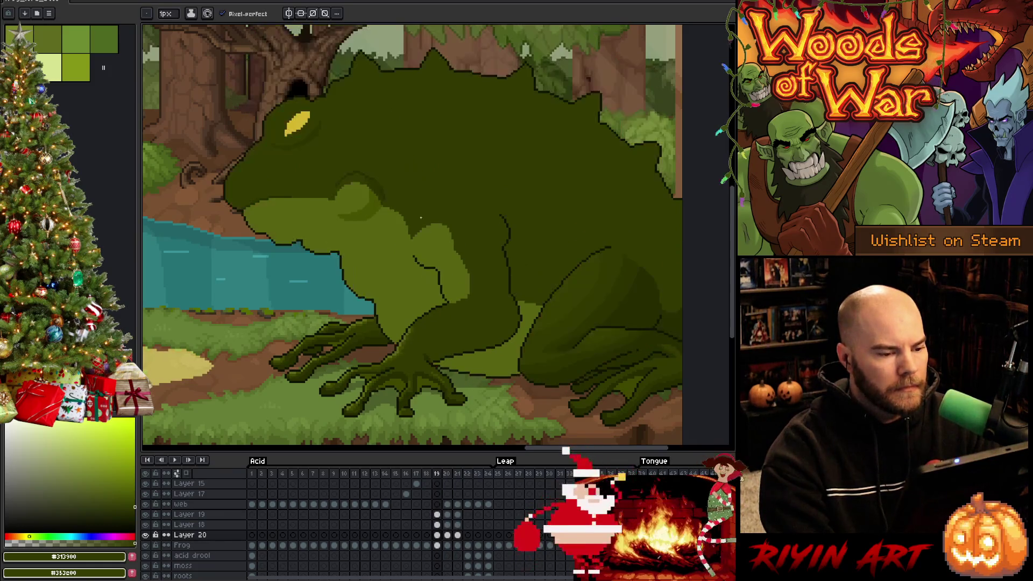
key("Right")
key("Left")
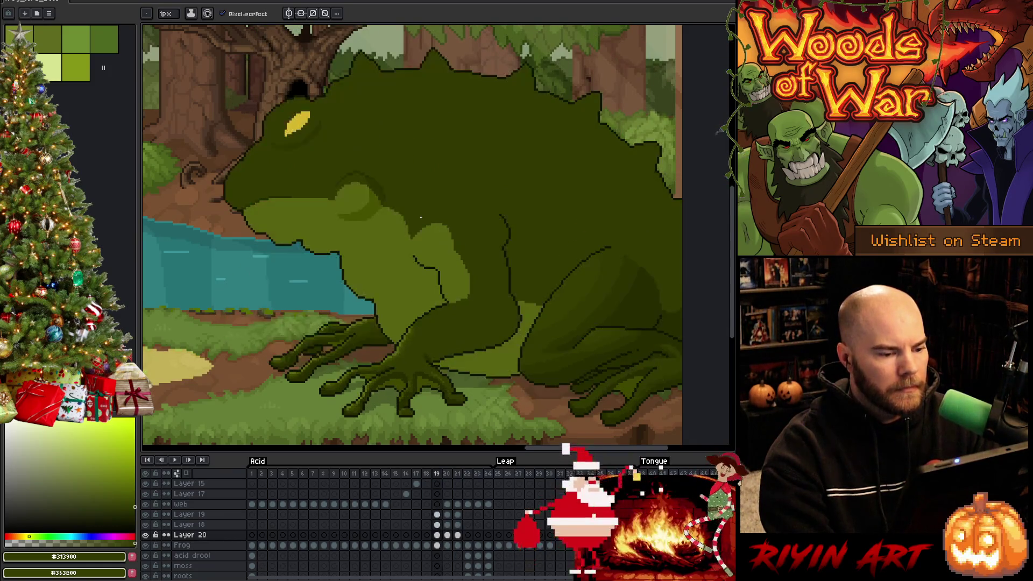
left_click(432, 265, "alt")
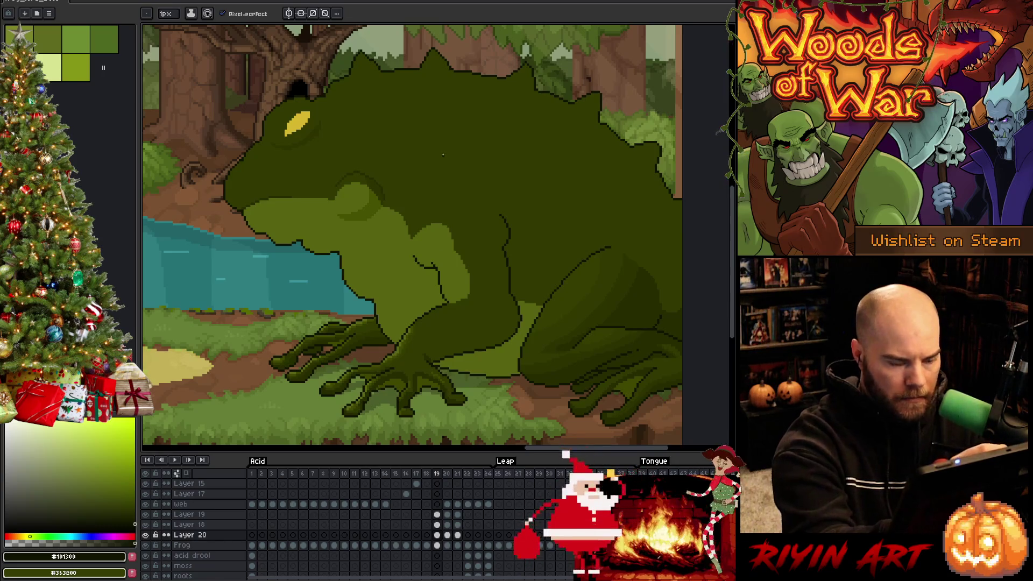
Step: Sample the mid green #576310 on frame 20 and compare it against frame 19
key("Right")
key("alt")
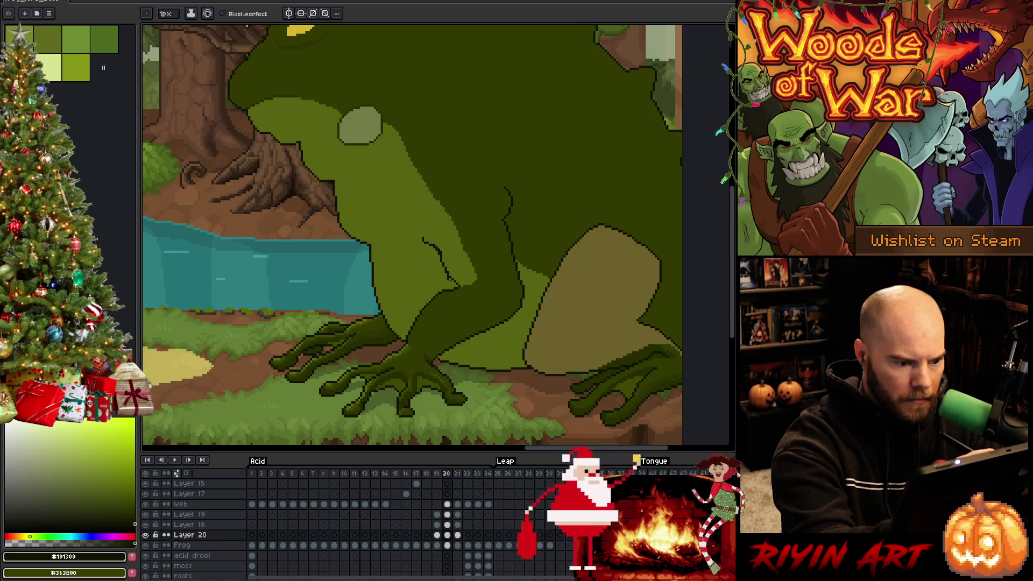
left_click(114, 488)
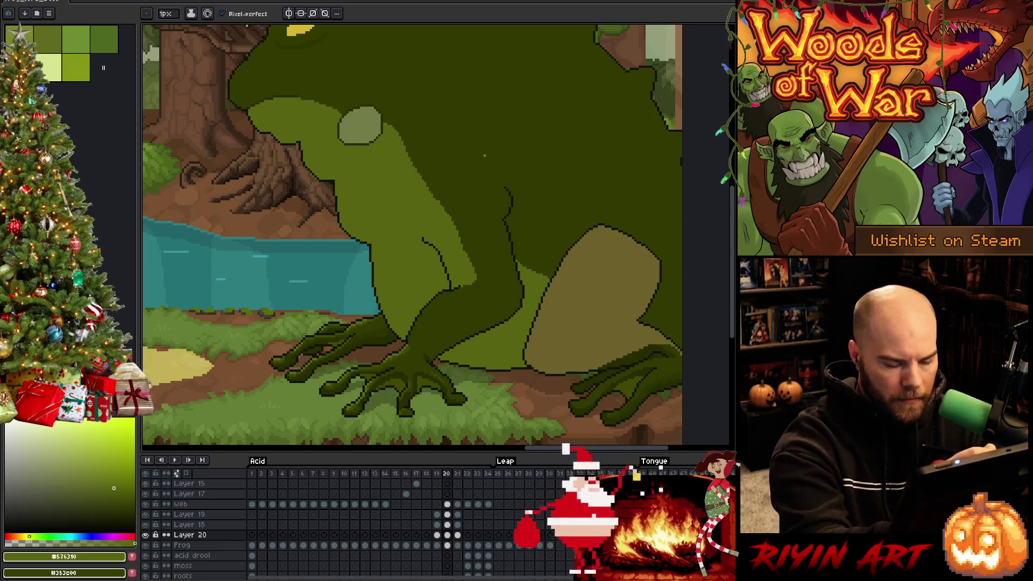
key("comma")
key("period")
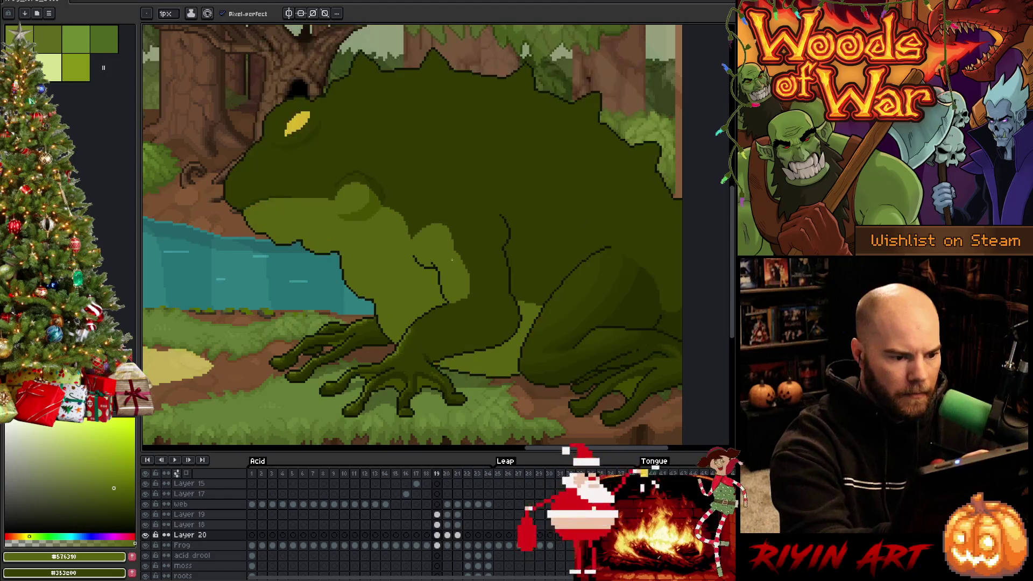
key("comma")
left_click(446, 291, "alt")
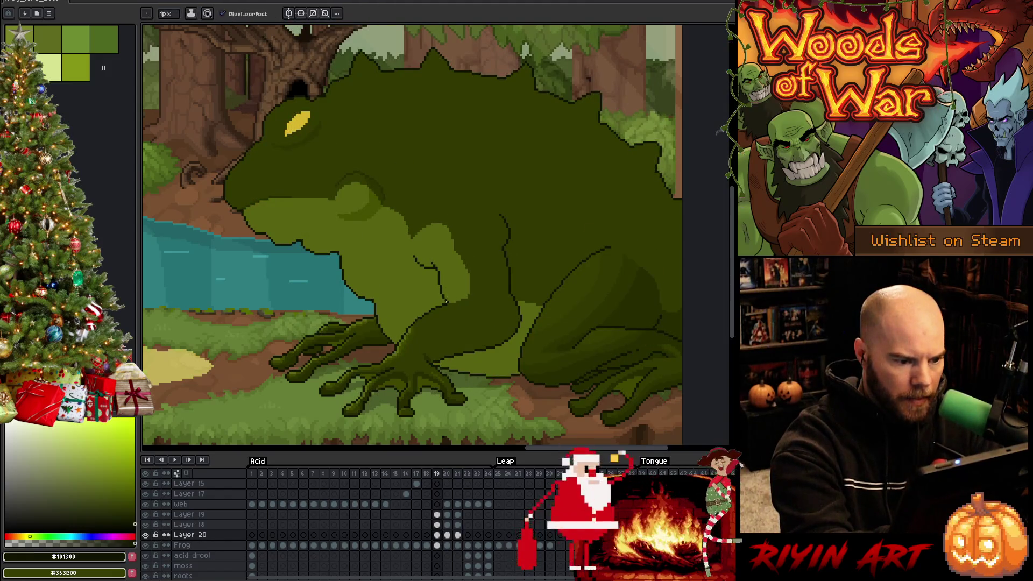
left_click(449, 262, "alt")
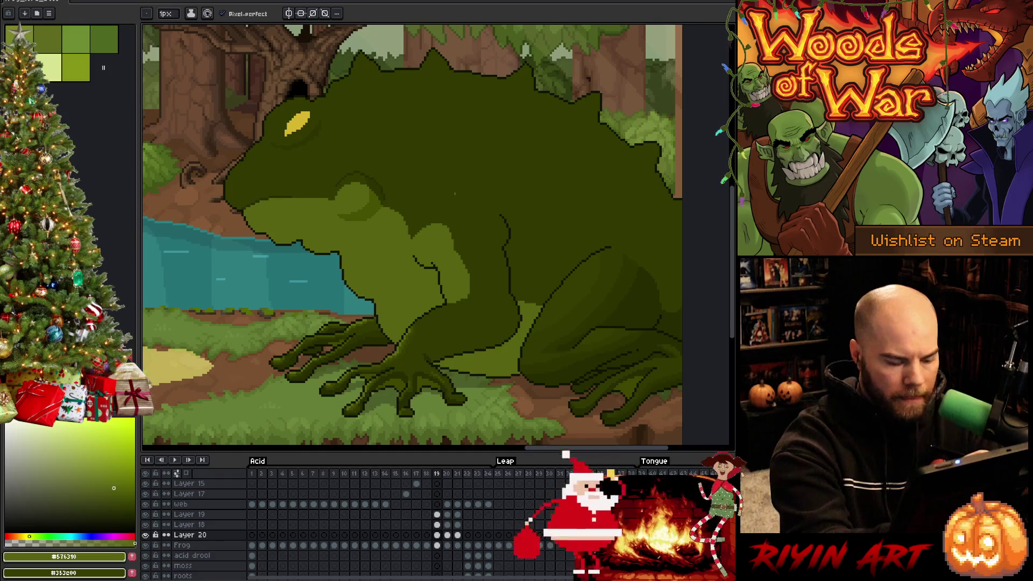
Step: On frame 21, pick dark #101300 and draw a line down the frog's leg, redrawing it twice
key("period")
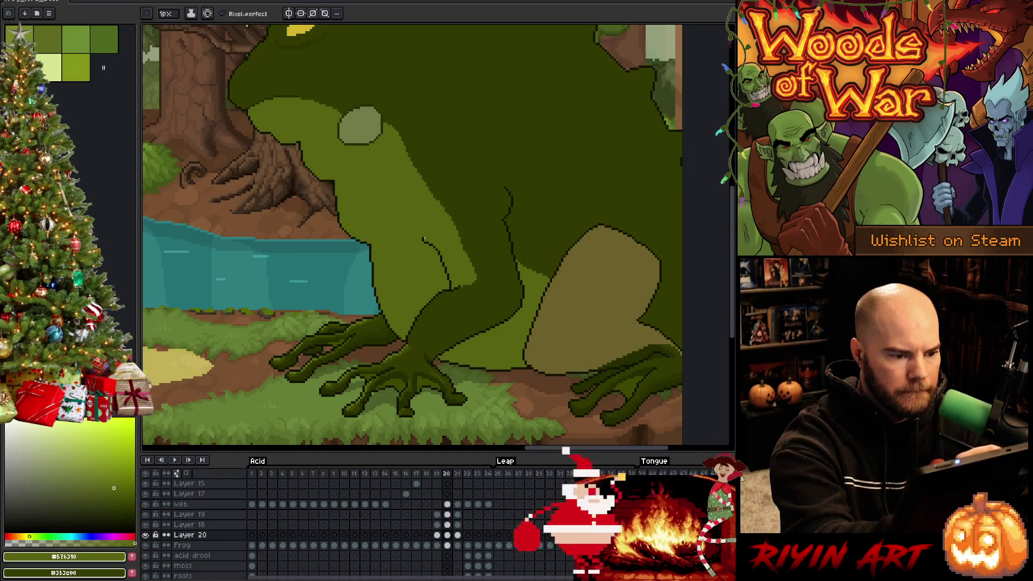
key("period")
left_click(427, 230, "alt")
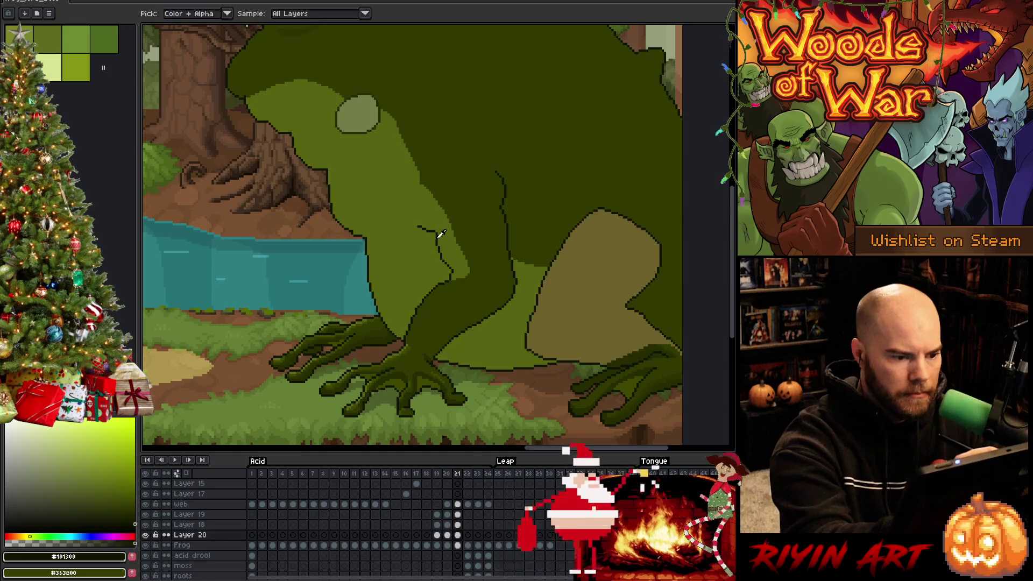
left_click_drag(430, 232, 444, 283)
key("ctrl+z")
left_click_drag(433, 232, 445, 276)
key("ctrl+z")
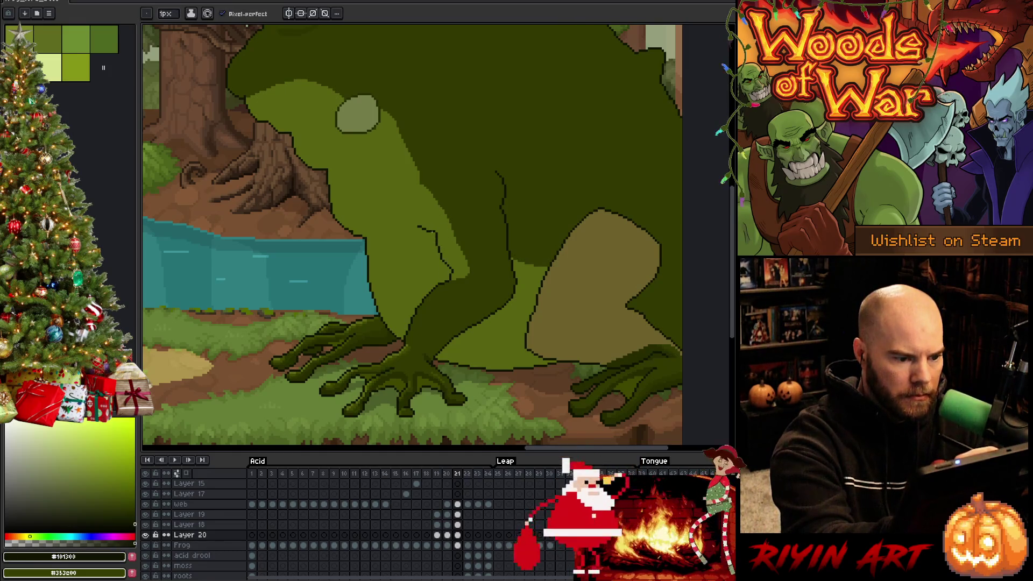
left_click_drag(431, 235, 445, 271)
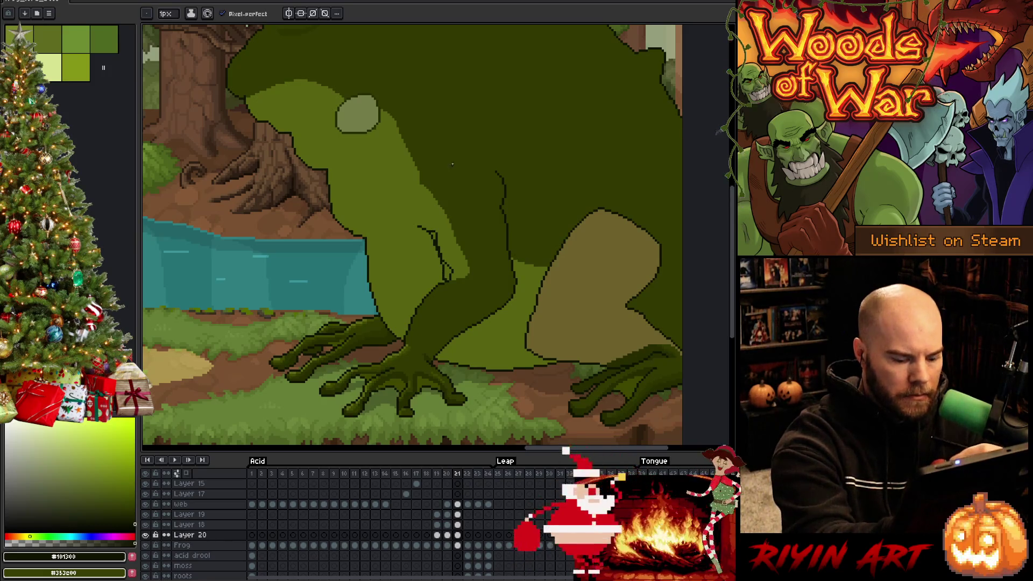
Step: Draw the crease line down the inner leg on frame 21, then re-sample #576310 and #101300
key("Right")
key("Left")
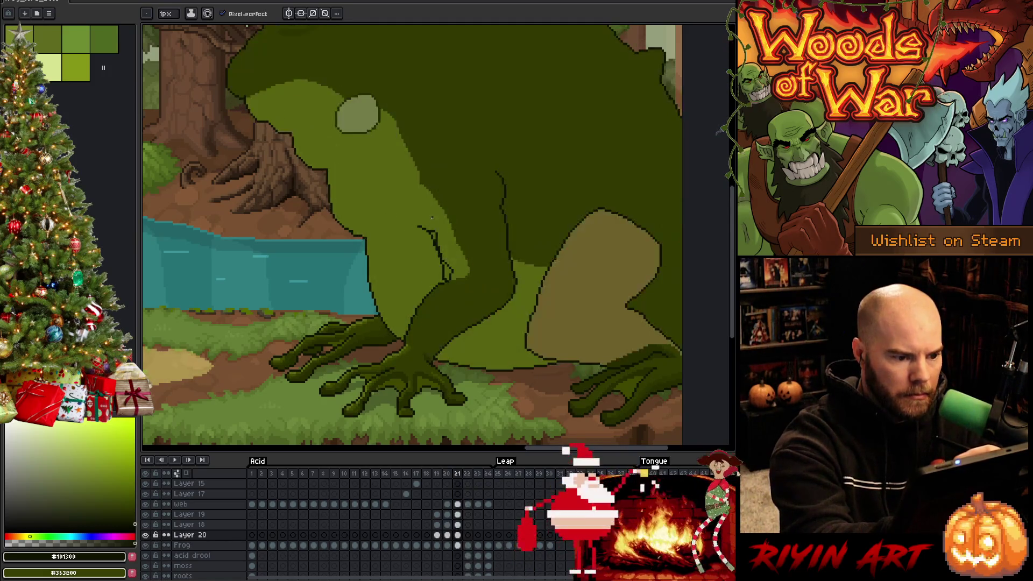
left_click_drag(426, 230, 442, 280)
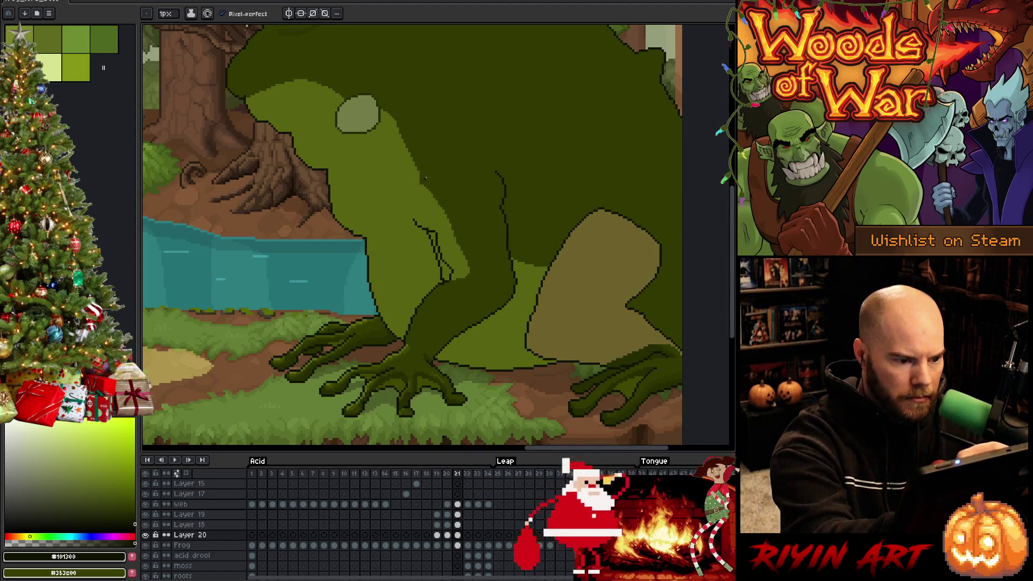
left_click(426, 230, "alt")
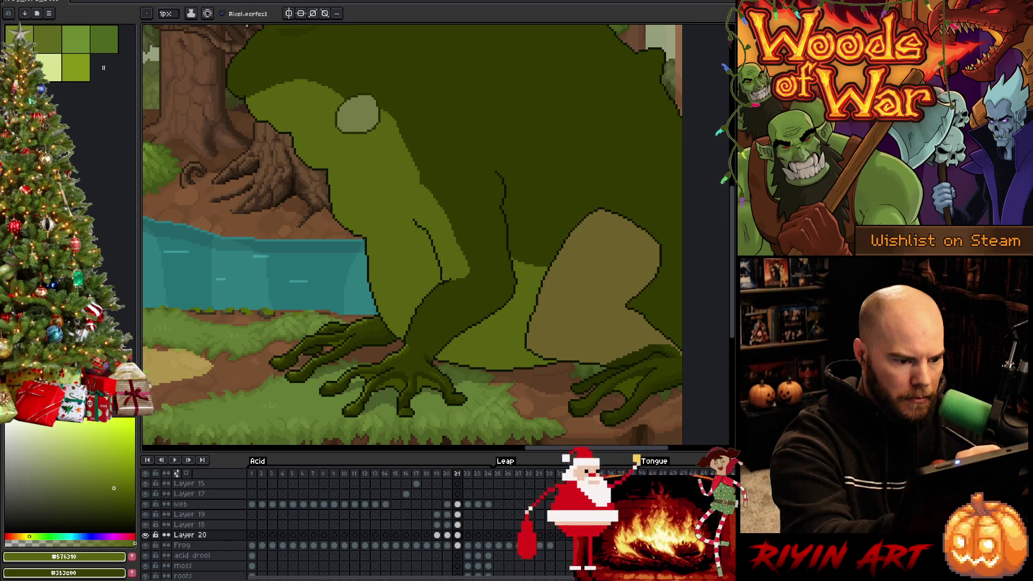
left_click(441, 274, "alt")
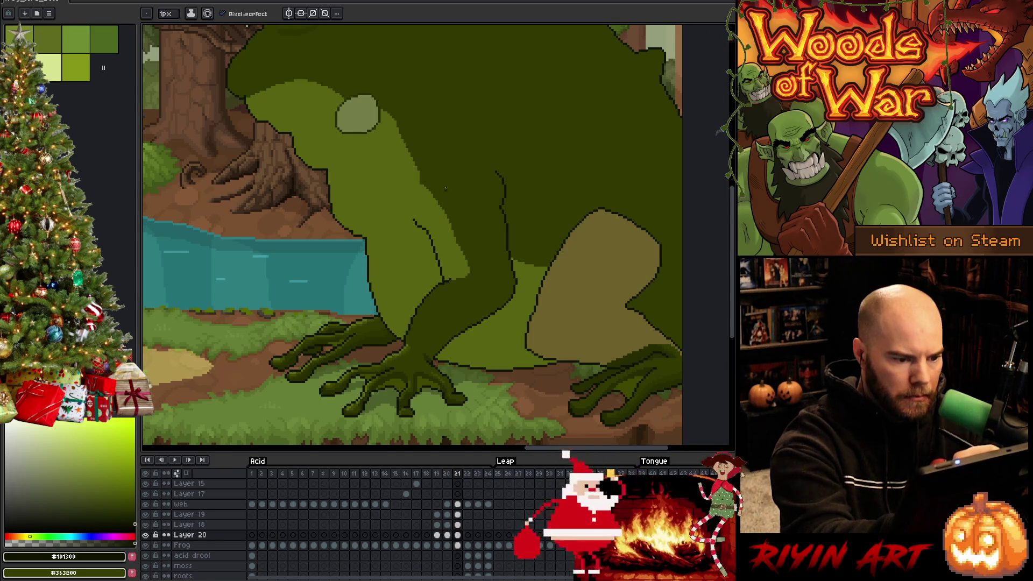
Step: Check against the shaded frog, then redraw the dark outline down the leg after a trial stroke
key("ctrl+h")
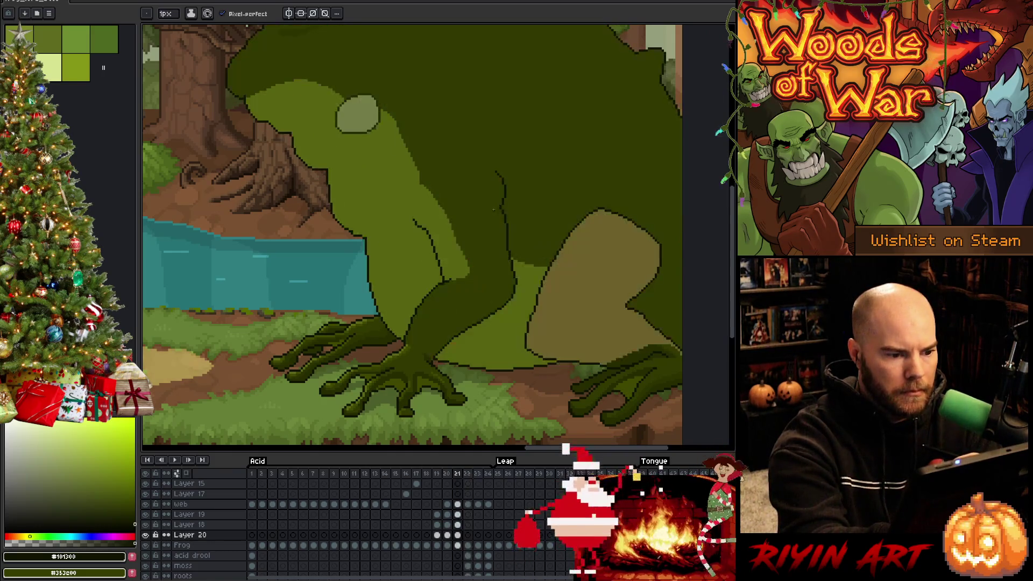
key("ctrl+h")
key("ctrl+h")
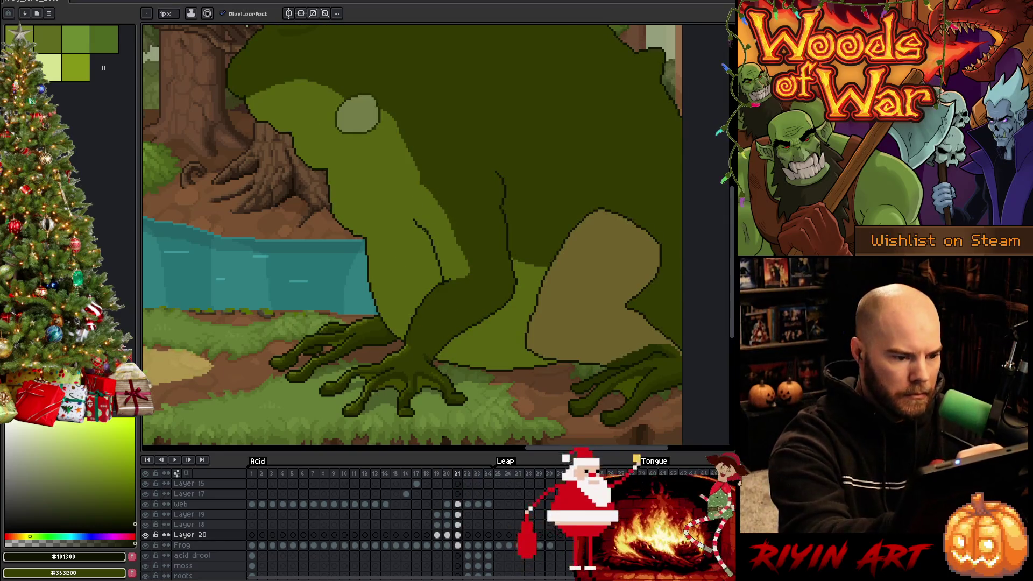
left_click_drag(425, 237, 444, 282)
key("ctrl+z")
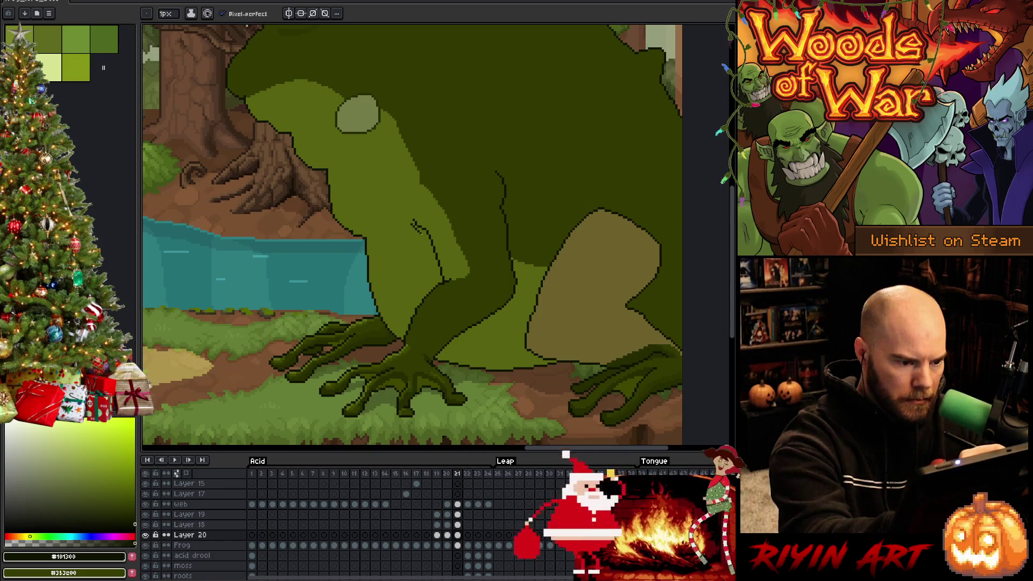
left_click_drag(425, 240, 443, 280)
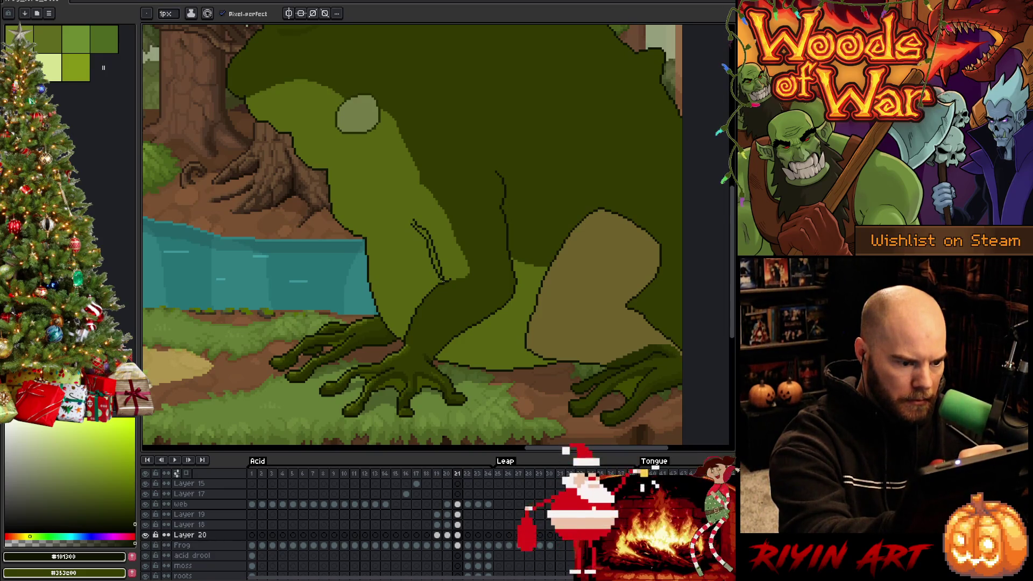
left_click(451, 253, "alt")
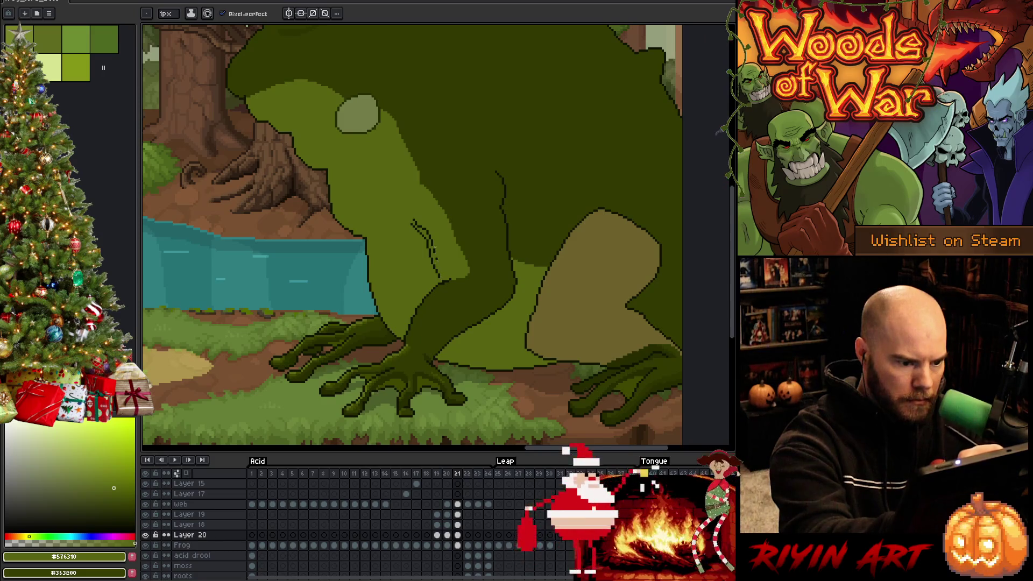
left_click(444, 273, "alt")
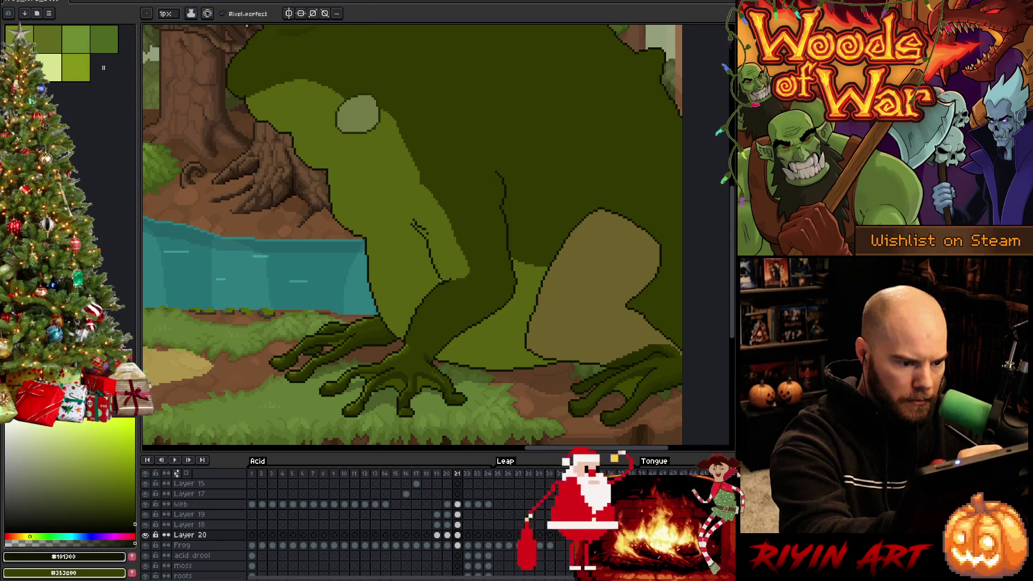
Step: Trim the top of the inner-leg line with green #576310 and add a short dark stroke
left_click(422, 226, "alt")
left_click(414, 222)
left_click(427, 240, "alt")
left_click_drag(415, 231, 423, 241)
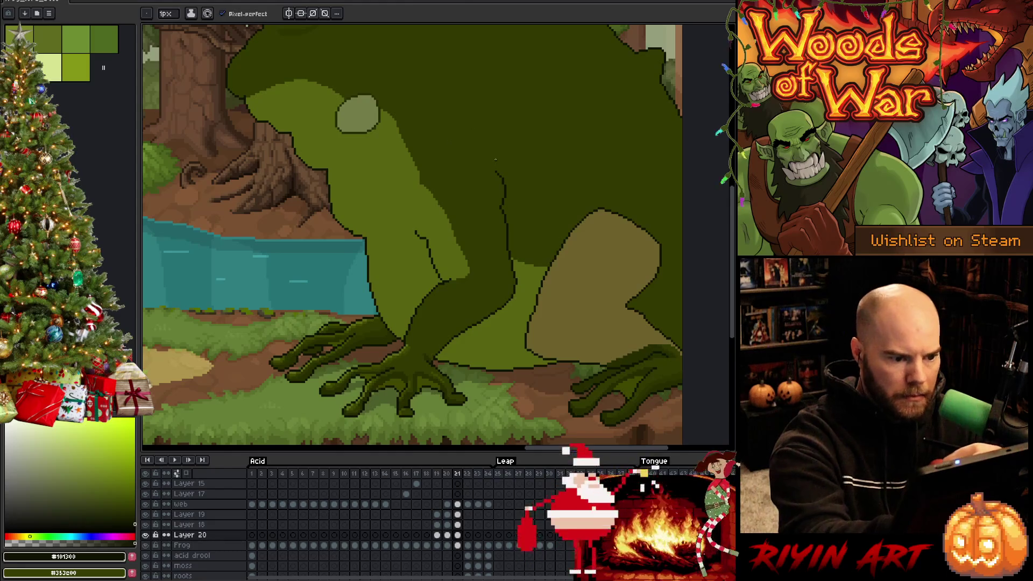
Step: Extend the inner-leg crease downward on frame 20 and flip frames 20–21 to check the leg motion
key("Left")
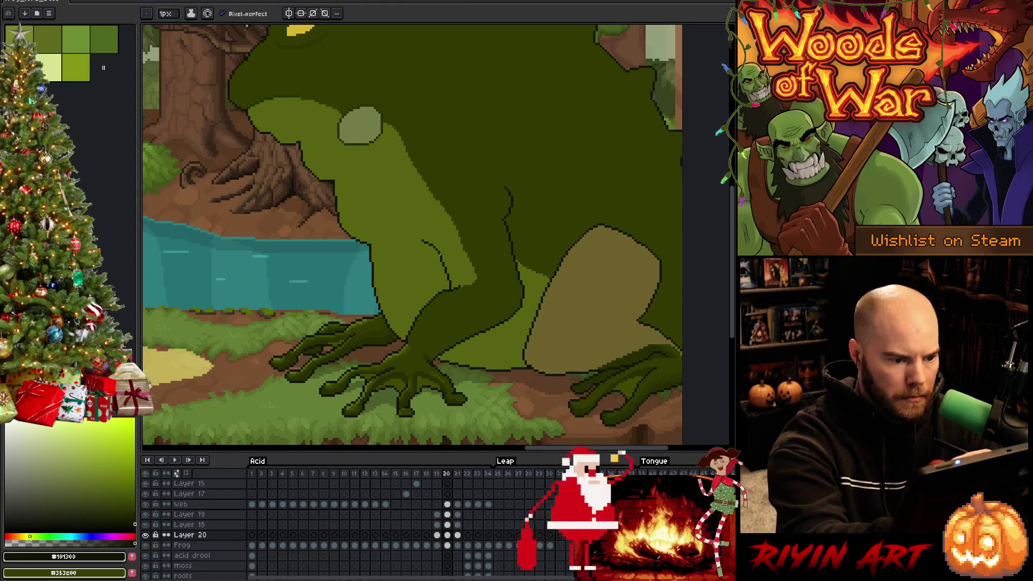
mouse_move(435, 248)
left_mouse_down()
mouse_move(448, 289)
mouse_move(440, 257)
left_mouse_up()
left_click(451, 271, "alt")
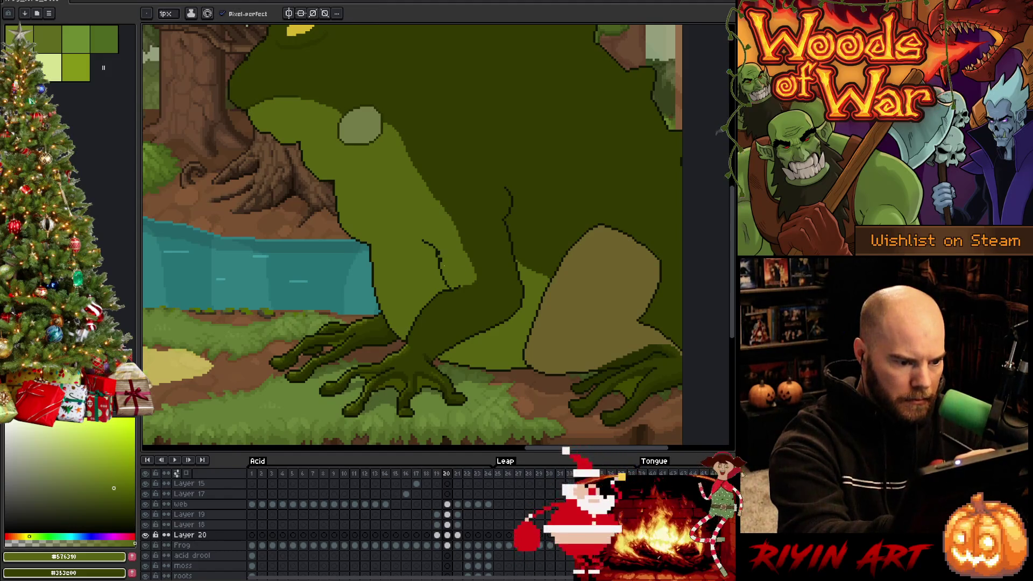
key("Left")
key("Right")
key("Right")
key("Left")
key("Right")
key("Left")
key("Right")
Step: Compare frame 21 with the mossy frames 22–23, then sample the darker green #313900
key("Right")
key("Left")
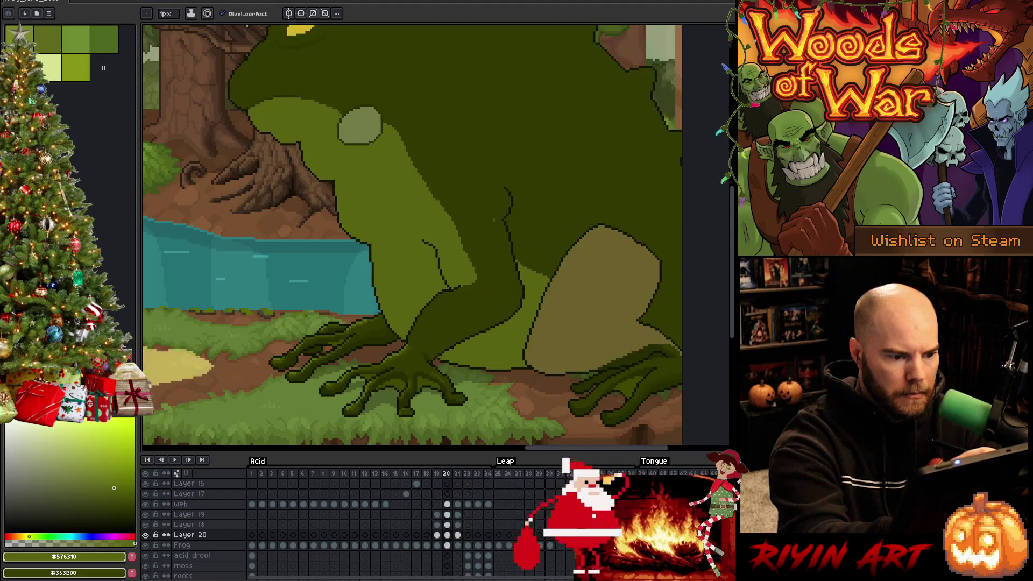
key("Right")
key("Left")
key("Left")
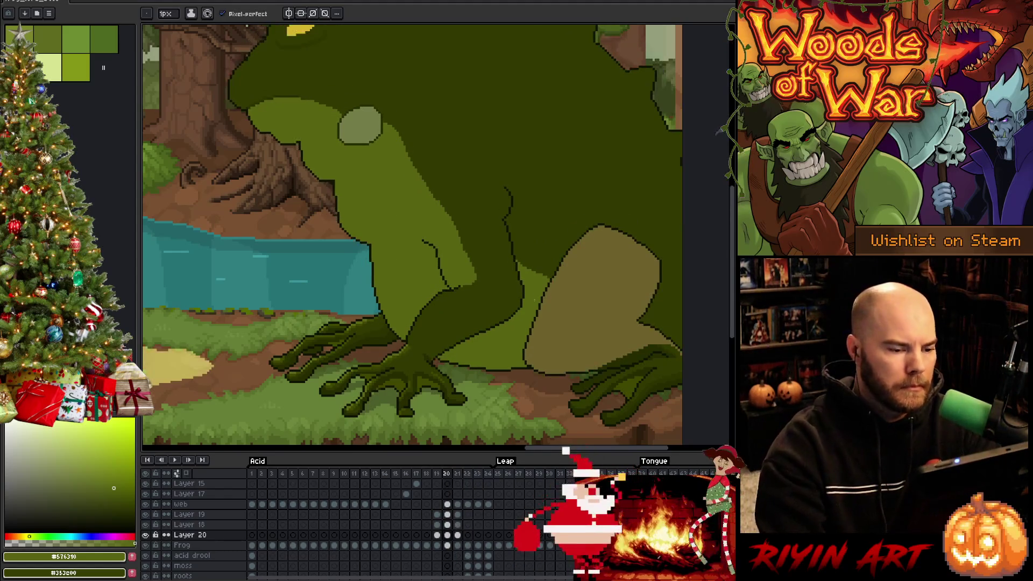
key("Right")
key("Right")
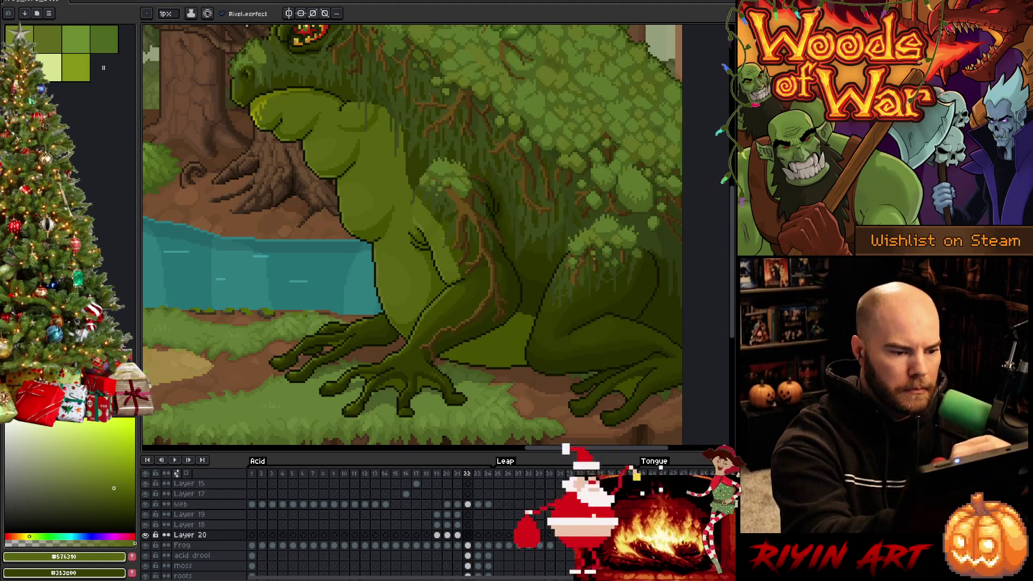
key("Right")
key("Left")
key("Left")
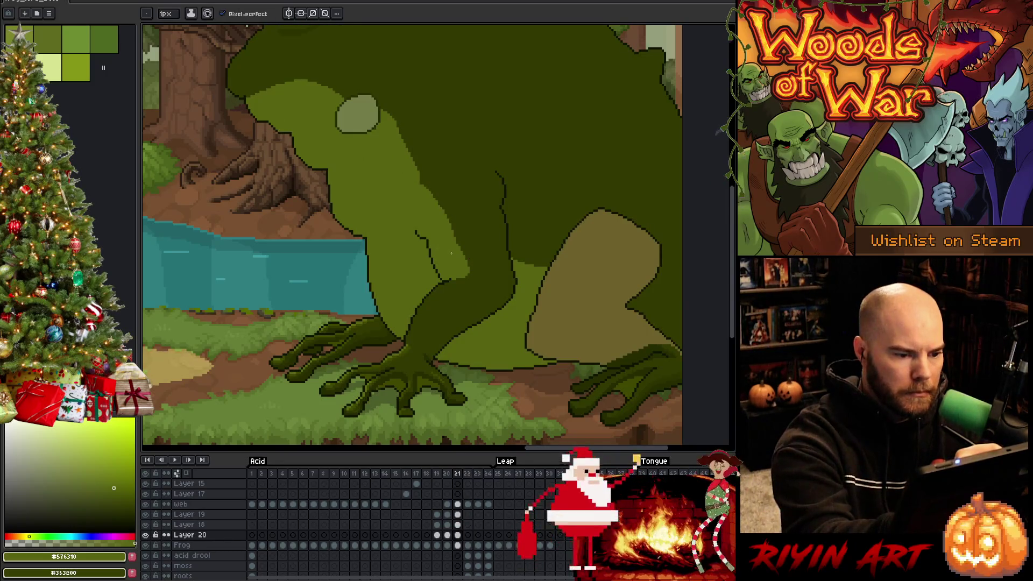
left_click(453, 252, "alt")
Step: Draw dark #313900 outline strokes along the frog's leg on frame 21 and its arm on frame 20
left_click_drag(458, 259, 423, 199)
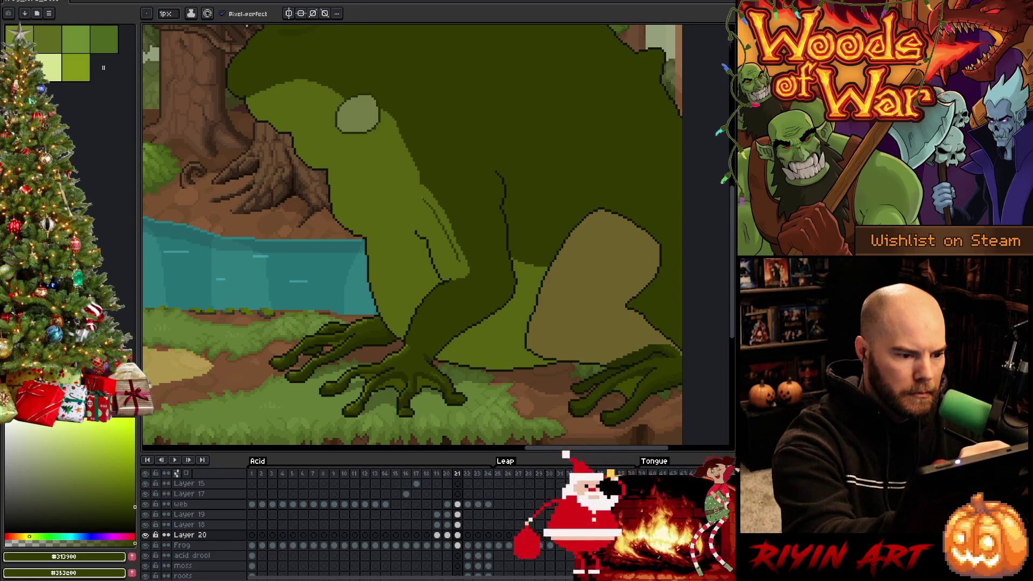
left_click_drag(461, 261, 458, 275)
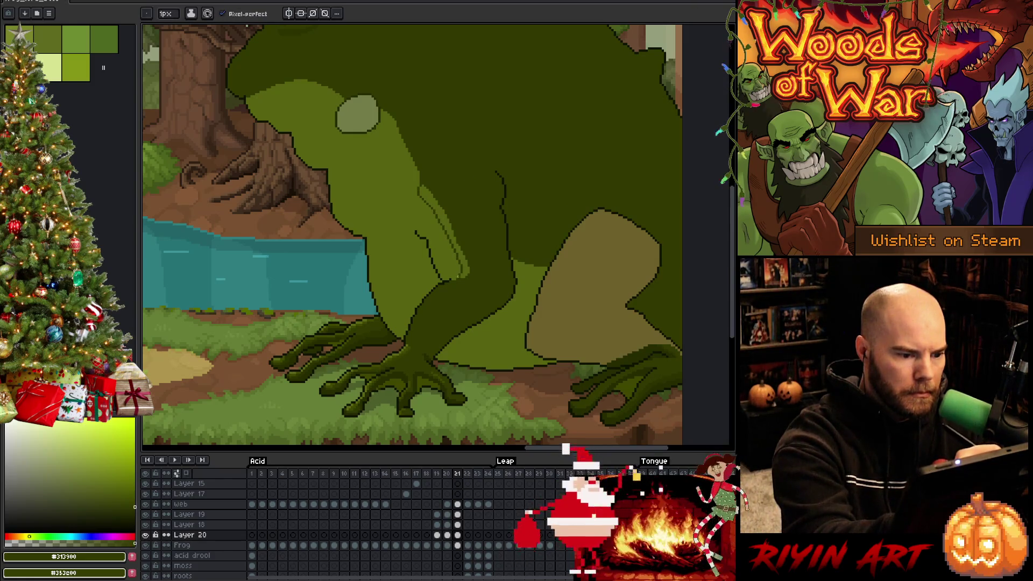
key("g")
key("comma")
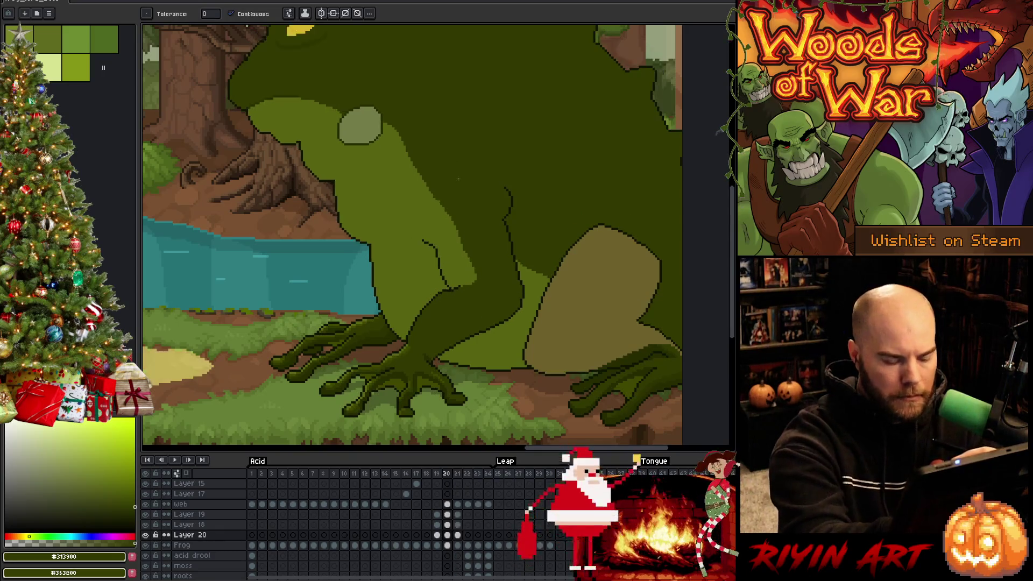
key("b")
left_click_drag(432, 200, 468, 285)
key("g")
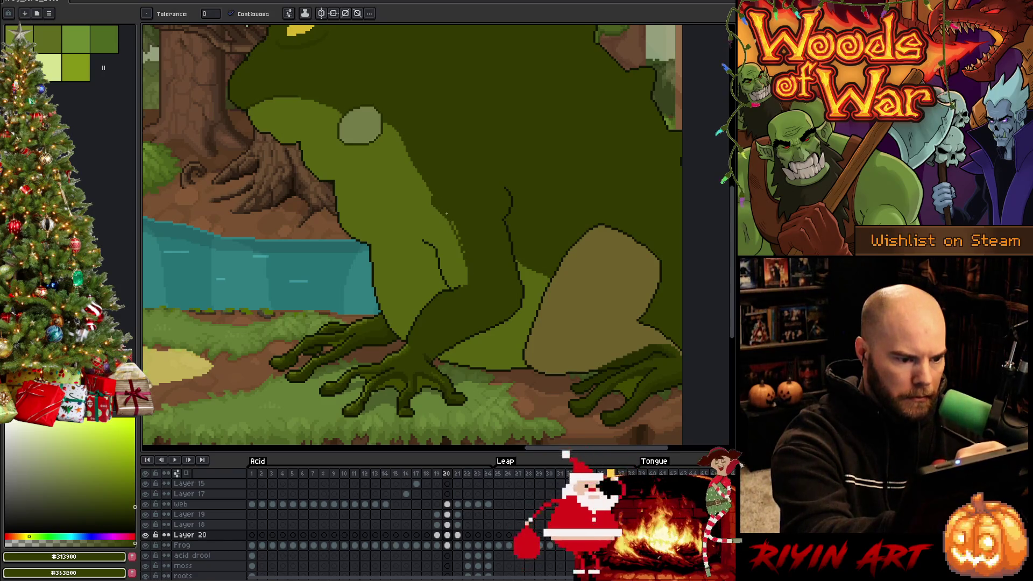
key("b")
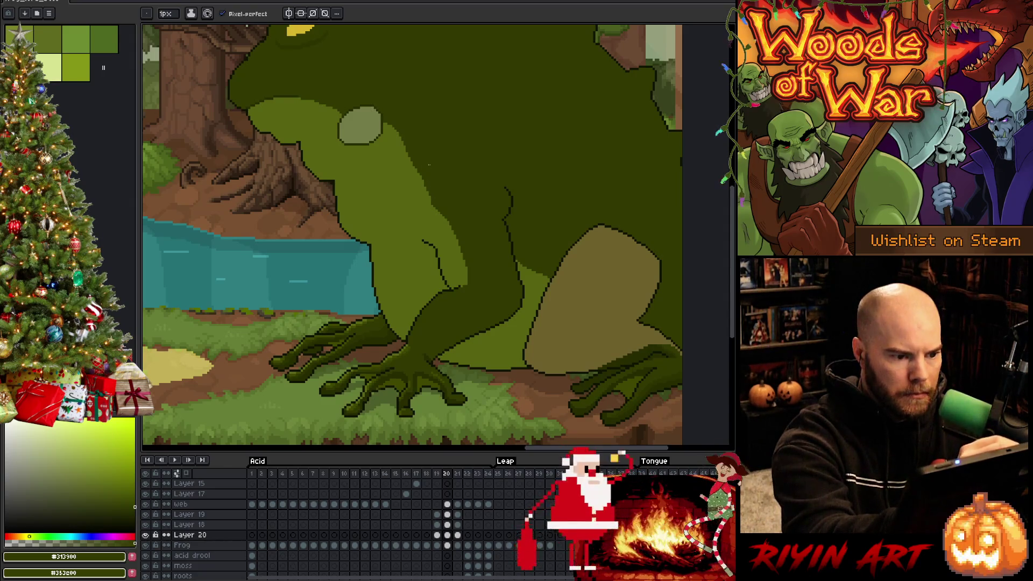
Step: Step through the neighbouring leap poses and sample the dark green from the frog
key("Right")
key("Right")
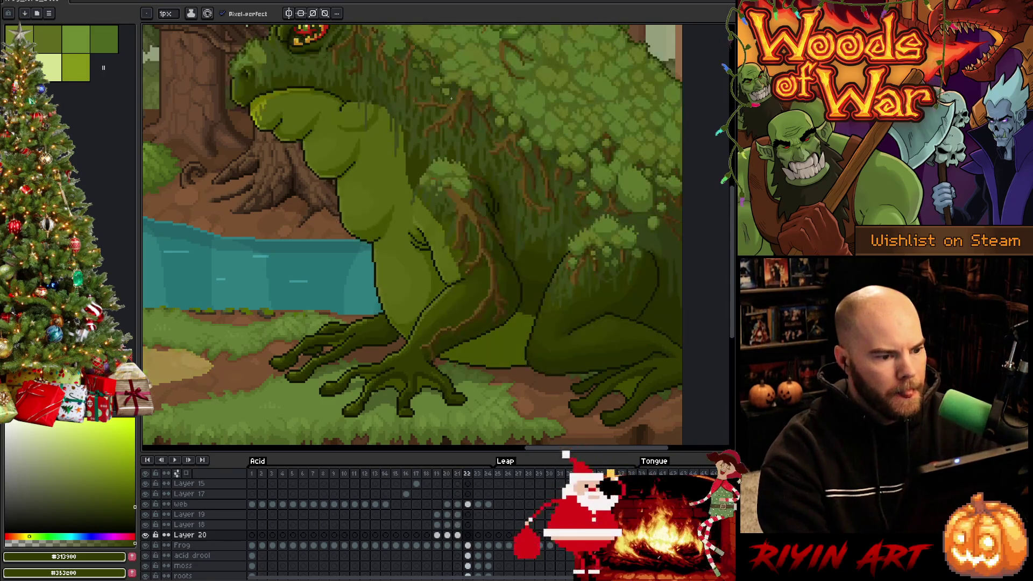
key("Left")
key("Left")
key("Left")
key("Right")
key("Right")
key("Right")
key("Left")
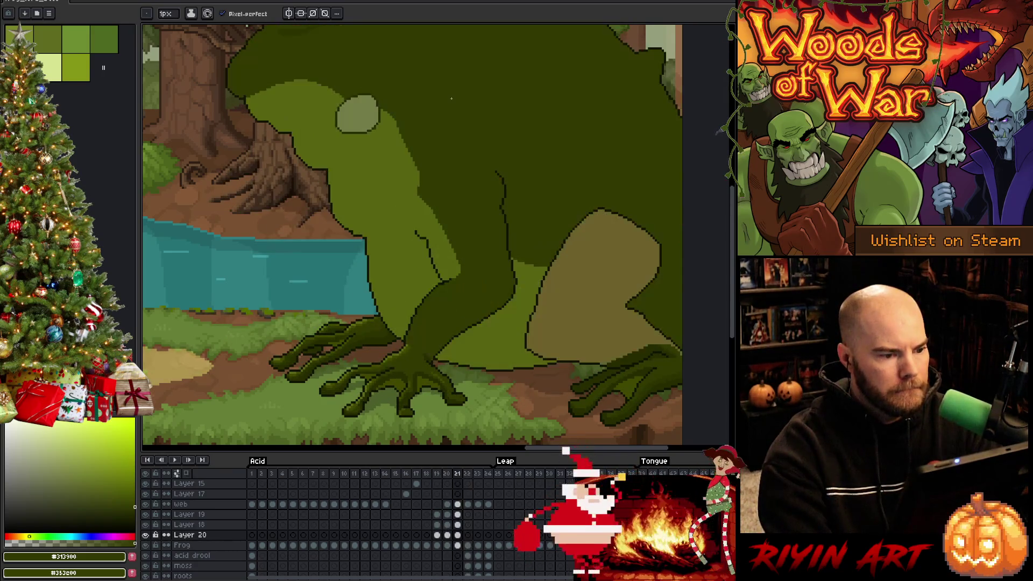
key("Left")
key("Left")
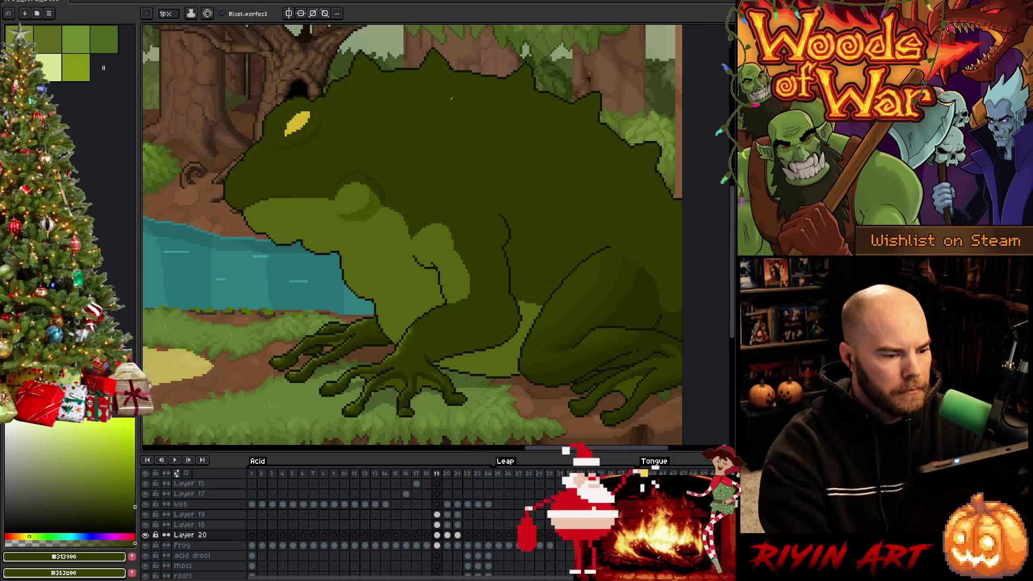
key("i")
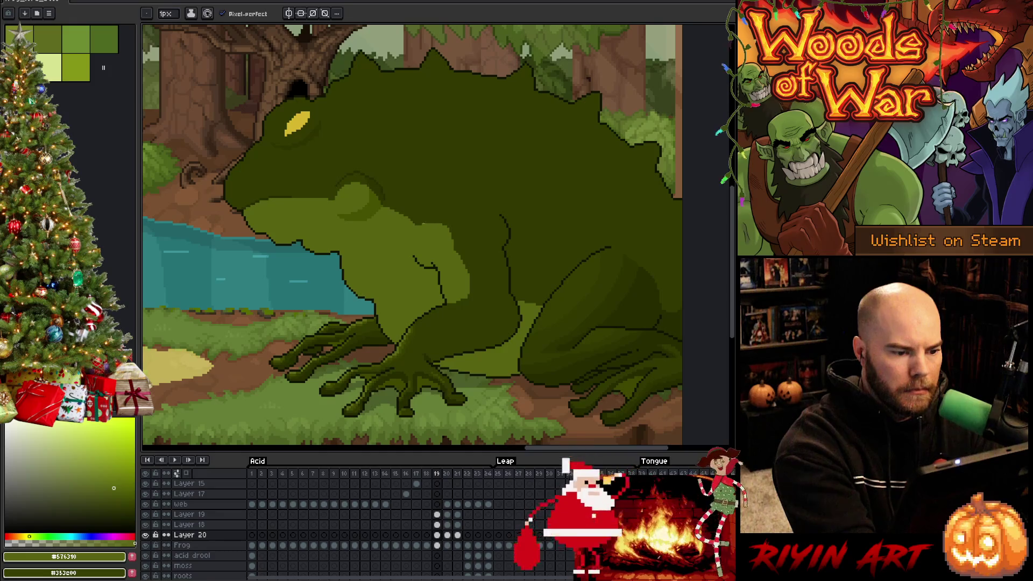
key("comma")
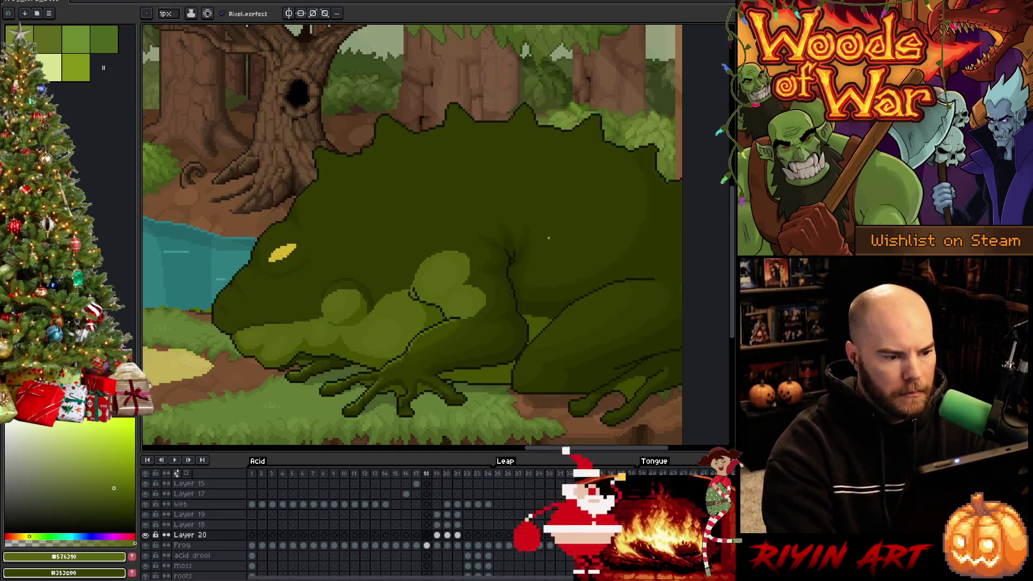
key("period")
key("period")
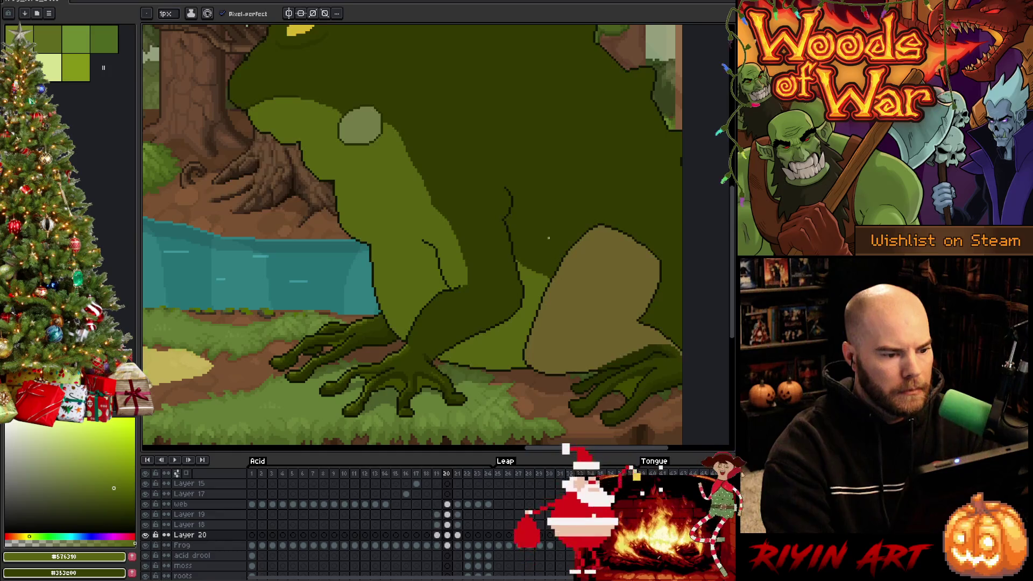
key("Return")
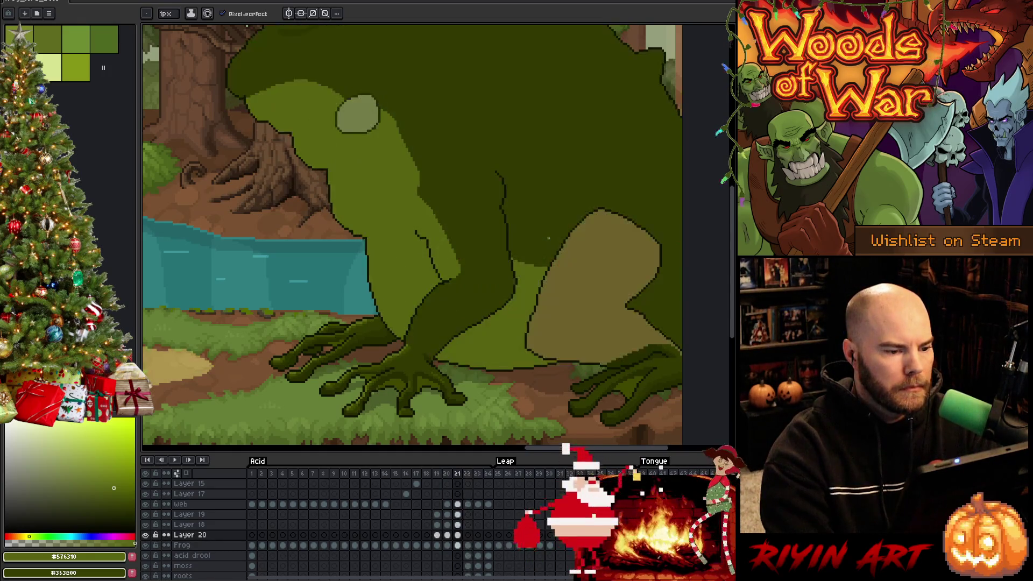
left_click(398, 121, "alt")
Step: Draw a dark-green line along the frog's back, redrawing once, and extend it down the back on frame 20
left_click_drag(401, 145, 416, 188)
key("ctrl+z")
left_click_drag(403, 144, 414, 174)
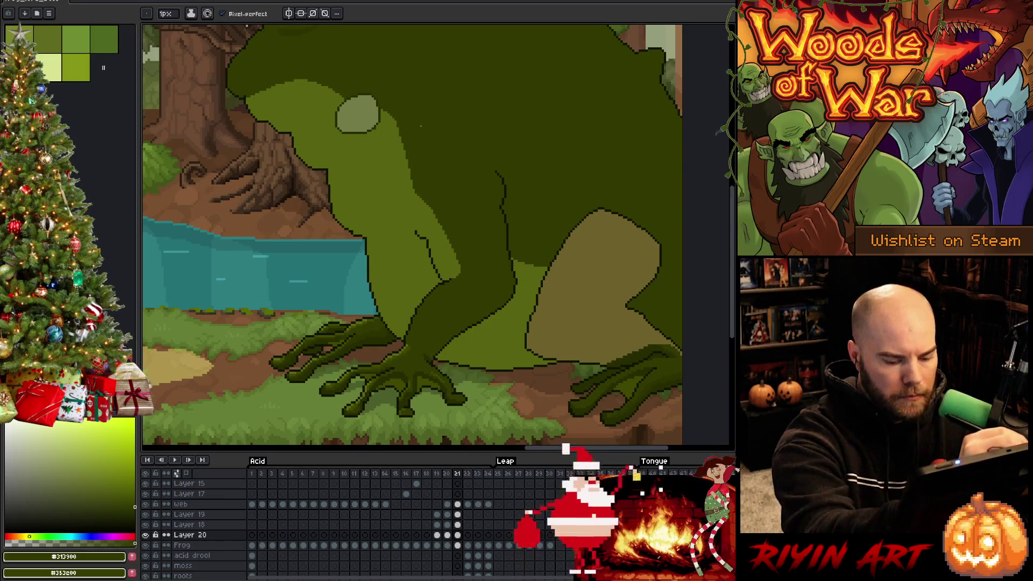
key("comma")
left_click_drag(412, 167, 424, 188)
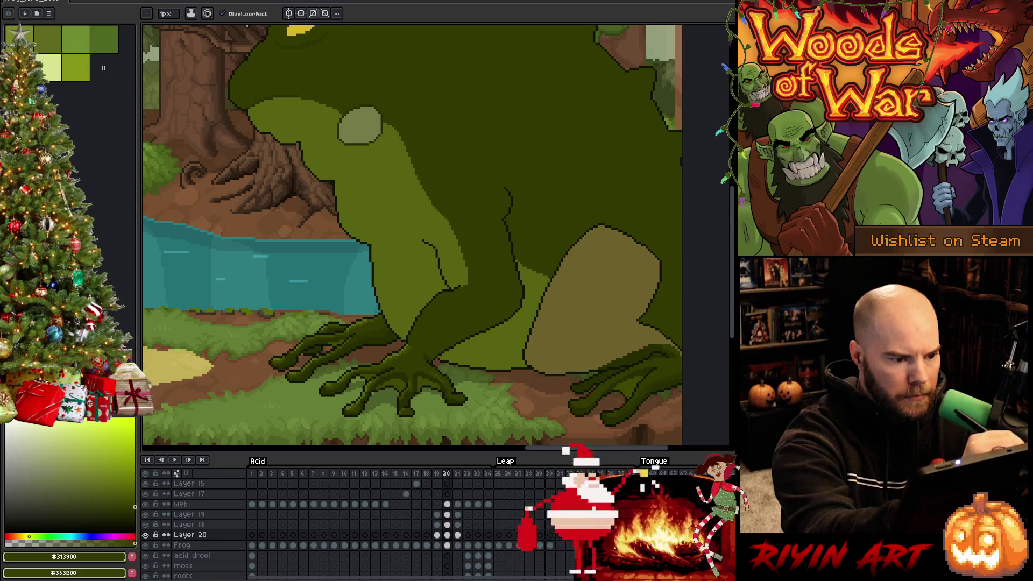
key("period")
key("period")
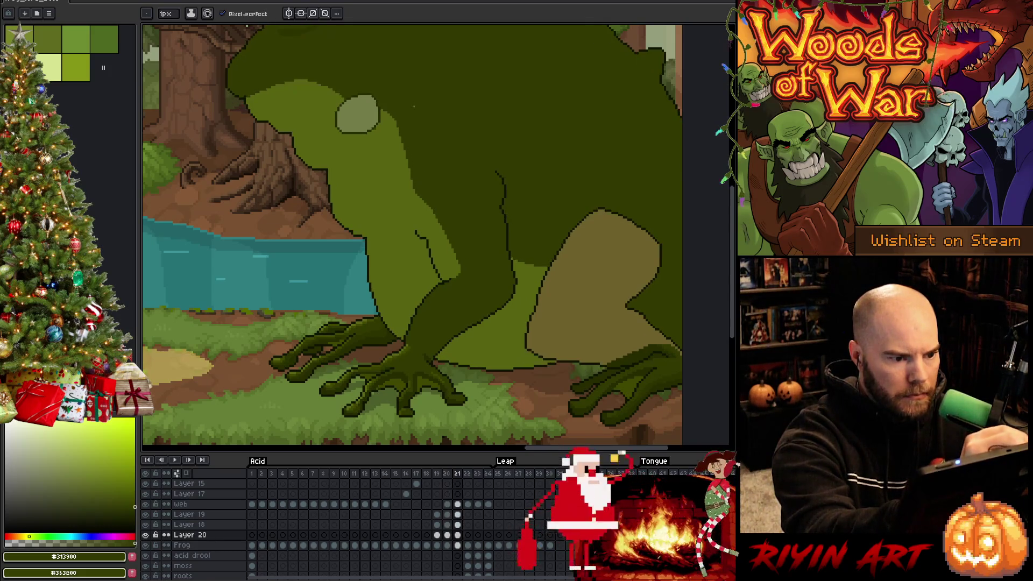
key("comma")
key("comma")
key("comma")
key("period")
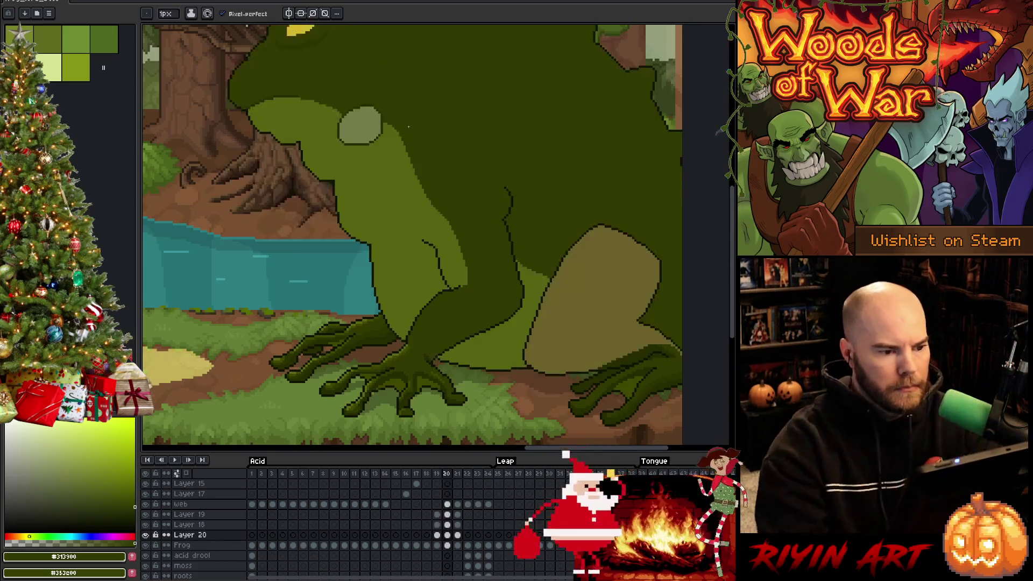
key("period")
key("period")
key("comma")
key("comma")
key("comma")
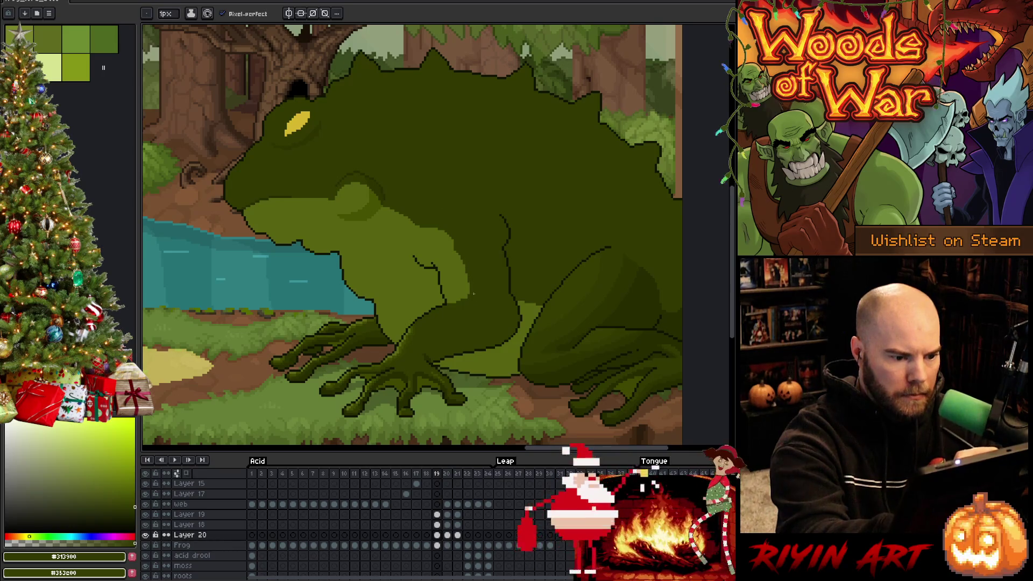
Step: On frame 18, delete the stray shoulder mark and undo an accidental dark fill
key("comma")
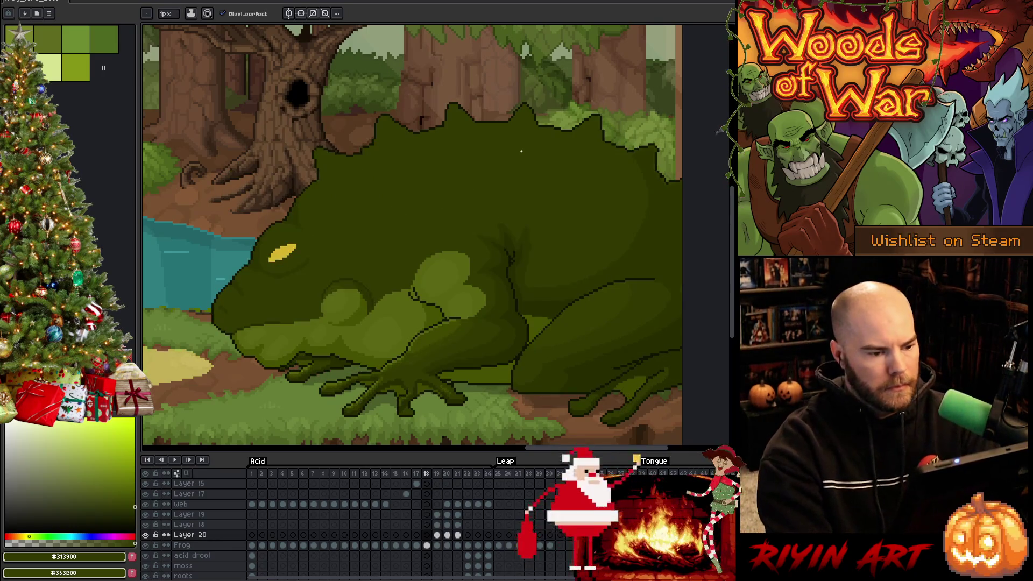
key("comma")
key("period")
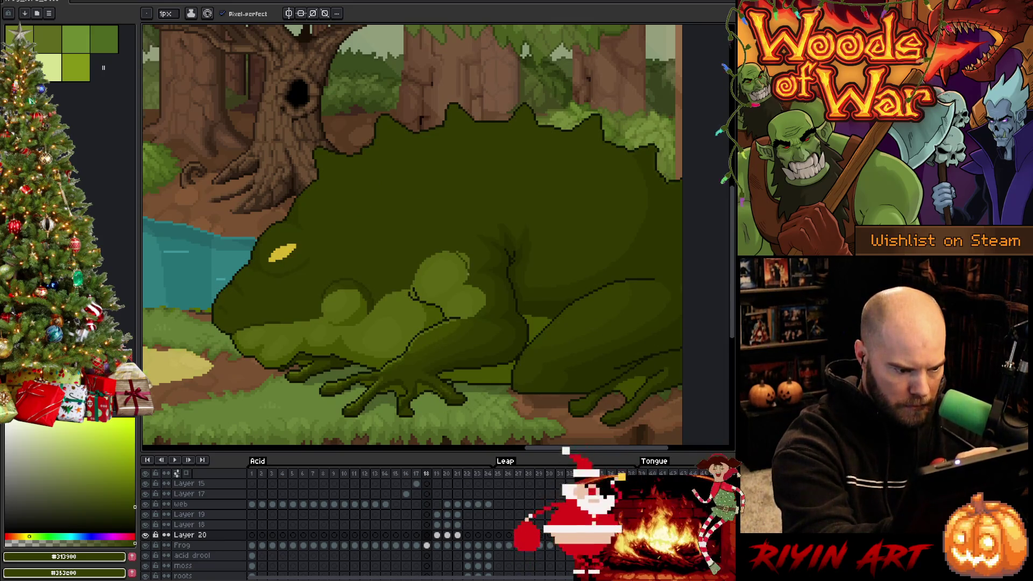
key("Delete")
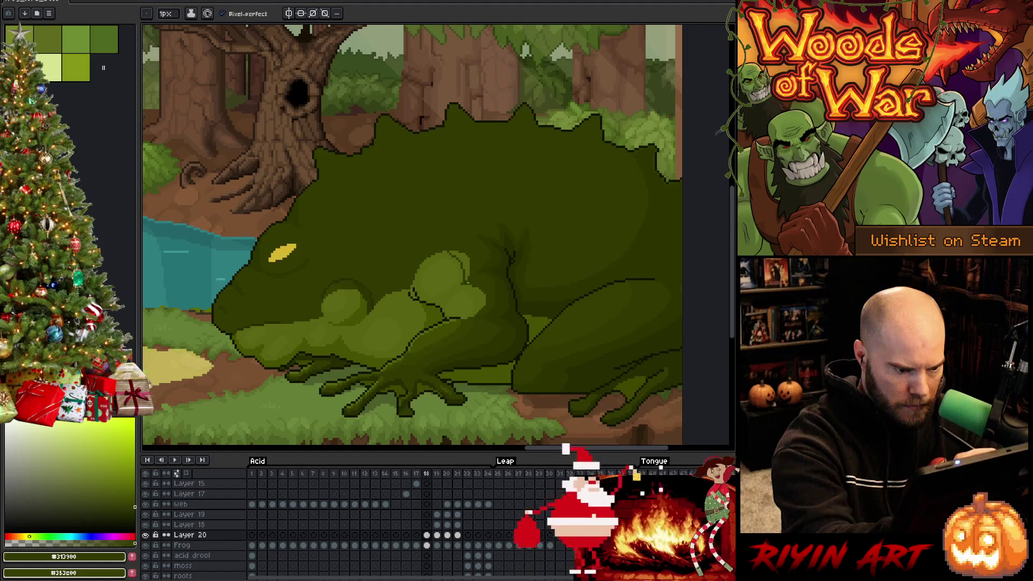
key("Delete")
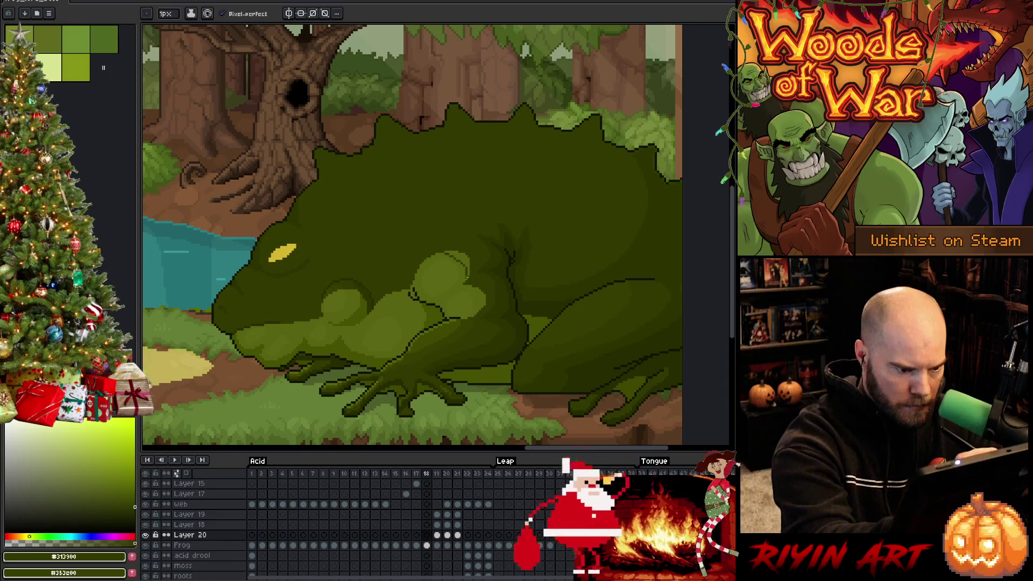
key("g")
left_click(467, 267)
key("ctrl+z")
key("b")
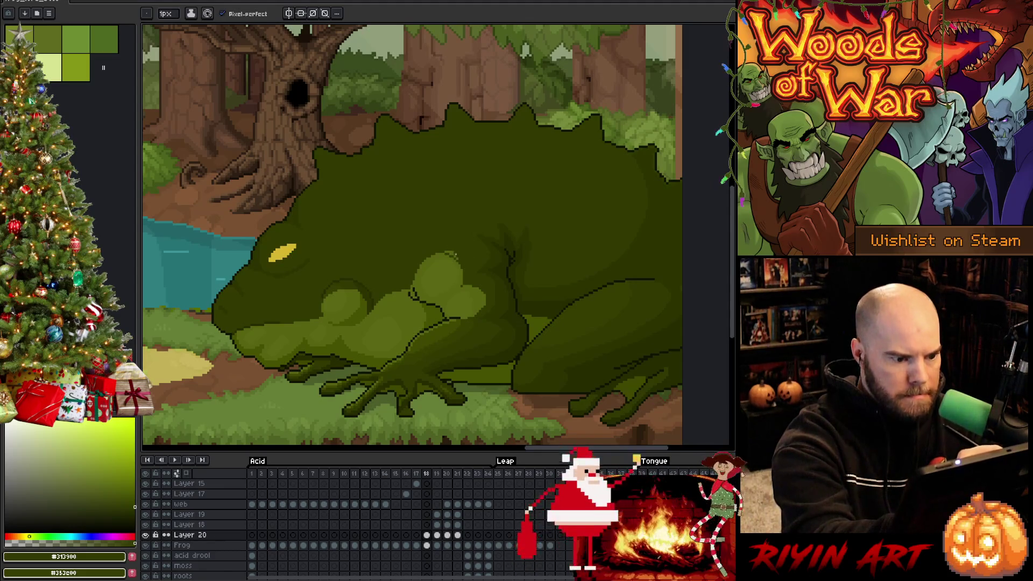
Step: Sample the frog's lighter and mid greens, step through frames 19–22, and start animation playback
left_click(450, 247, "alt")
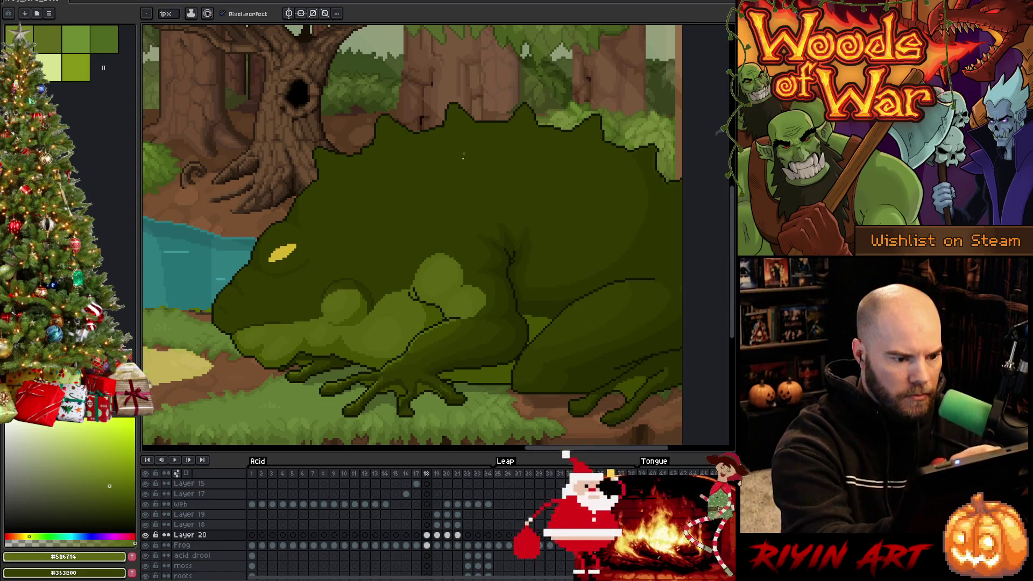
left_click(462, 278, "alt")
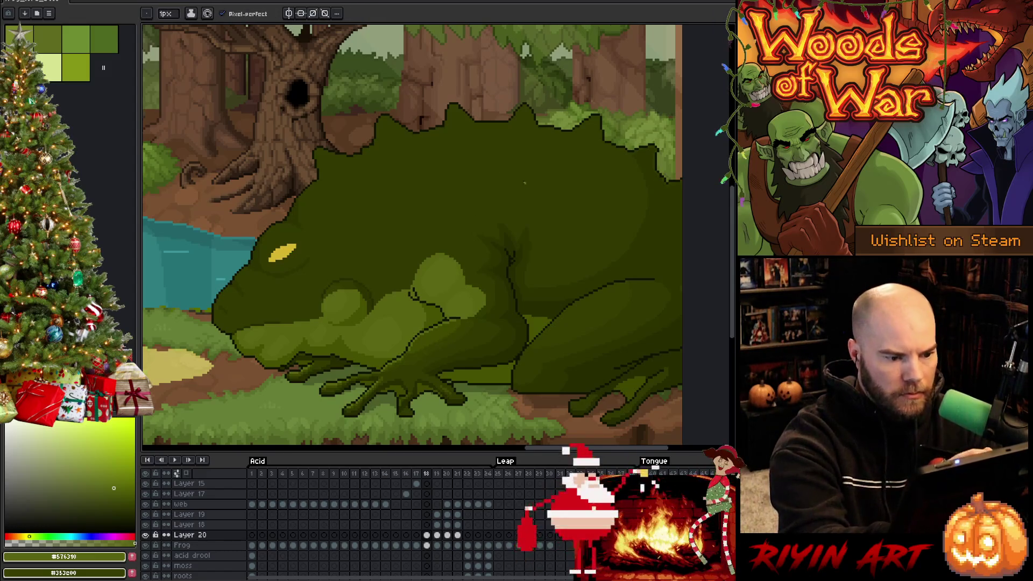
key("Right")
key("Right")
key("Left")
key("Right")
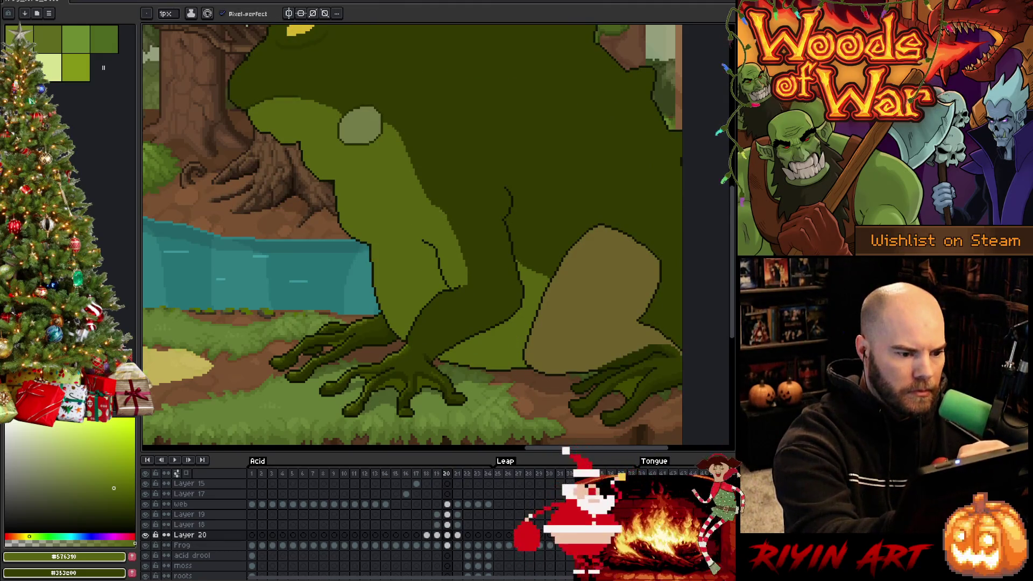
key("Right")
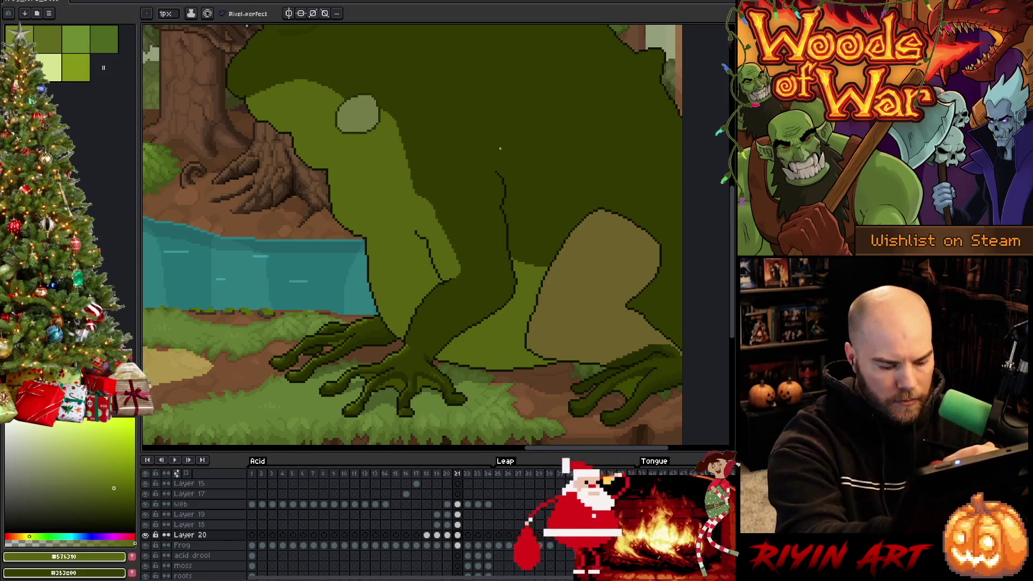
key("Right")
key("Left")
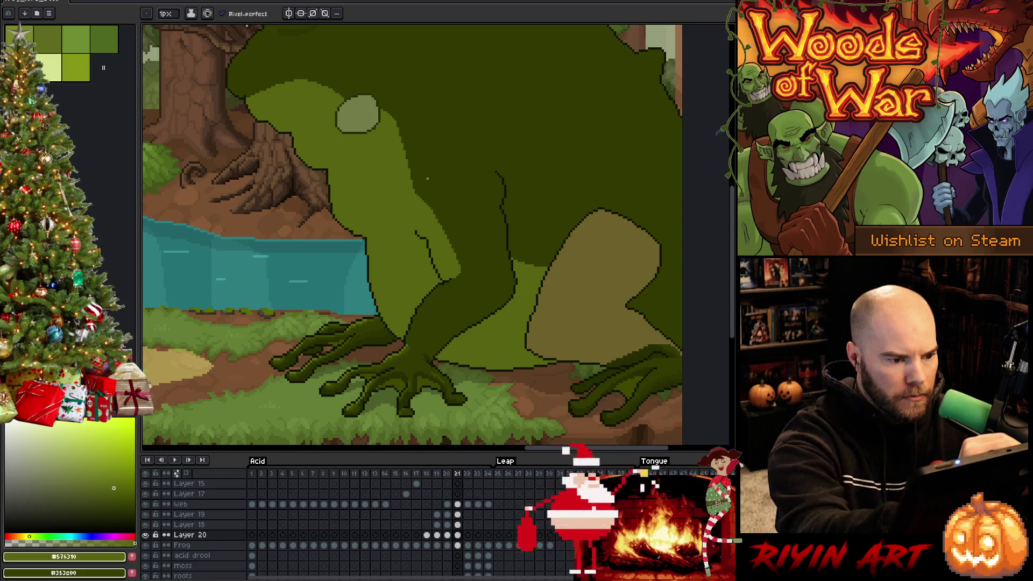
key("Left")
key("Left")
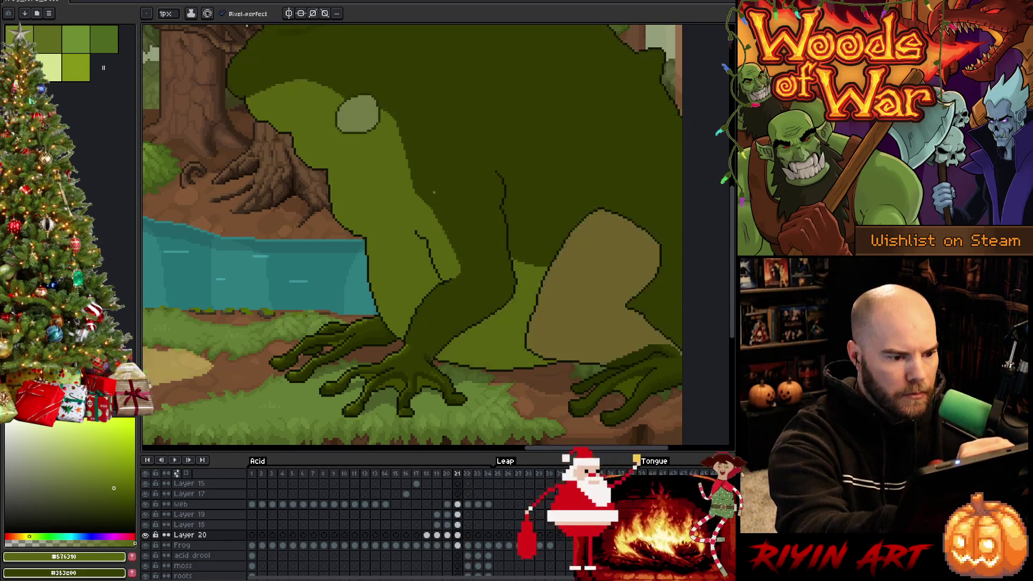
key("Return")
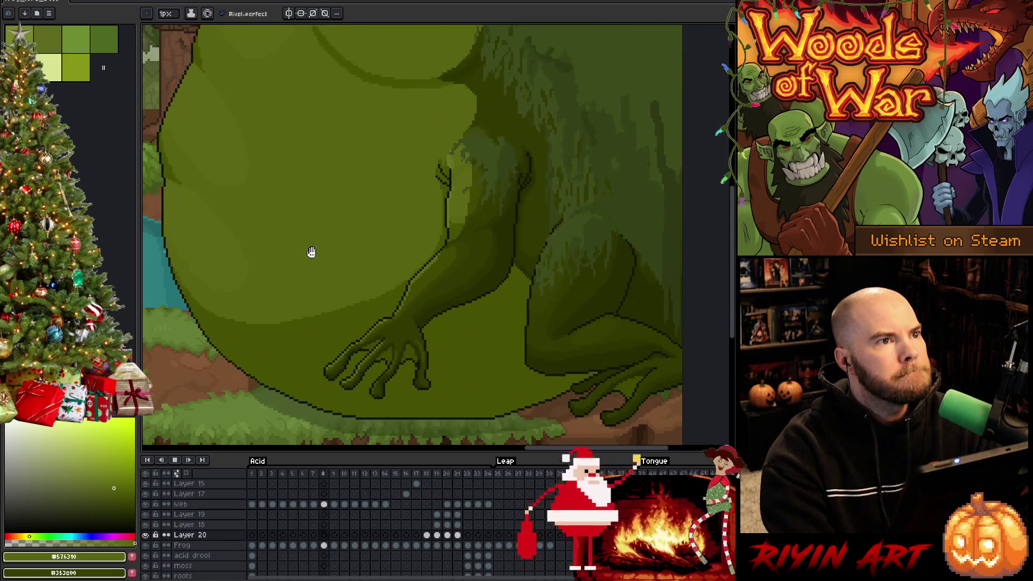
Step: Replay the animation preview and sample the frog's olive and lighter greens while comparing frames 17–19
key("Return")
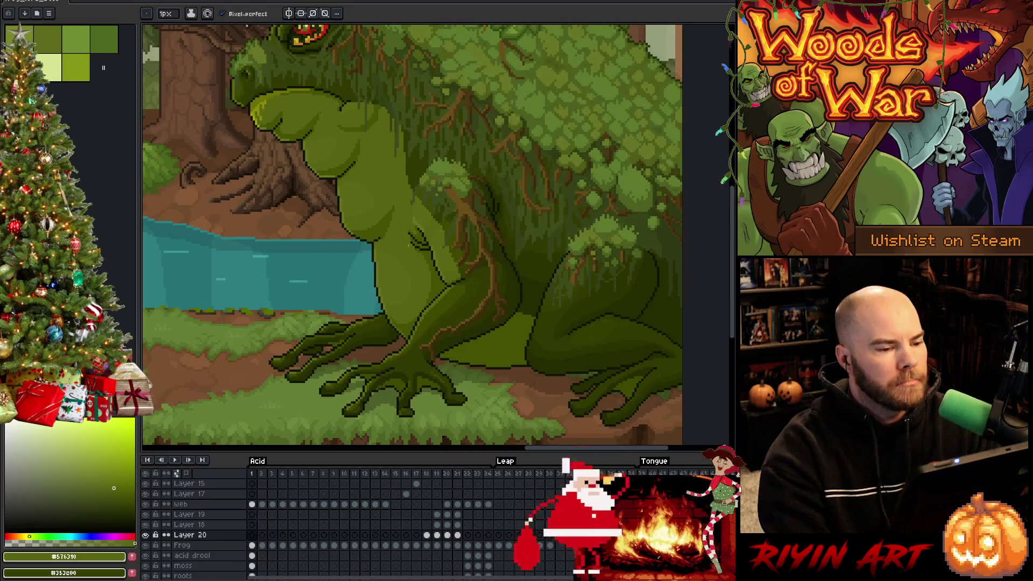
key("Return")
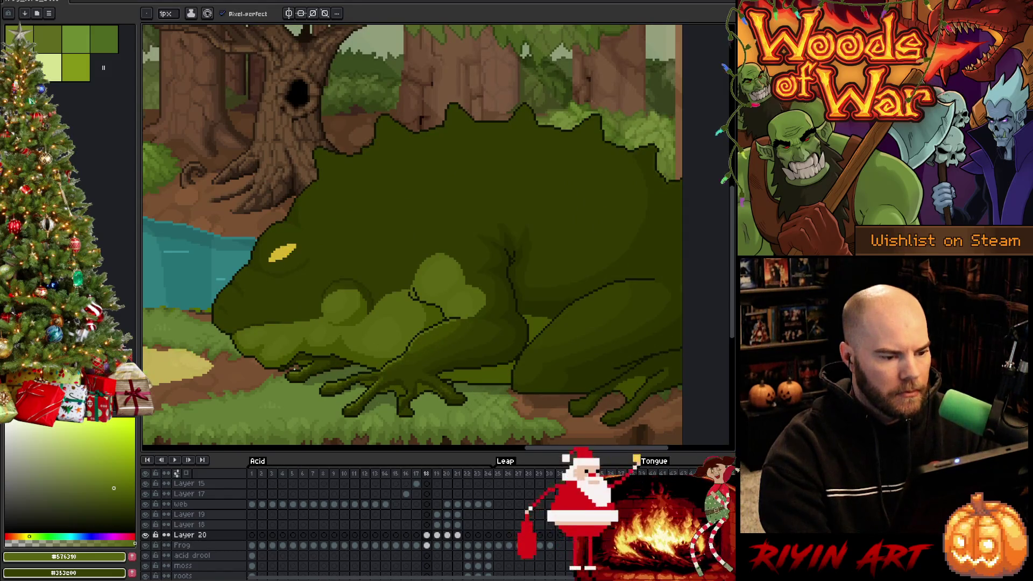
left_click(470, 285, "alt")
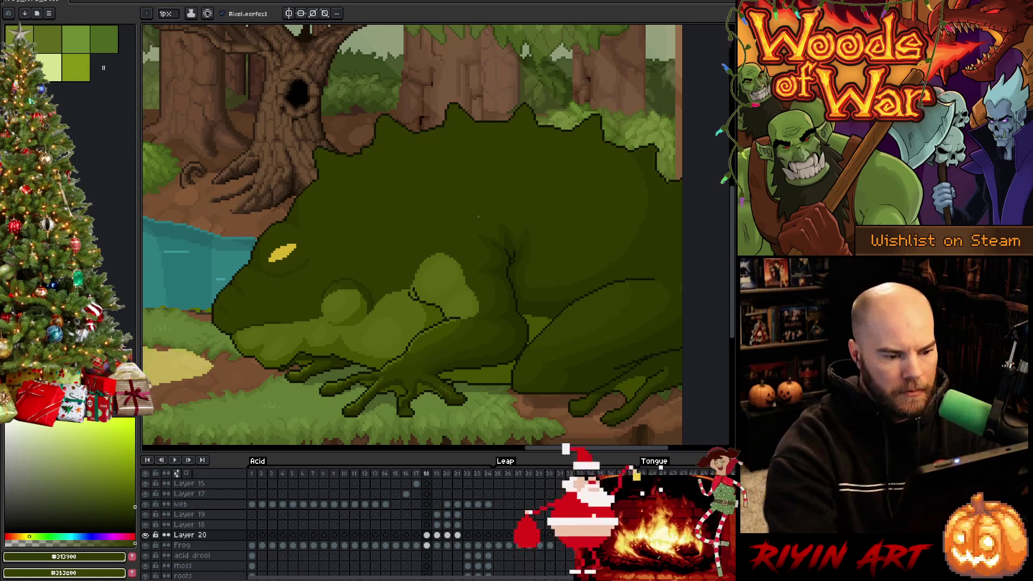
key("Left")
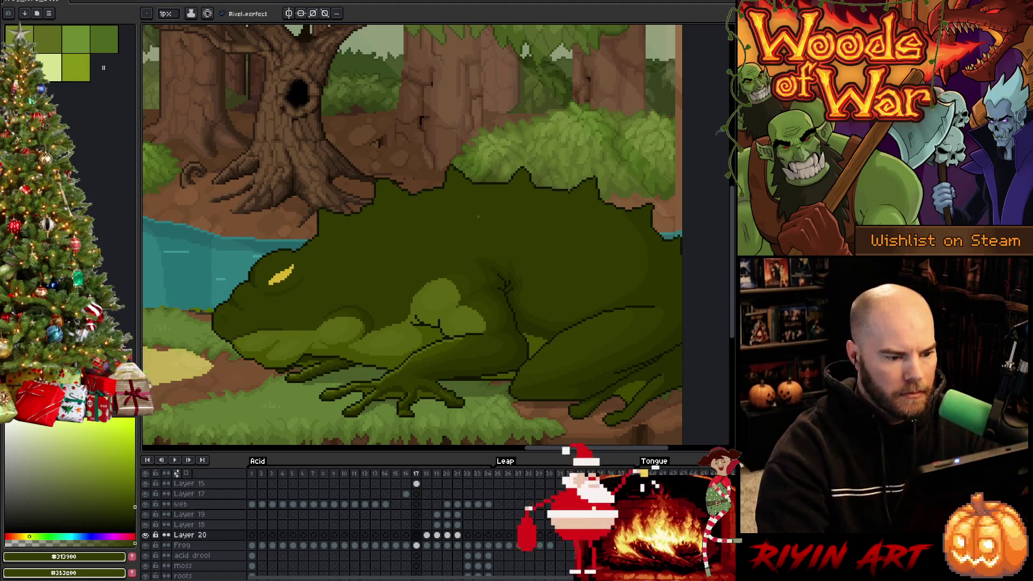
left_click(463, 292, "alt")
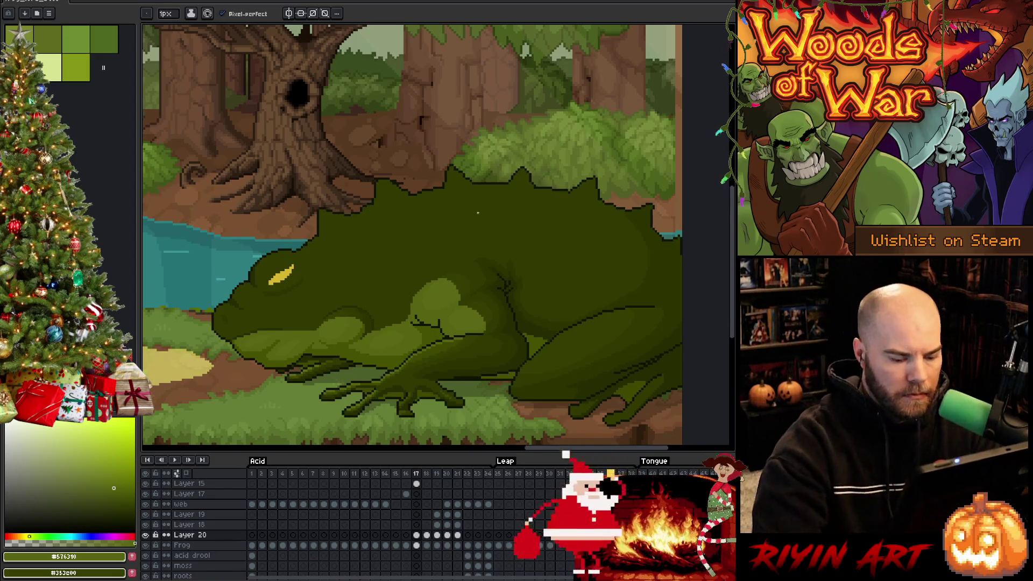
key("Right")
key("Right")
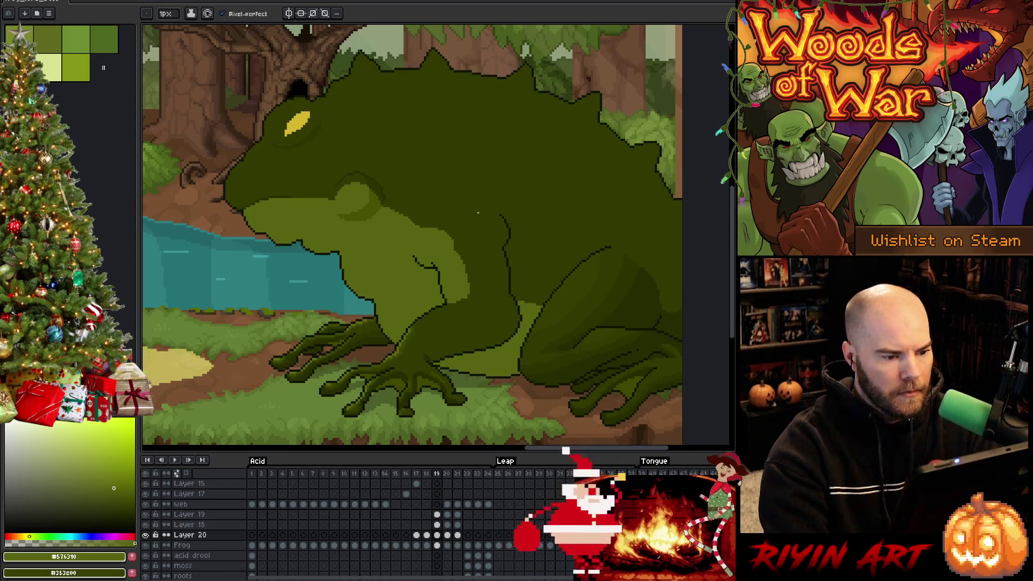
key("Left")
key("Left")
key("Right")
key("Right")
key("Right")
key("Left")
key("Left")
key("Left")
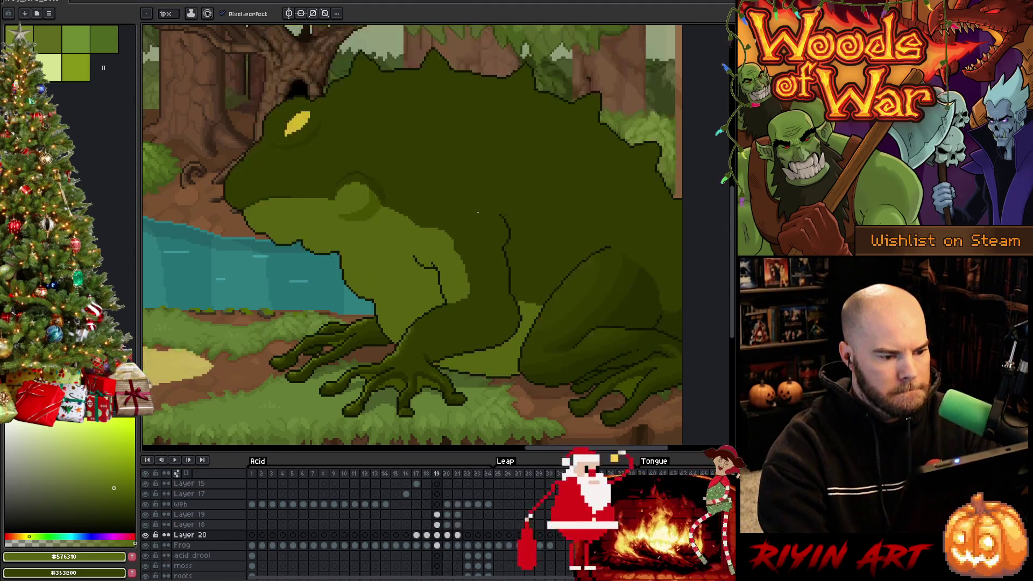
key("Left")
key("Left")
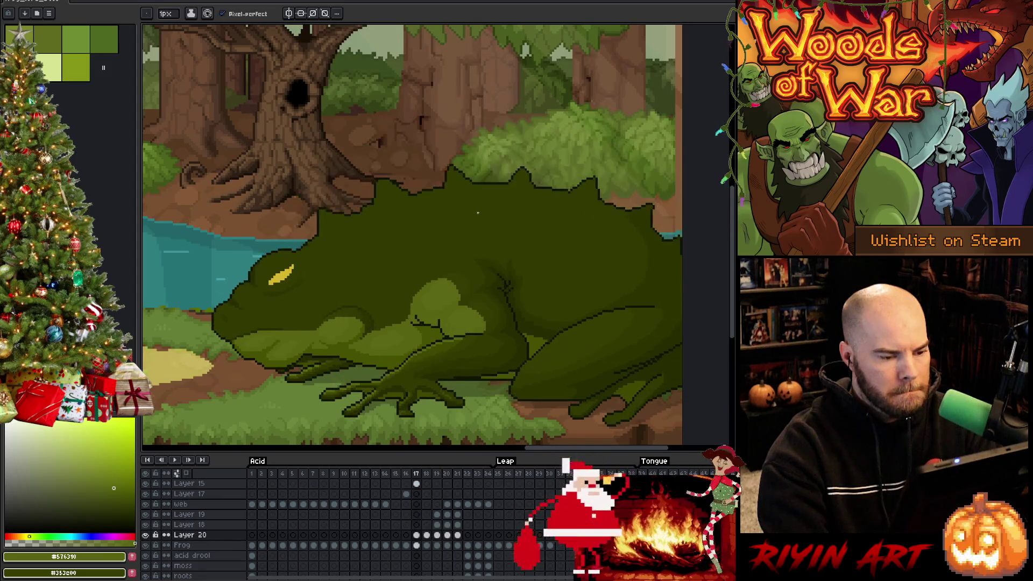
Step: On frame 20, pick the dark outline green and draw a contour line along the frog's upper arm
key("Right")
key("Right")
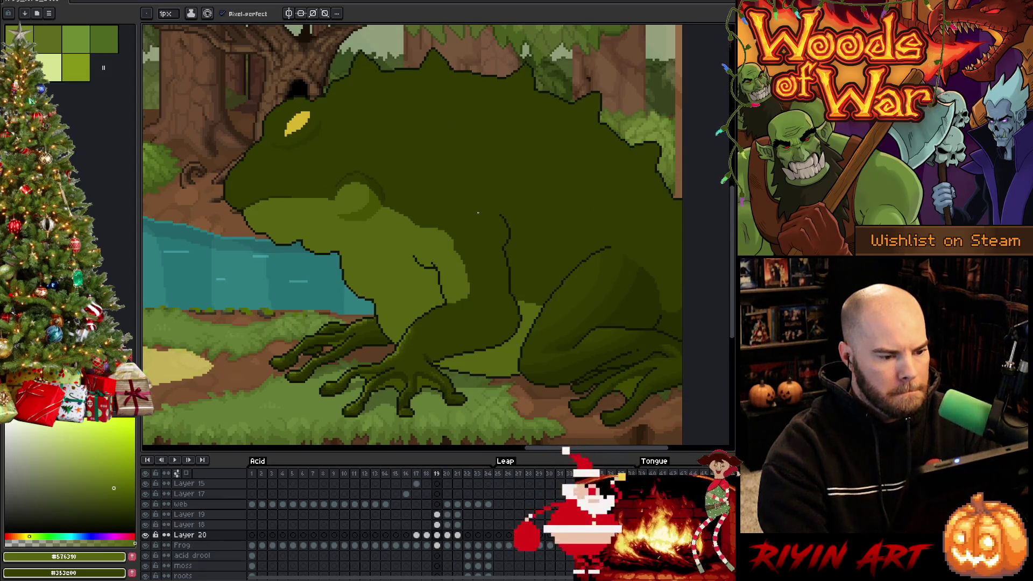
key("Right")
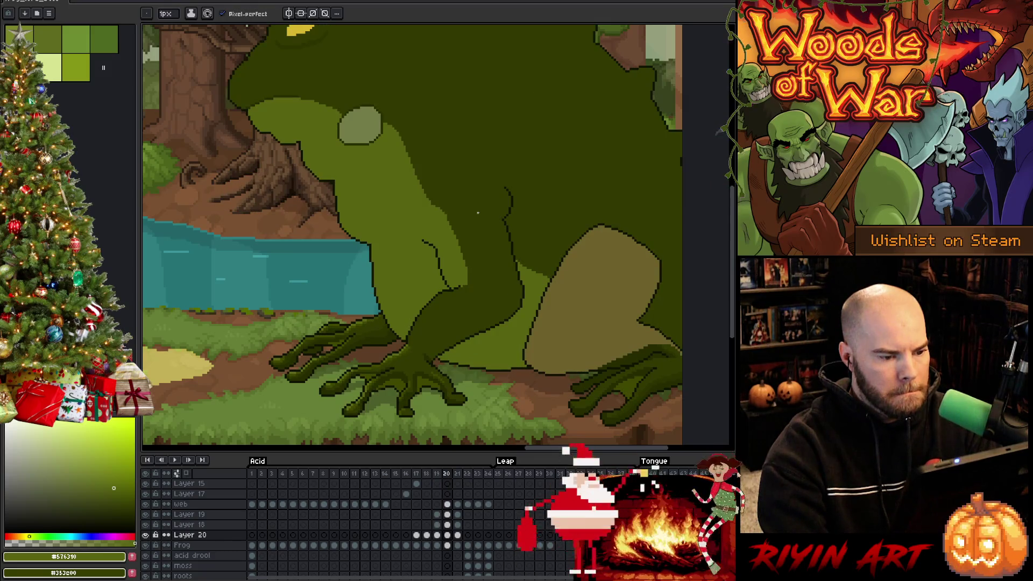
key("Right")
key("Left")
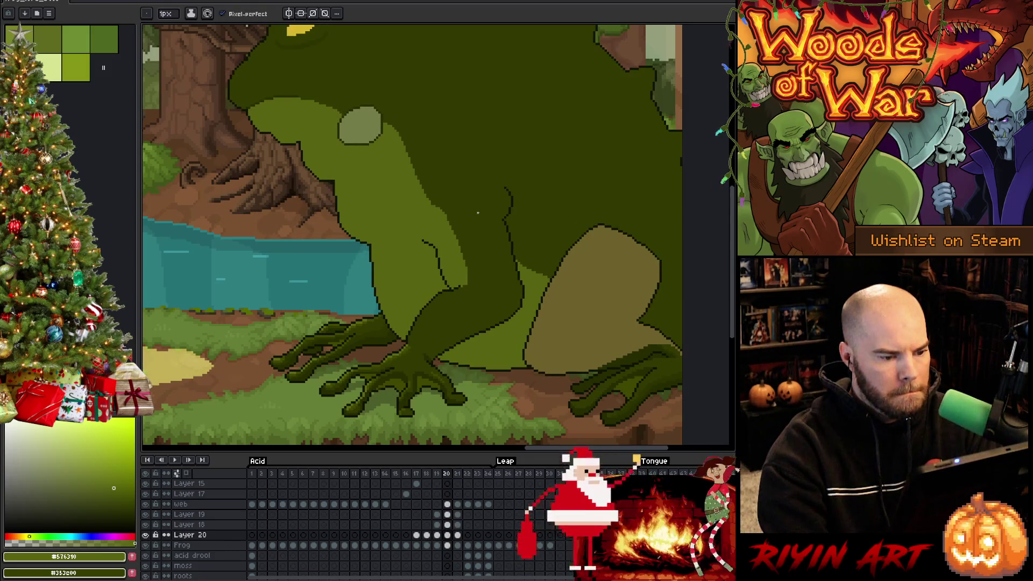
left_click(467, 280, "alt")
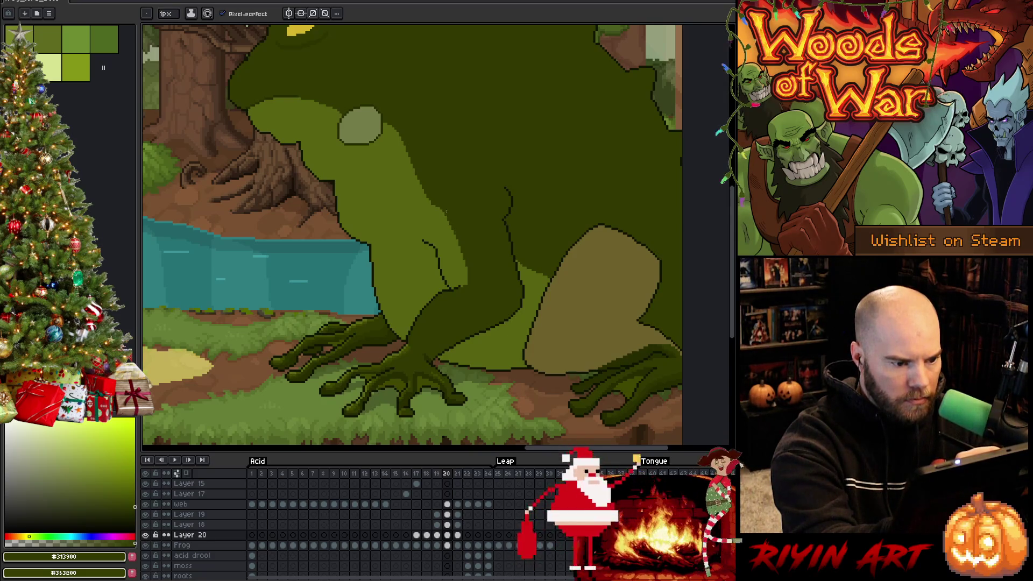
left_click_drag(445, 218, 462, 259)
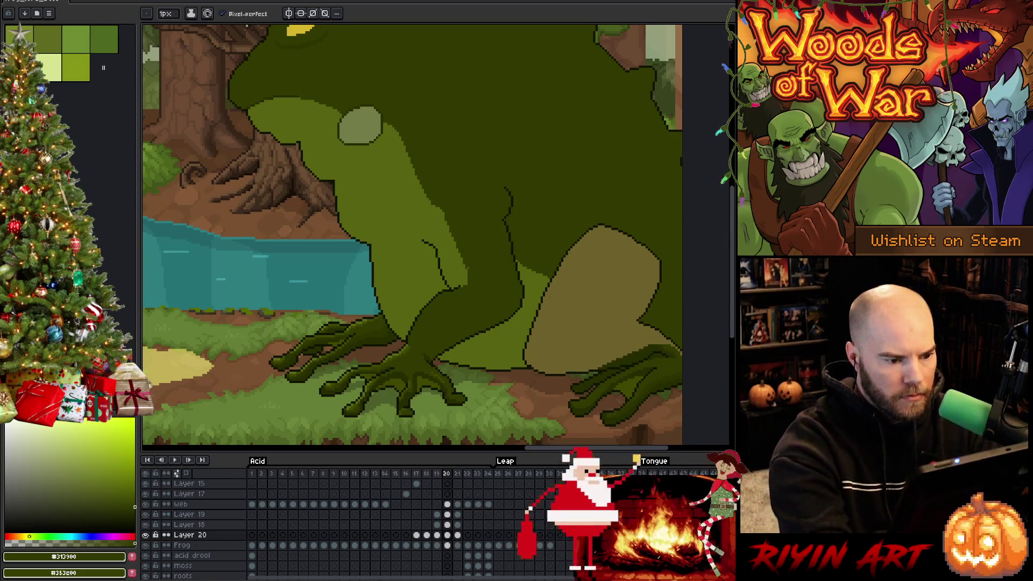
Step: Compare frame 20 with frame 21 and re-sample the body mid-green and dark outline green
key("Left")
key("Right")
key("Right")
key("Left")
key("Right")
left_click(418, 198, "alt")
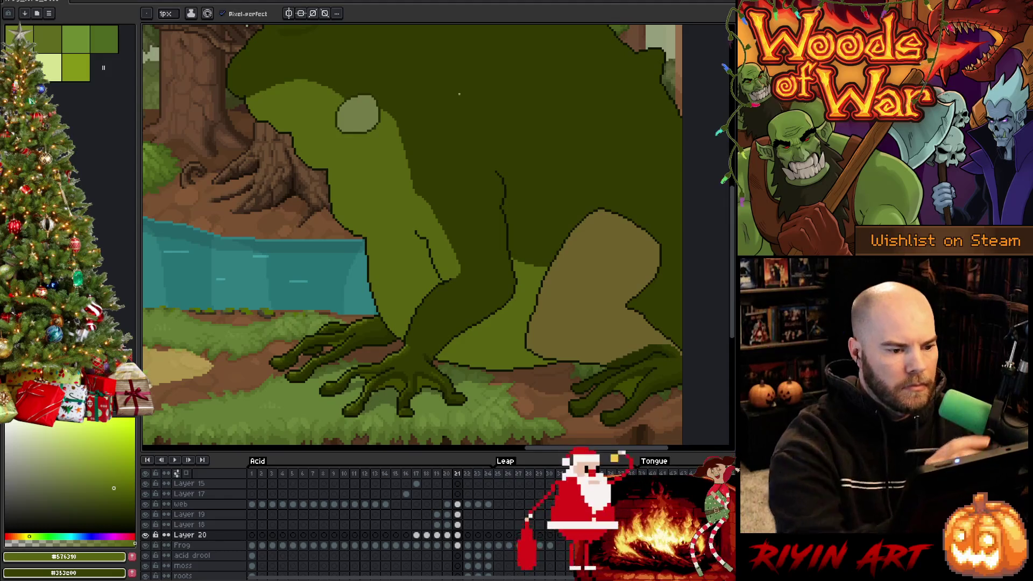
key("Left")
key("Right")
key("Right")
key("Right")
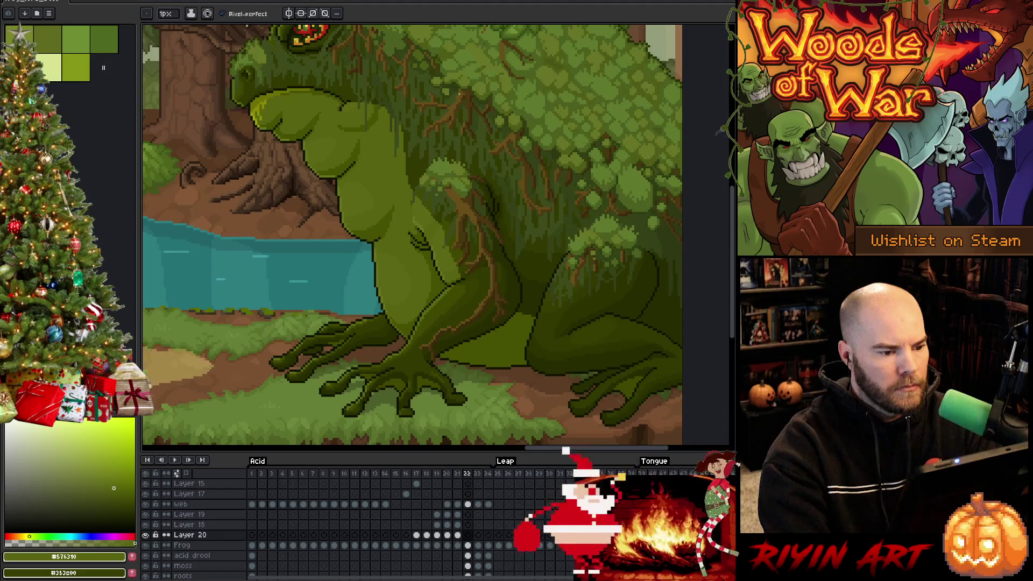
key("Left")
key("Left")
key("Left")
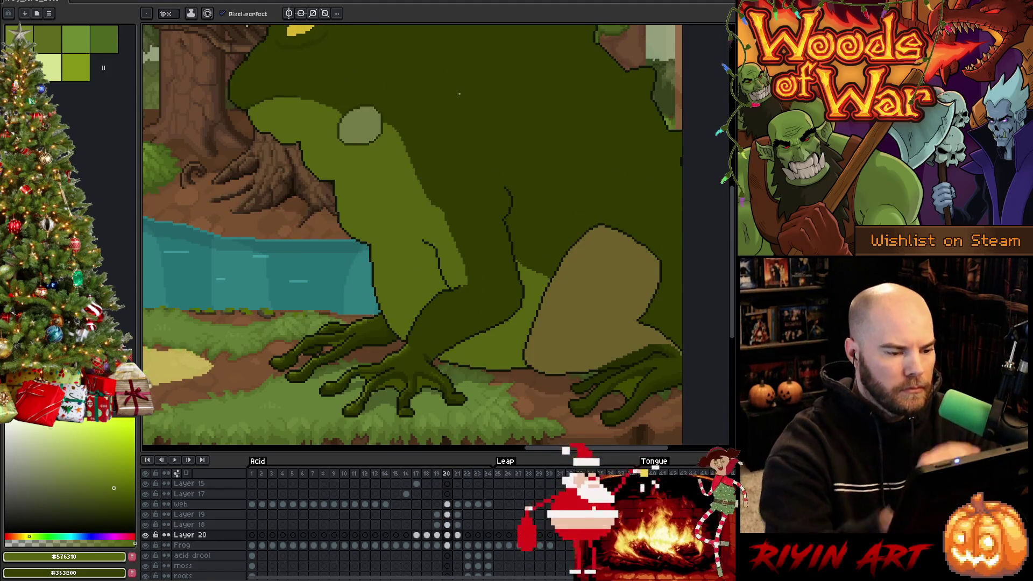
left_click(459, 200, "alt")
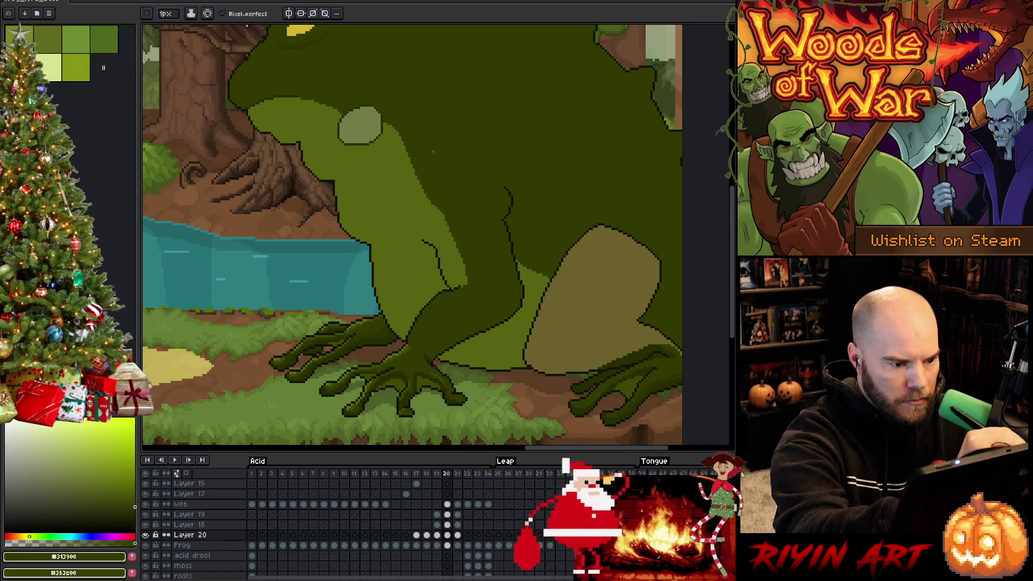
Step: Flip between the plain and textured frames 18–22, then sample the darkest outline #101300
key("Right")
key("Right")
key("Left")
key("Right")
key("Left")
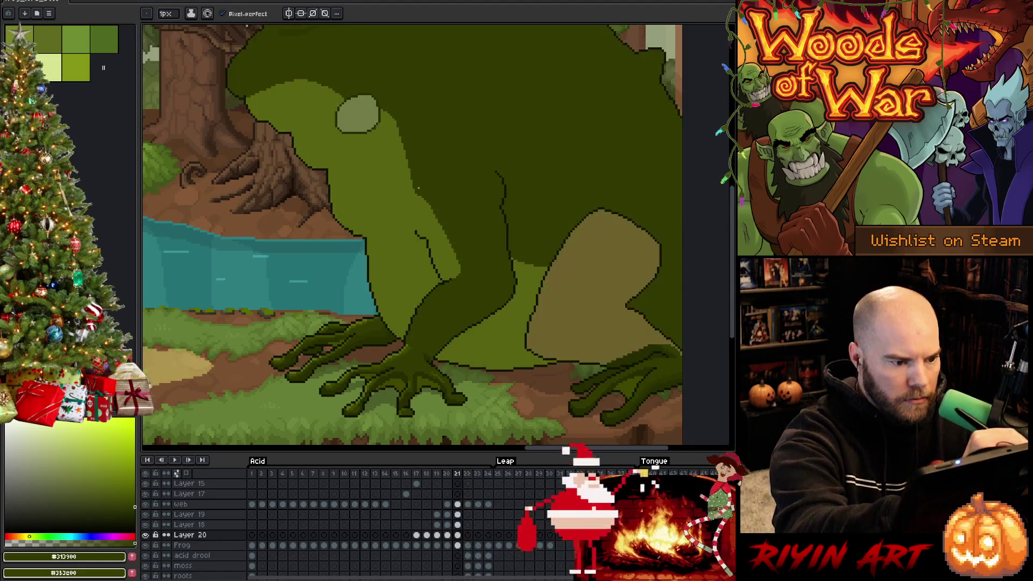
key("Left")
key("Right")
key("Right")
key("Left")
key("Left")
key("Right")
key("Right")
key("Left")
key("Left")
key("Left")
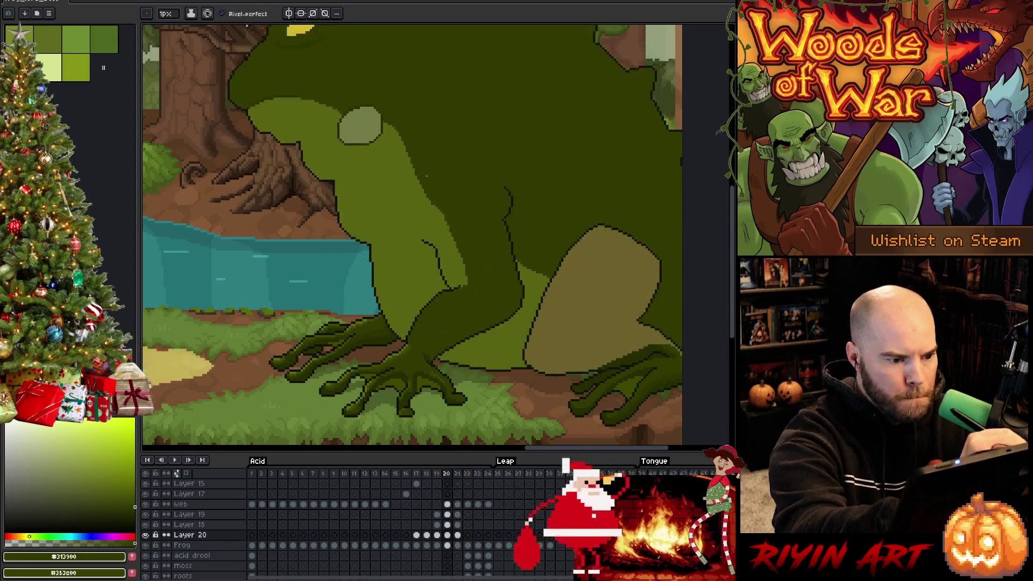
key("Right")
key("Right")
key("Right")
key("Left")
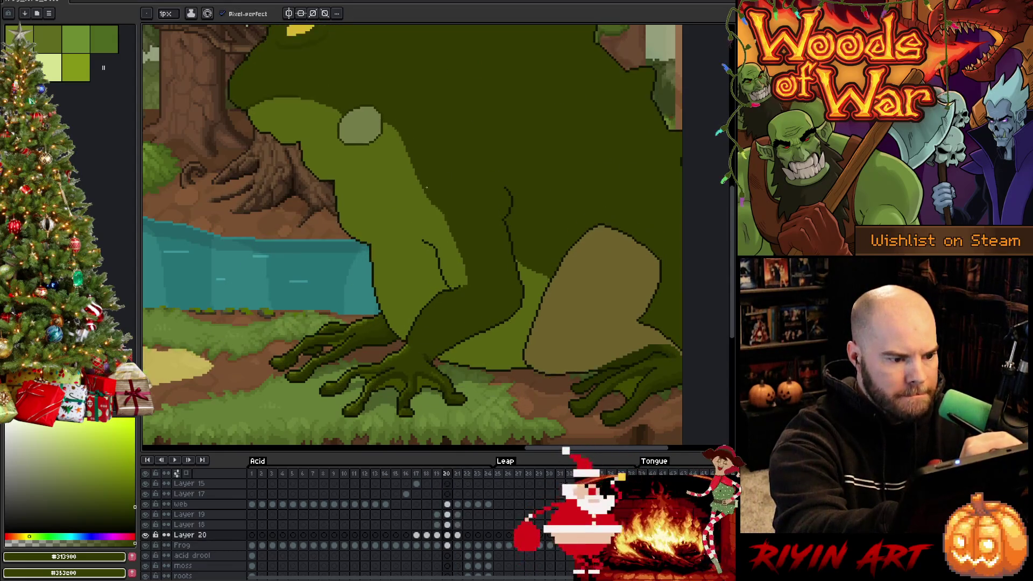
key("Left")
key("Left")
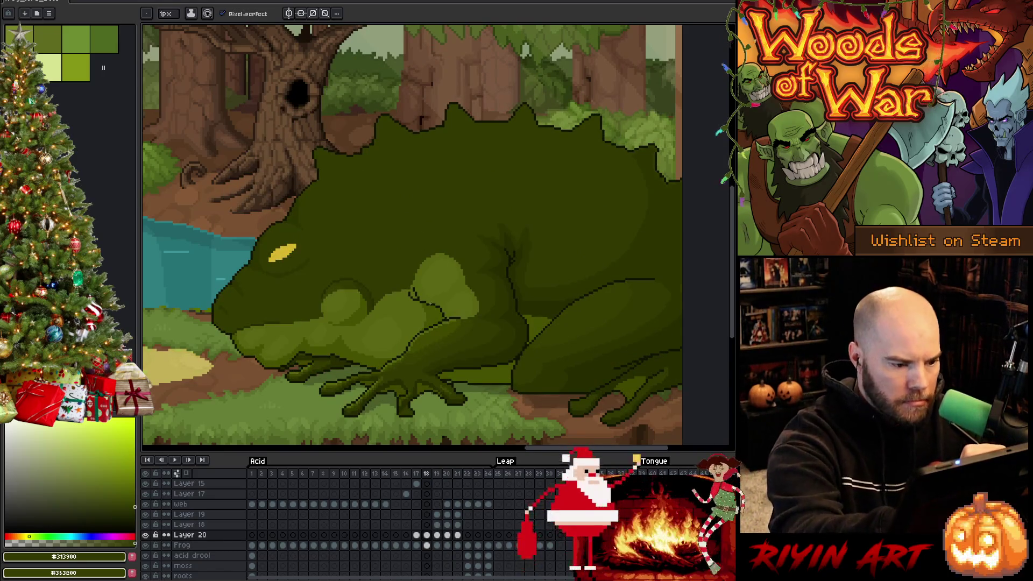
left_click(434, 298, "alt")
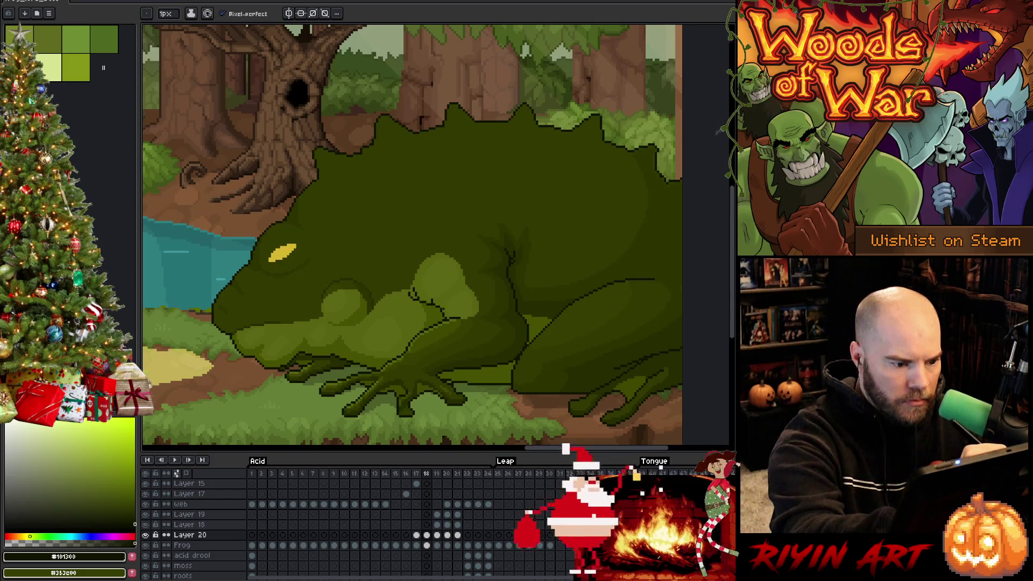
Step: Pick the frog's mid-green body and dark outline colours while stepping to frames 19 and 20
left_click(437, 308, "alt")
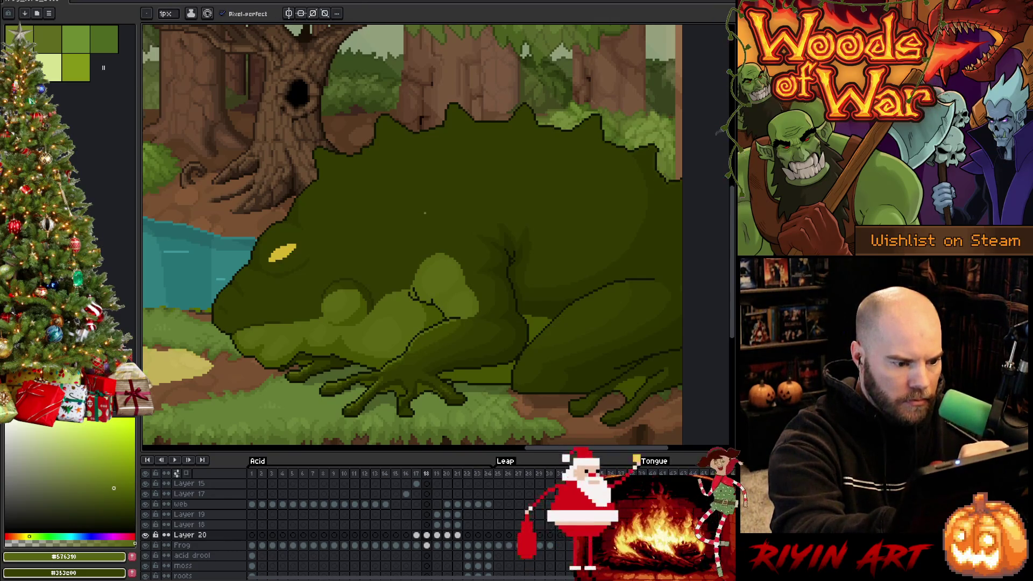
key("Right")
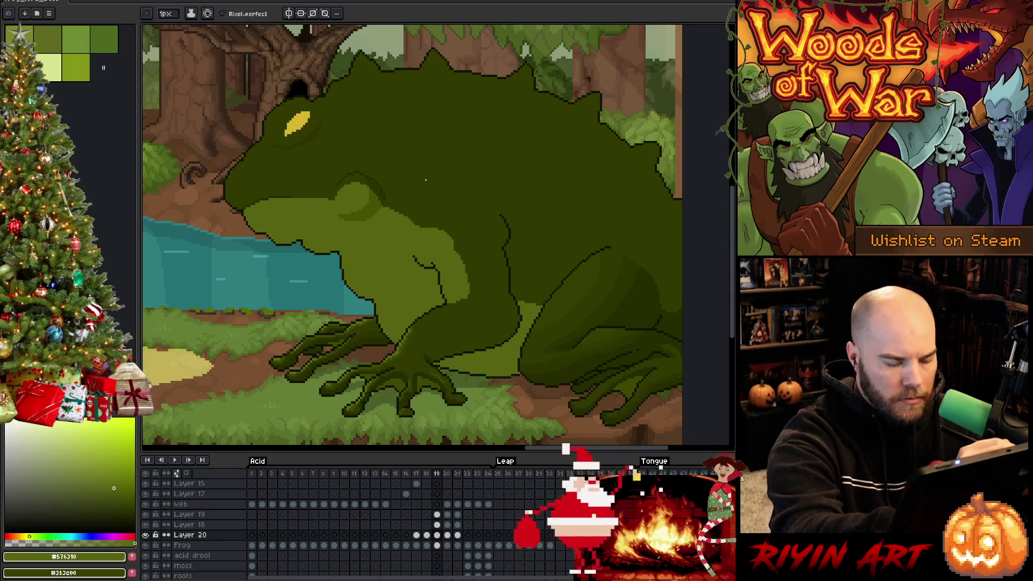
key("Right")
key("Right")
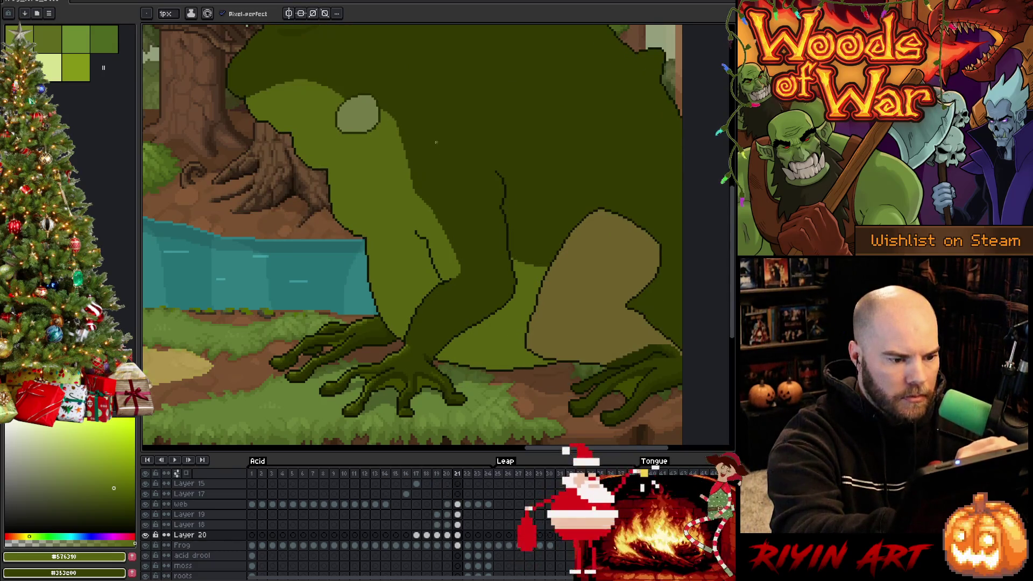
left_click(428, 240, "alt")
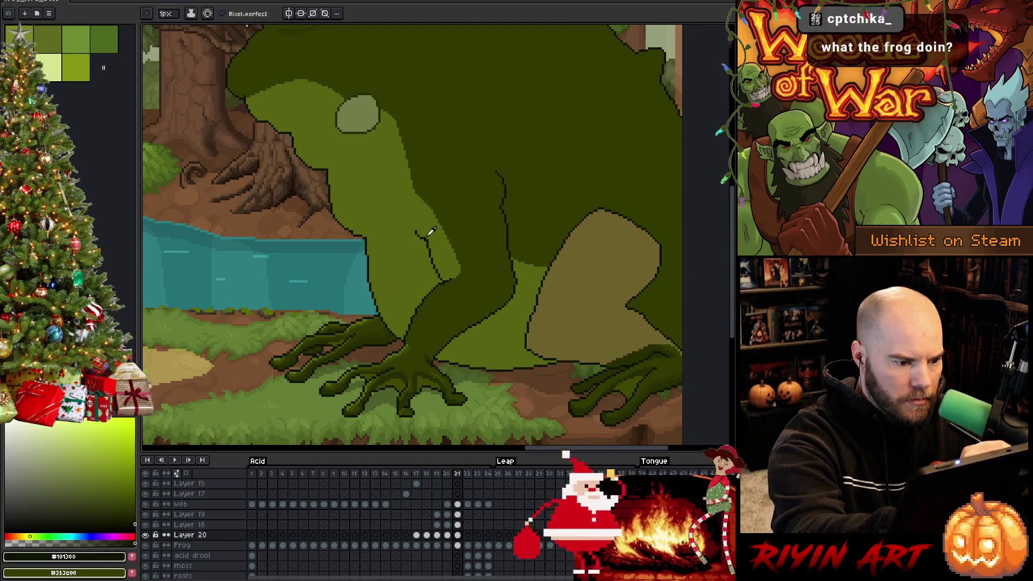
left_click(428, 243, "alt")
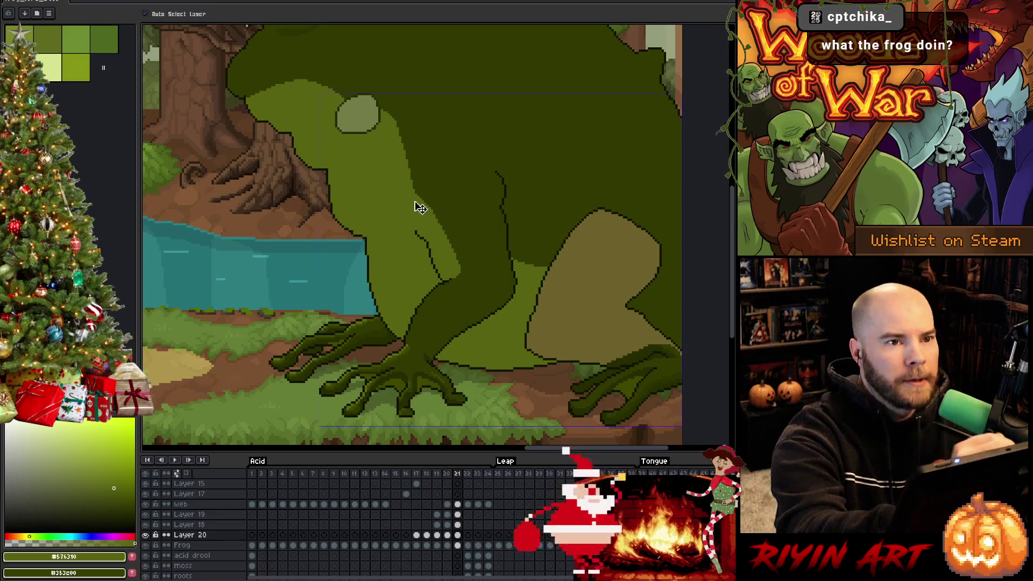
Step: Save the frog animation file with Ctrl+S
key("ctrl+s")
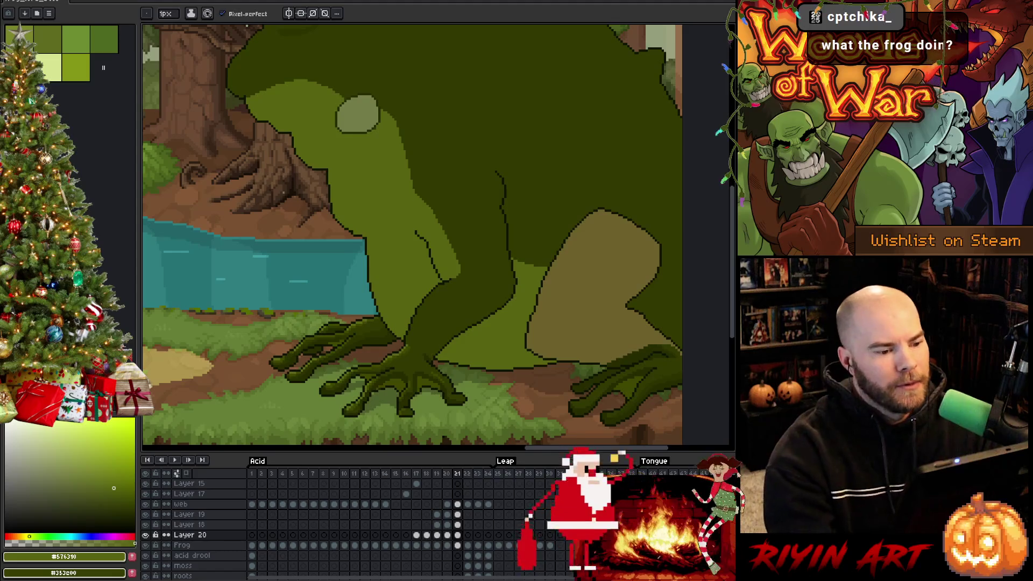
scroll(273, 196, "down", 2)
scroll(183, 506, "up", 3)
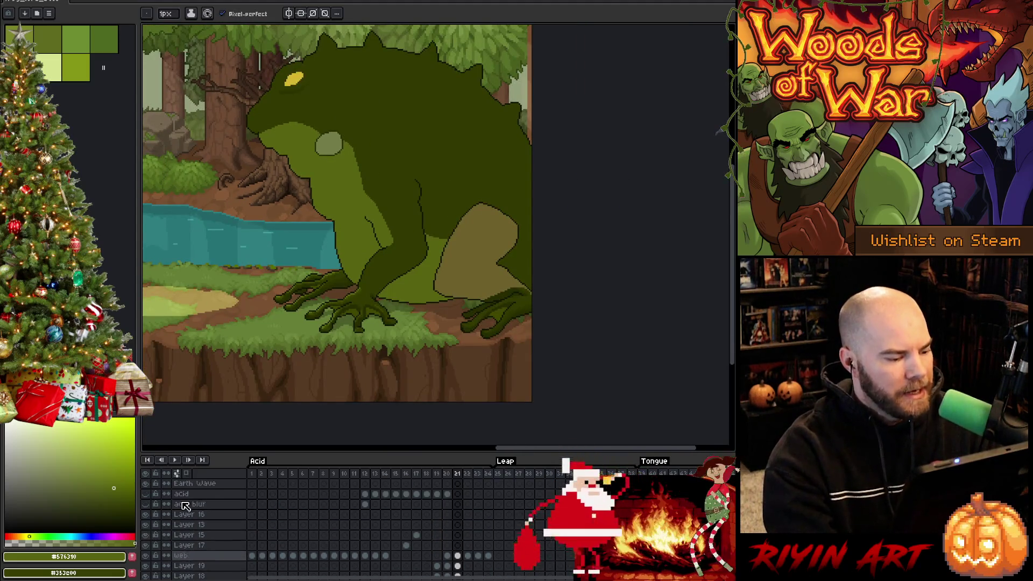
Step: Play the animation and pan across the riverside scene to watch the frog's leap and tongue frames
scroll(183, 506, "up", 1)
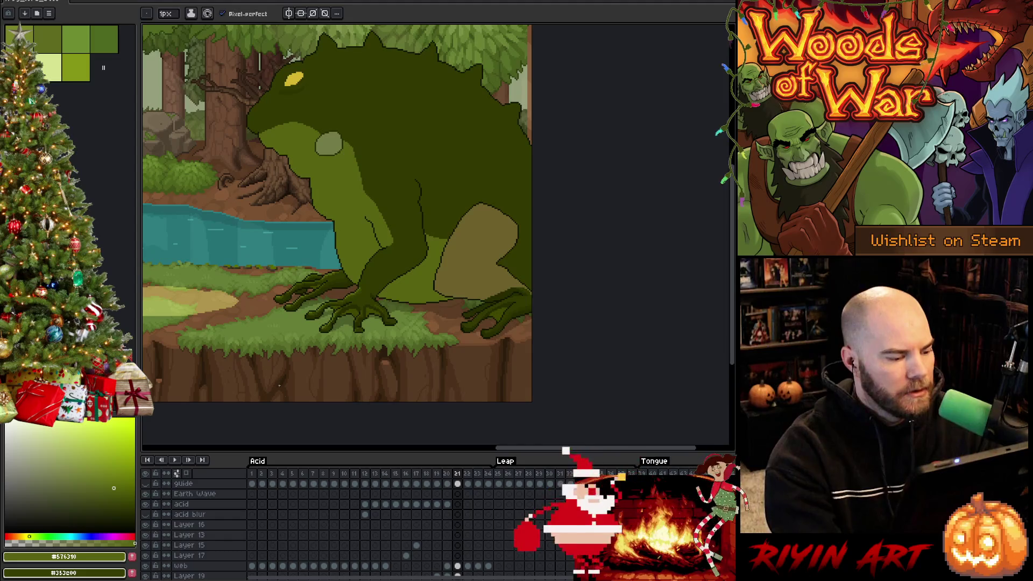
key("Return")
left_click_drag(318, 341, 490, 344)
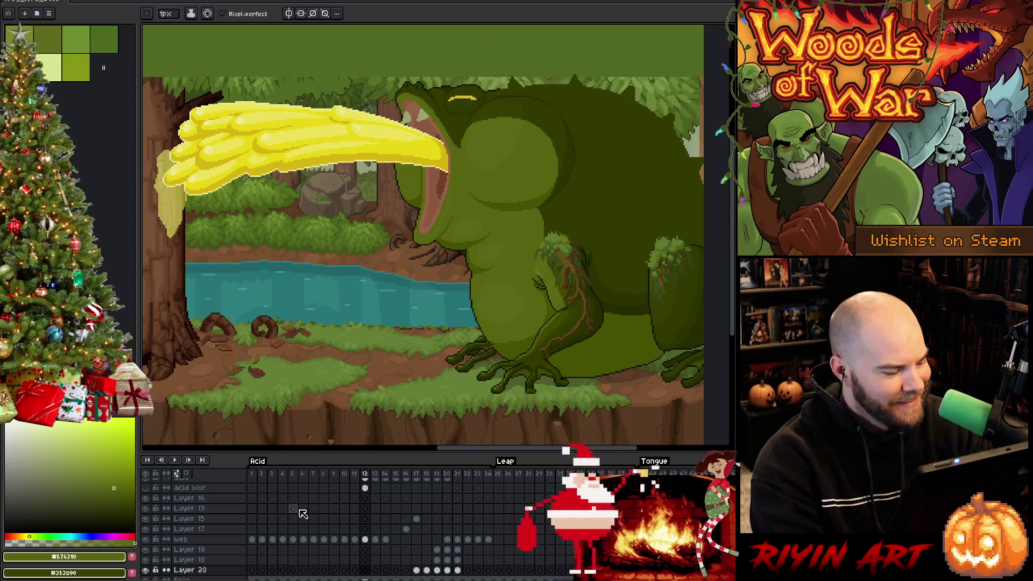
scroll(293, 516, "up", 2)
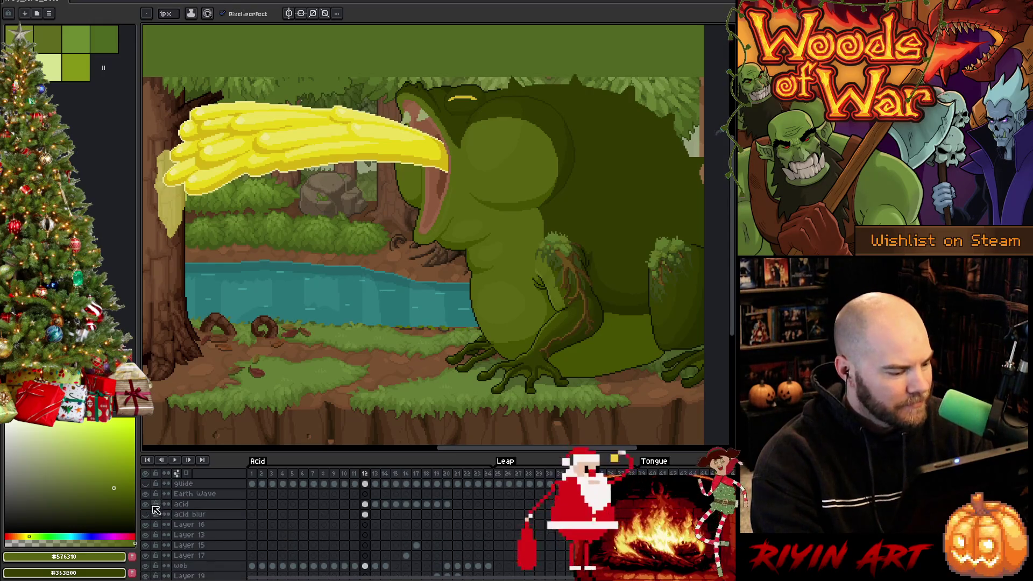
scroll(147, 505, "down", 2)
scroll(550, 292, "up", 3)
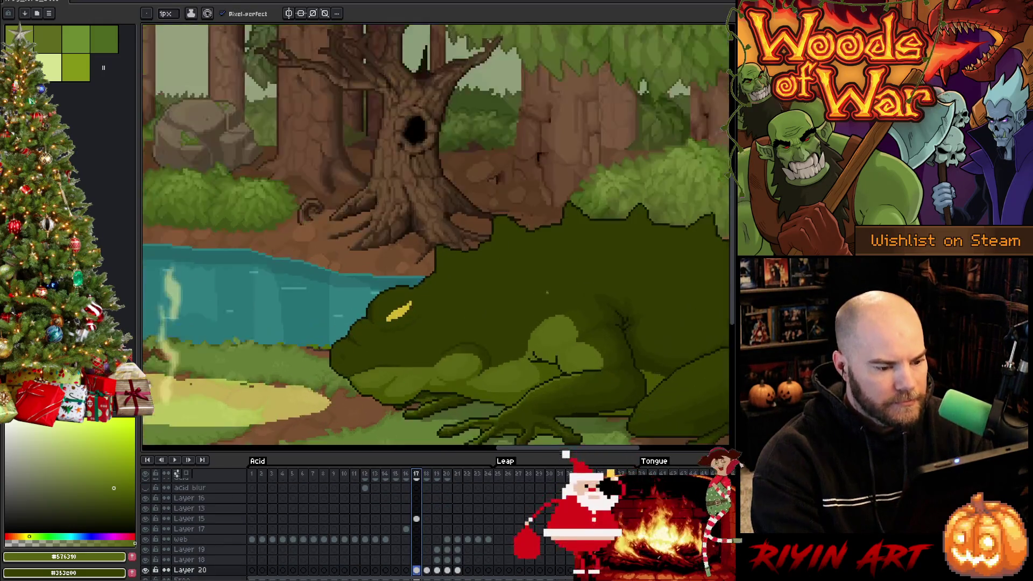
scroll(549, 292, "down", 3)
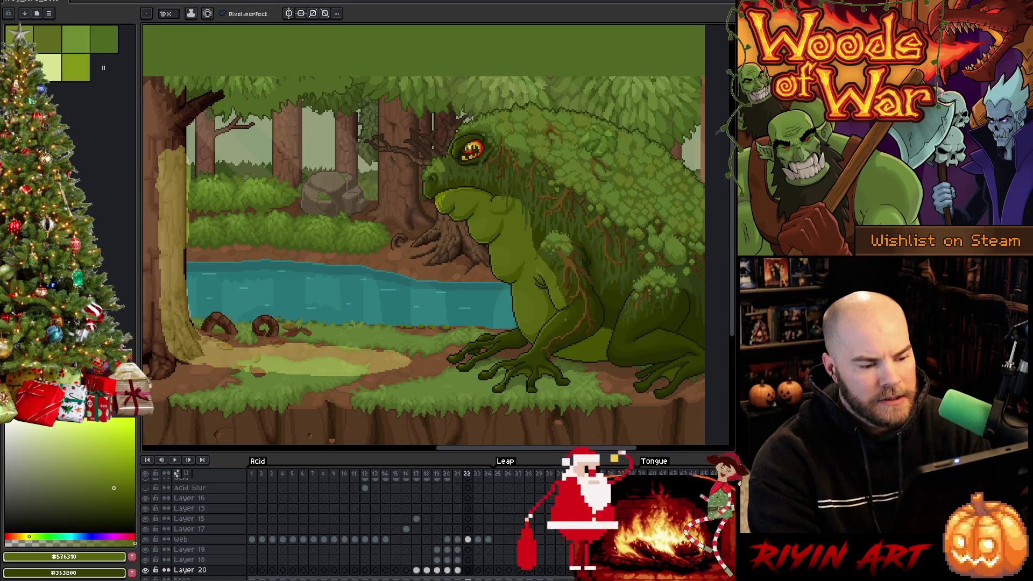
scroll(424, 235, "right", 4)
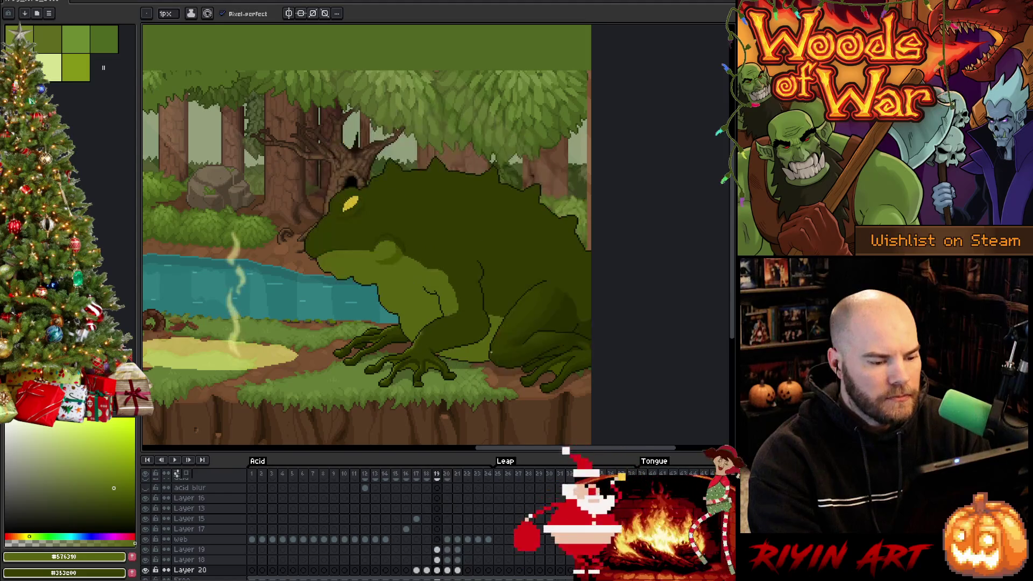
Step: Fill the frog's tan thigh patch with the dark green sampled from its body
scroll(561, 343, "up", 3)
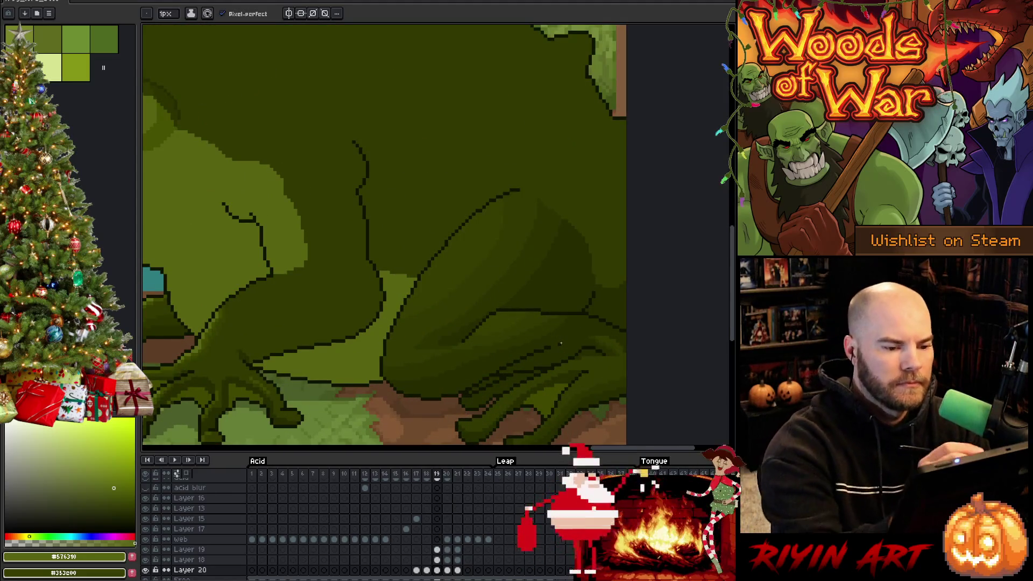
left_click(572, 190, "alt")
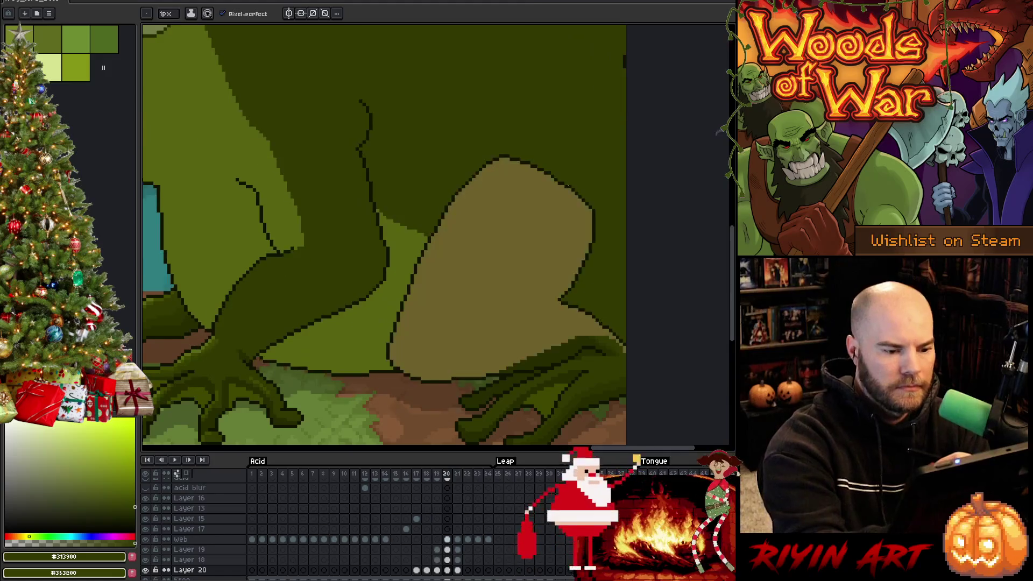
key("g")
left_click(546, 184)
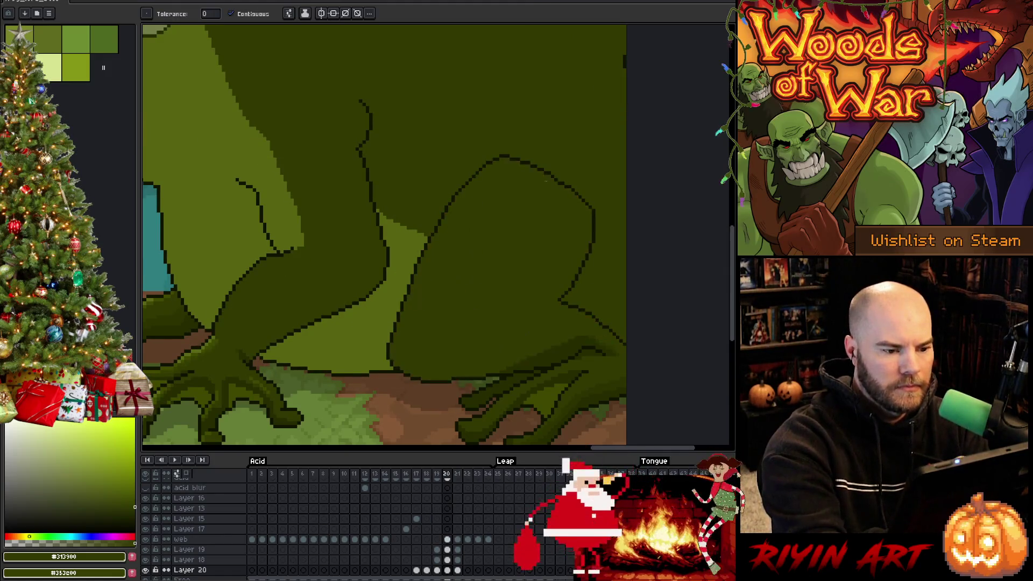
Step: Step back to frame 19, play the leap, zoom in on the frog's head and sample its dark green
key("Left")
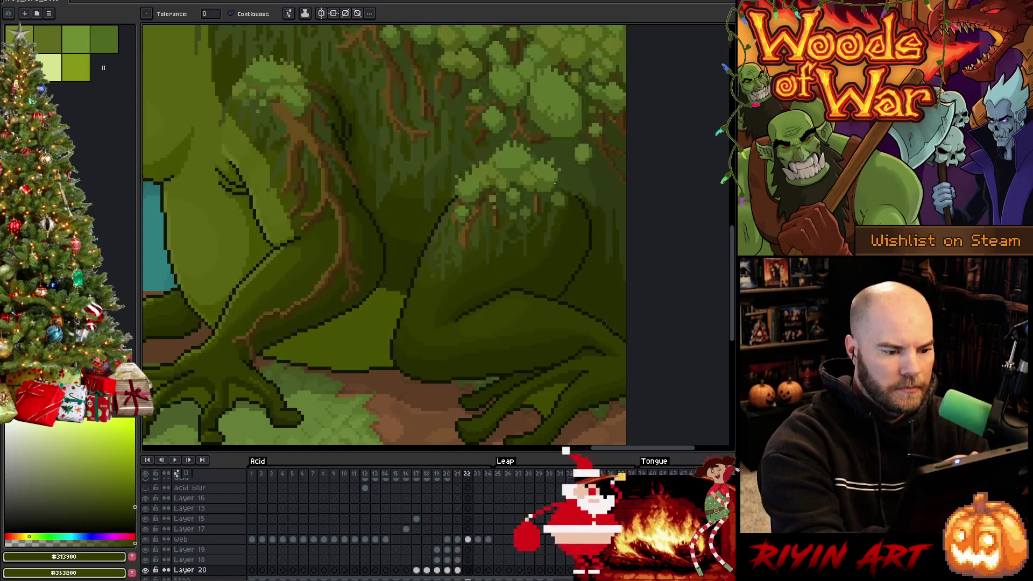
key("Left")
key("Left")
scroll(540, 207, "down", 2)
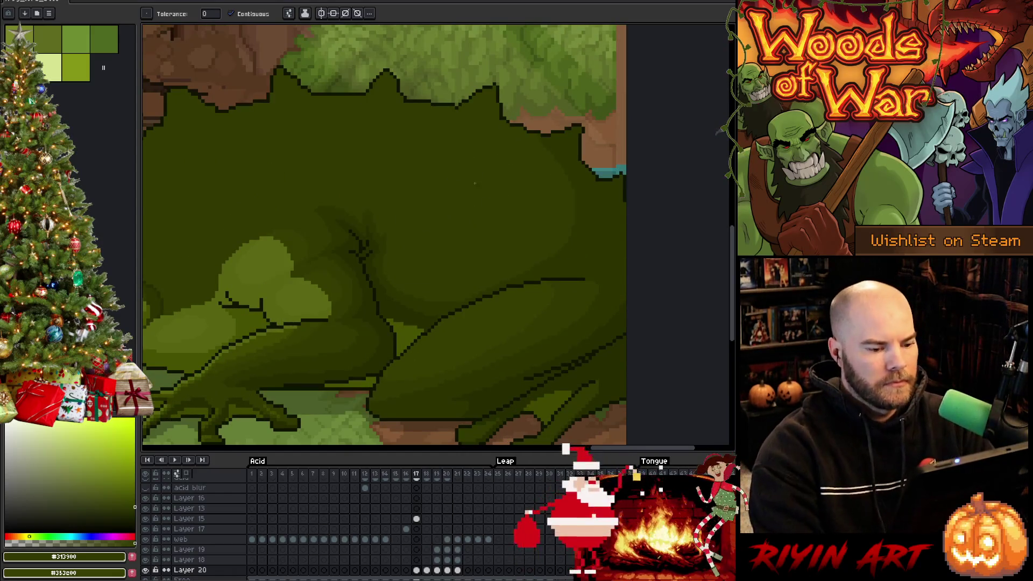
scroll(476, 327, "down", 2)
key("Return")
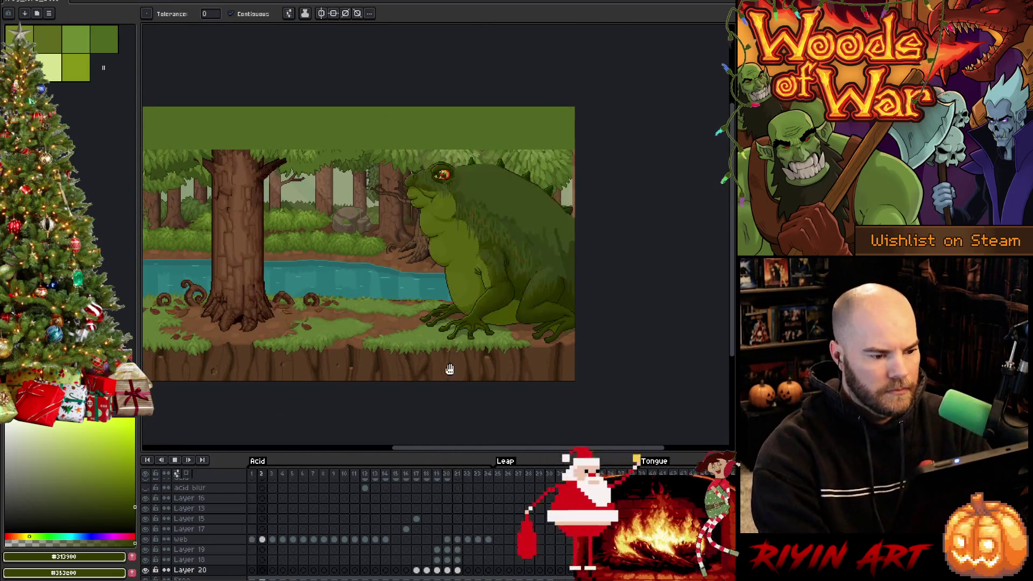
scroll(459, 225, "up", 3)
scroll(458, 225, "down", 3)
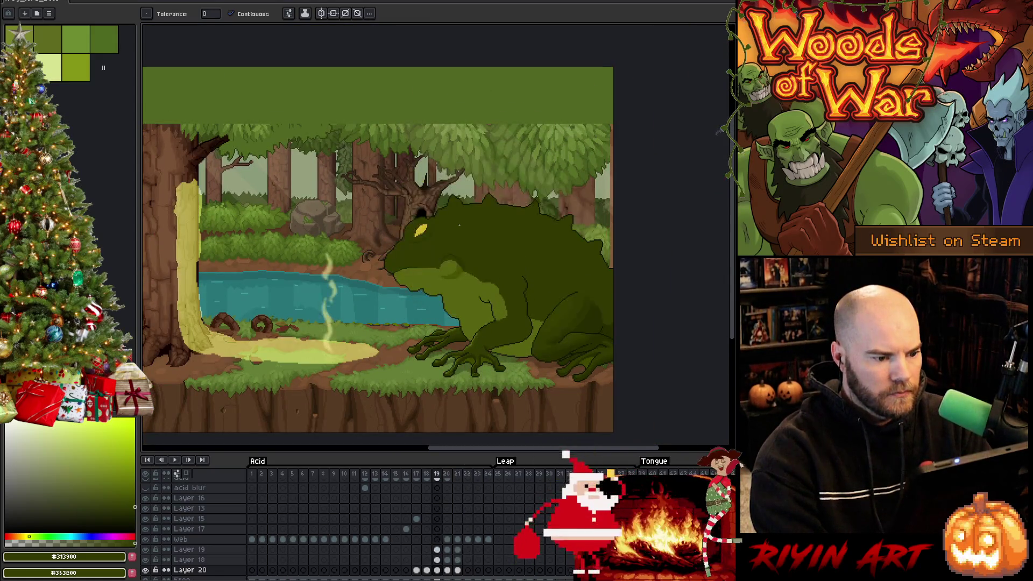
scroll(458, 221, "up", 3)
scroll(454, 215, "down", 3)
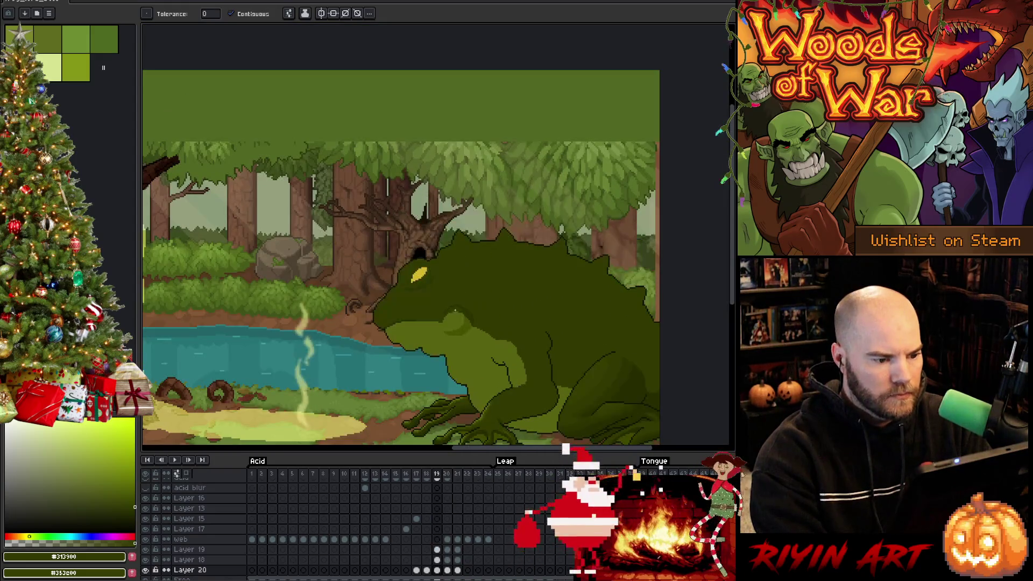
scroll(455, 311, "up", 3)
left_click(487, 317, "alt")
Step: On frame 20, select the pale cheek oval and fill it with the frog's dark outline green
key("x")
left_click(488, 318, "alt")
key("x")
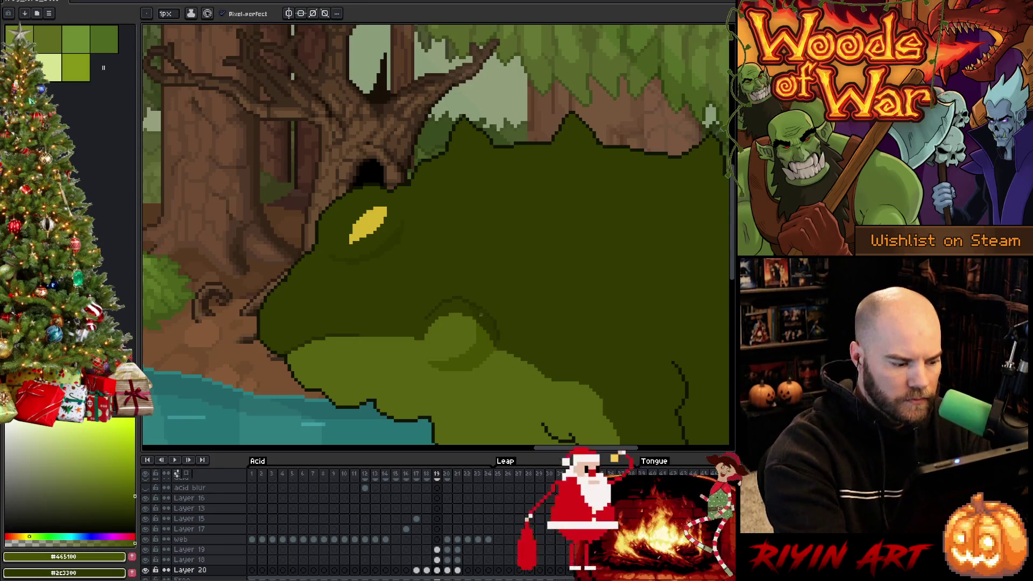
key("Right")
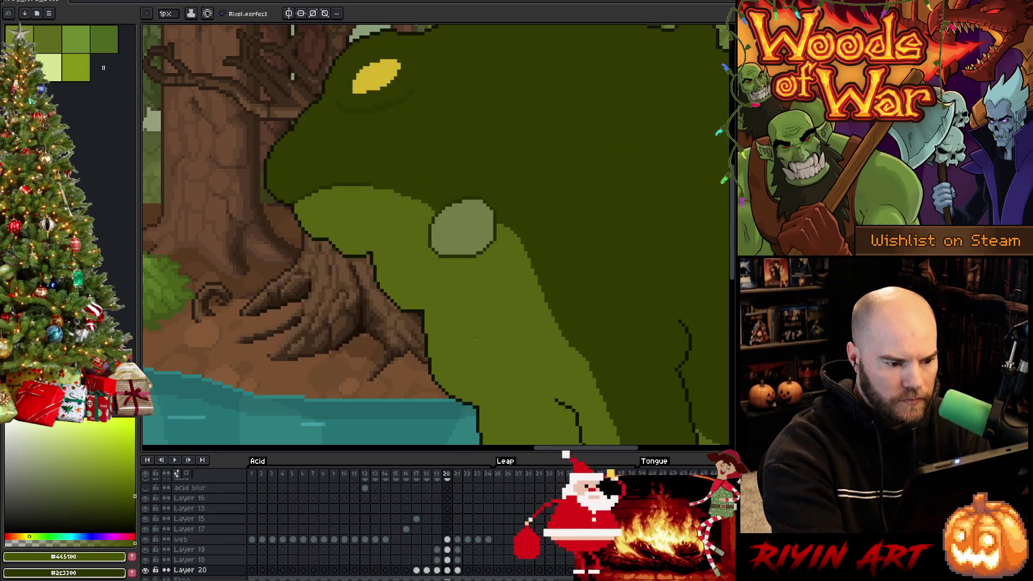
key("w")
left_click(491, 229)
key("b")
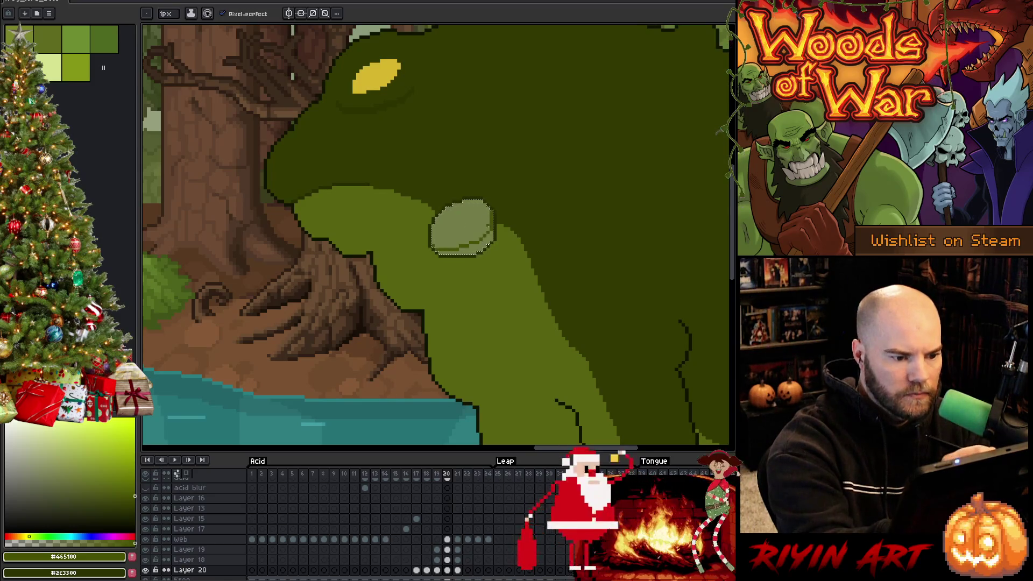
key("g")
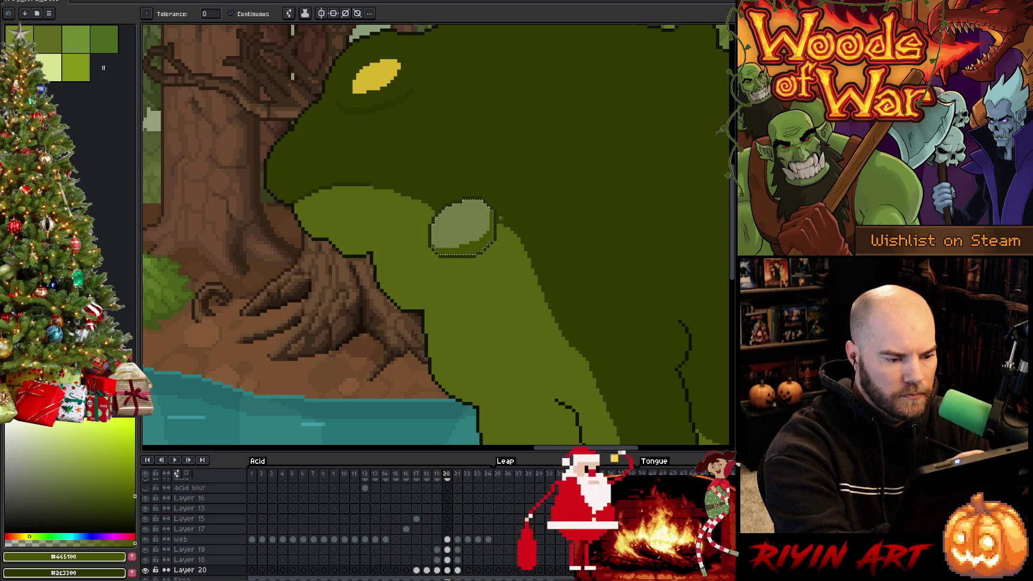
key("ctrl+d")
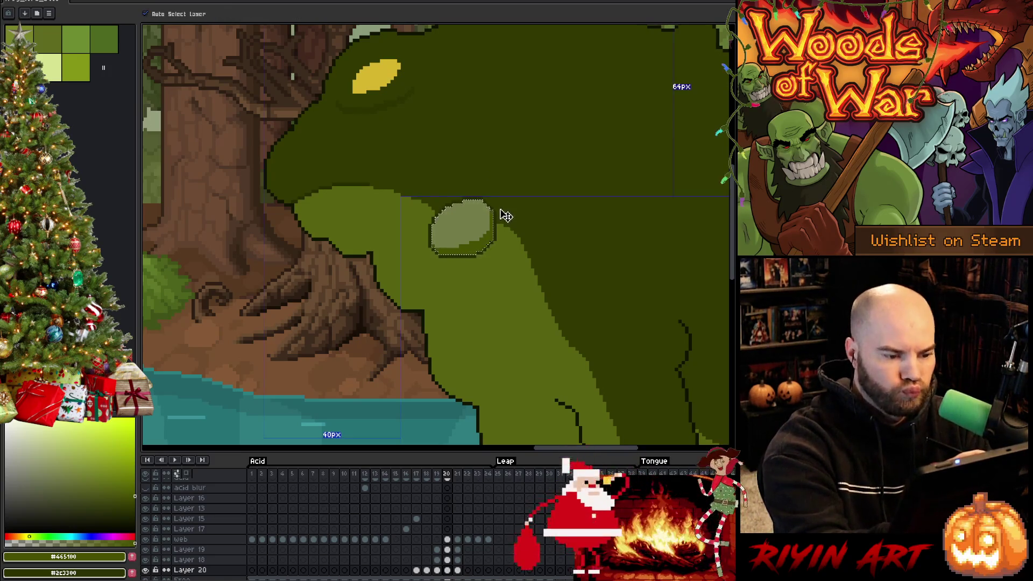
Step: Draw a dark green line along the oval's top edge and fill its pale top darker green
key("b")
left_click(485, 187, "alt")
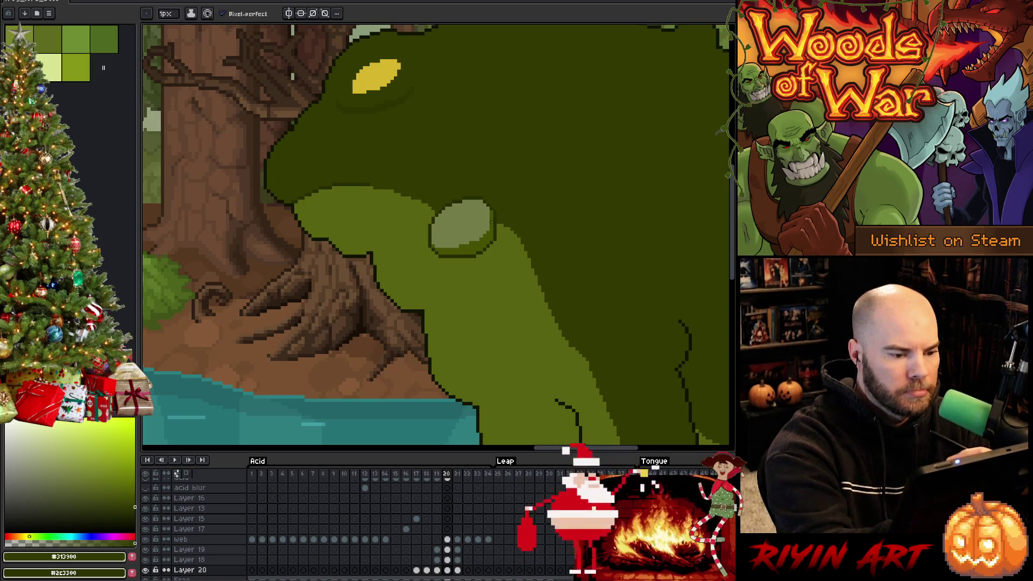
left_click_drag(474, 214, 445, 212)
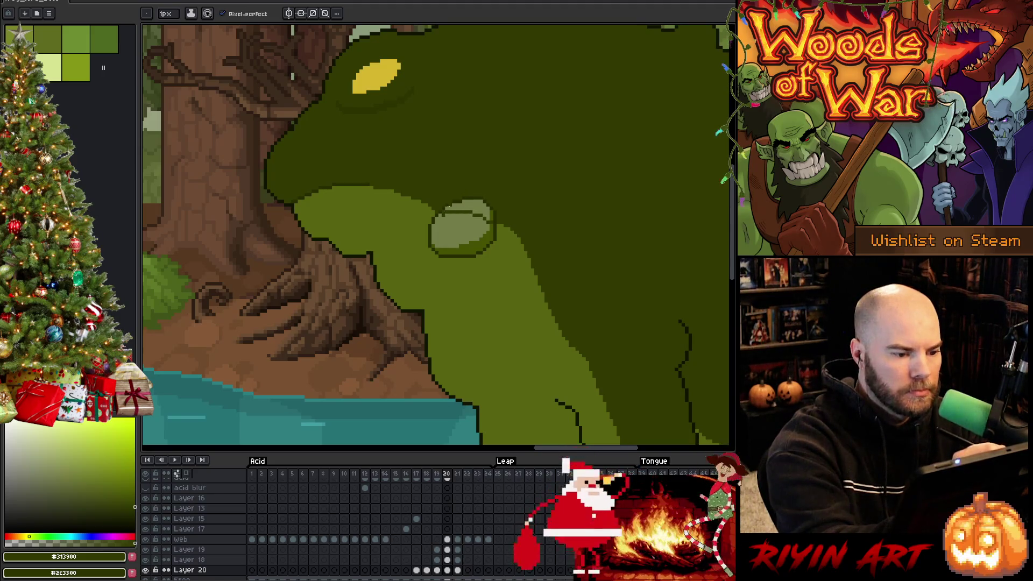
left_click(443, 215, "alt")
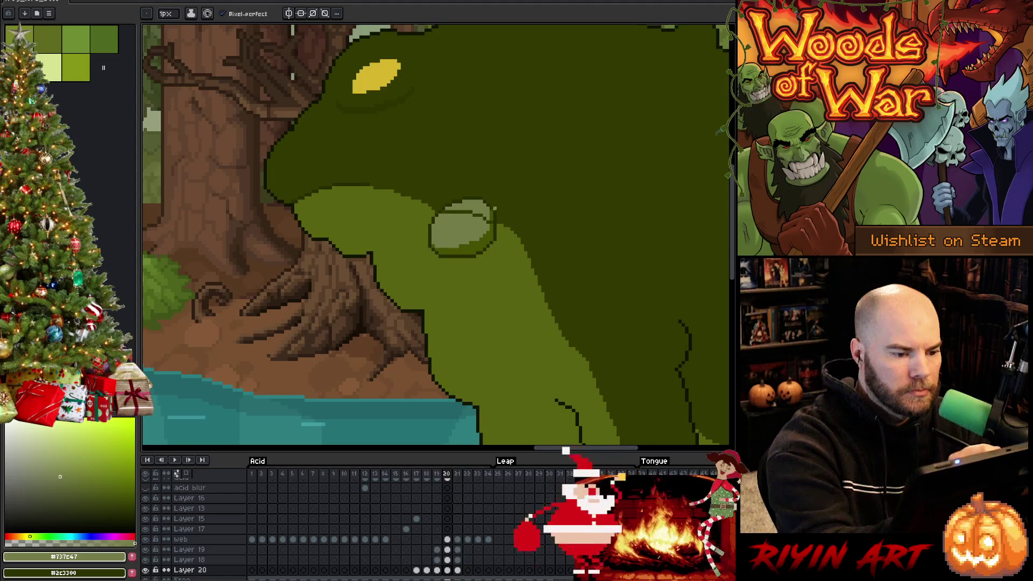
left_click(510, 208, "alt")
key("g")
left_click(467, 206)
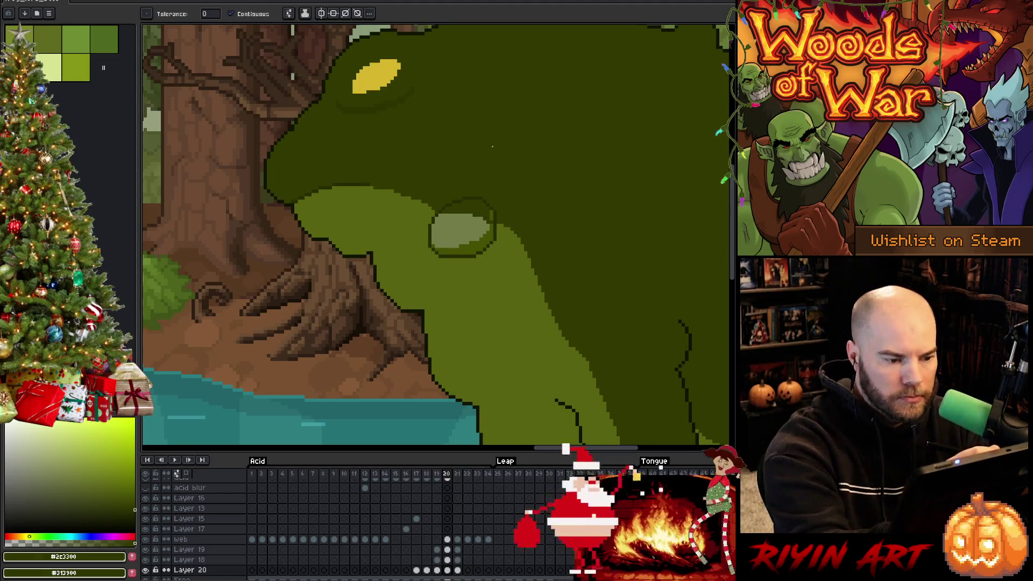
key("b")
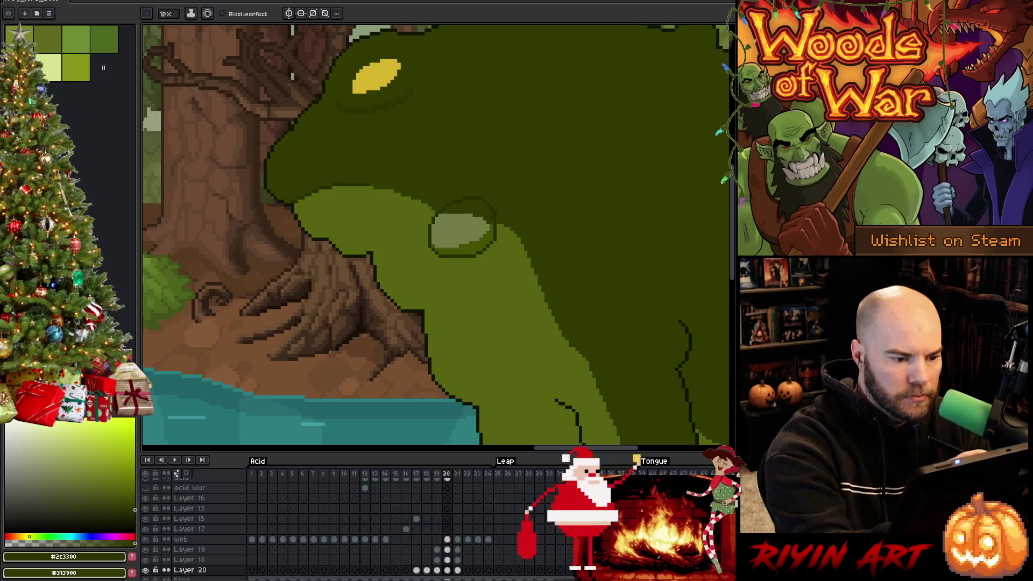
Step: Fill the strip below the oval and the oval's left outline with the lighter body green
left_click(498, 253, "alt")
left_click(501, 223, "alt")
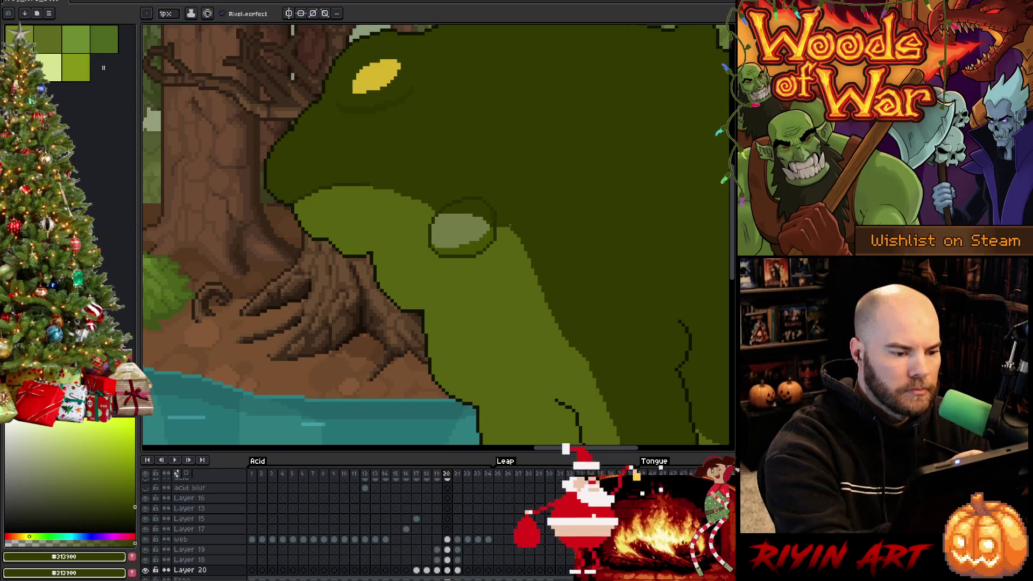
left_click(495, 253, "alt")
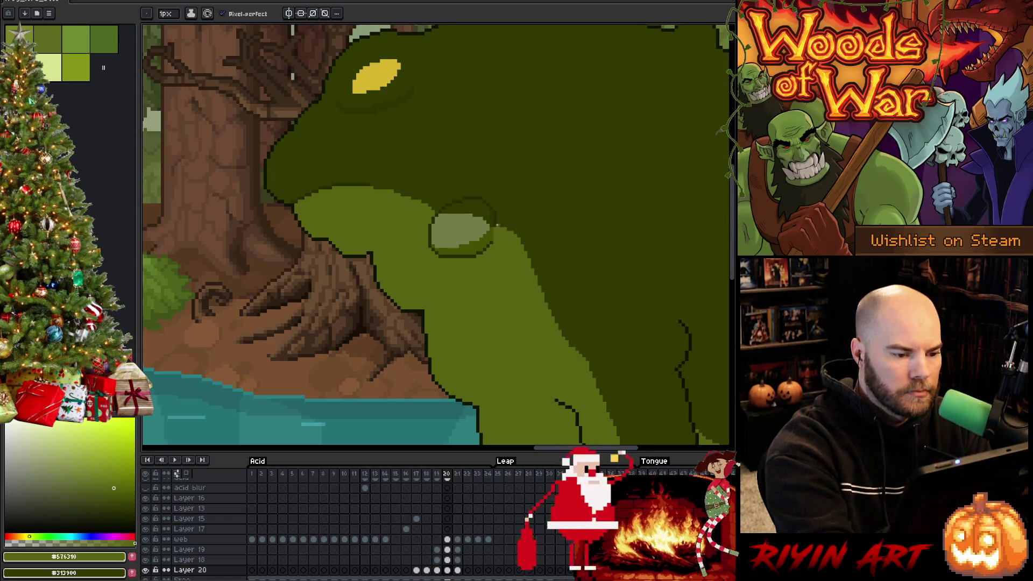
left_click(505, 199, "alt")
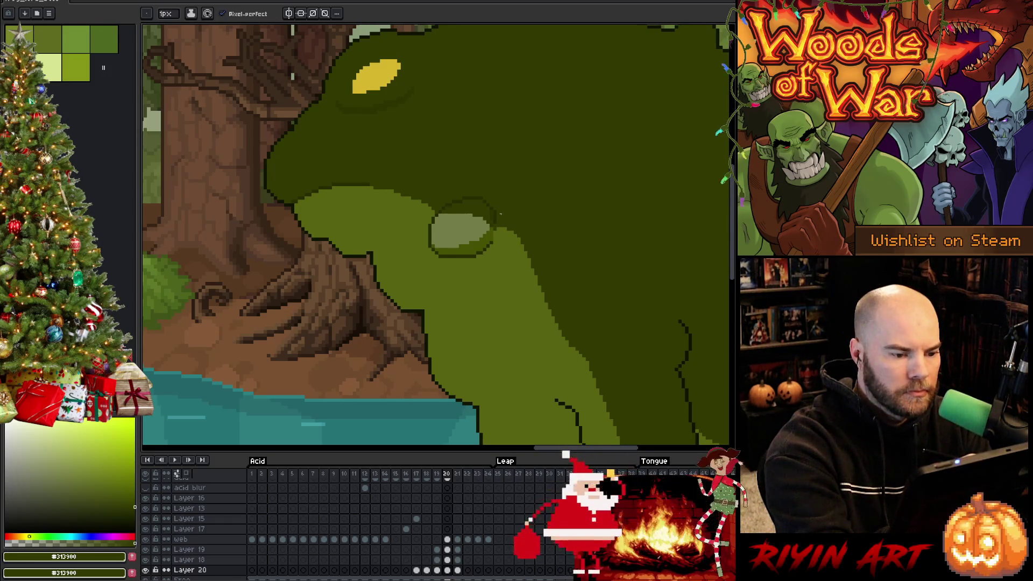
left_click(491, 215, "alt")
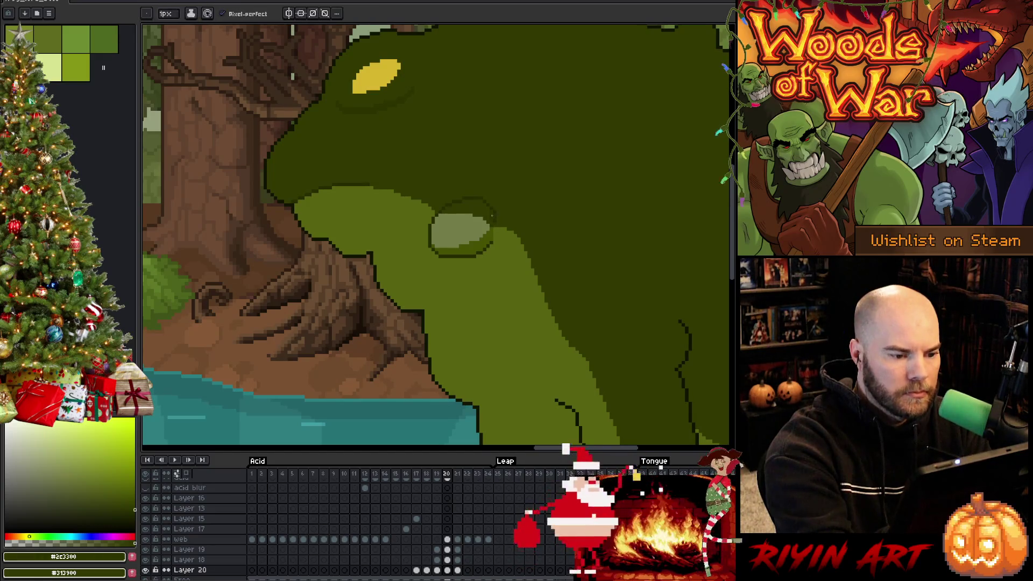
left_click(490, 244, "alt")
key("g")
left_click(439, 254)
left_click(431, 243)
Step: Fill the remaining pale oval with the frog's mid body green
key("b")
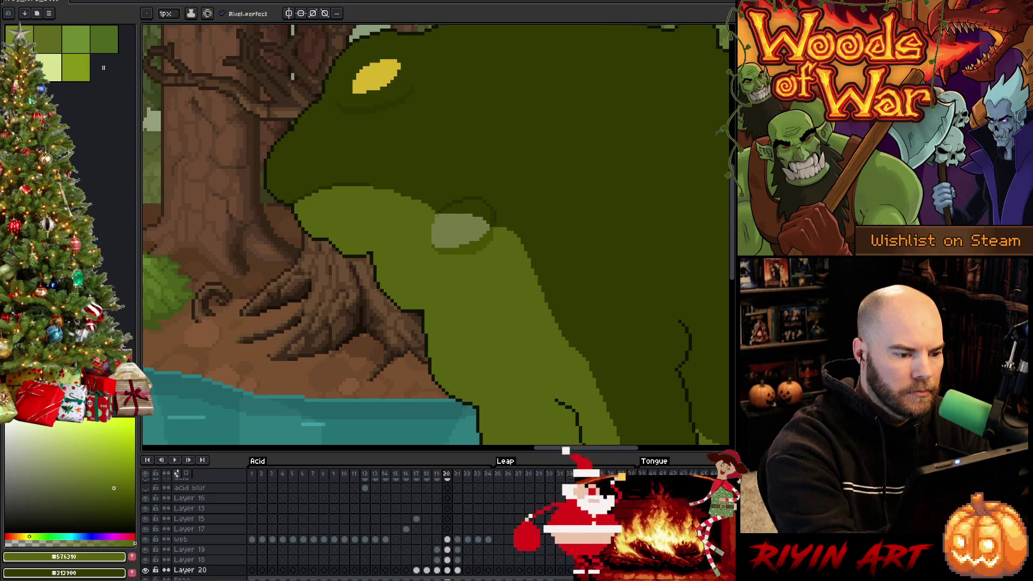
left_click(440, 203, "alt")
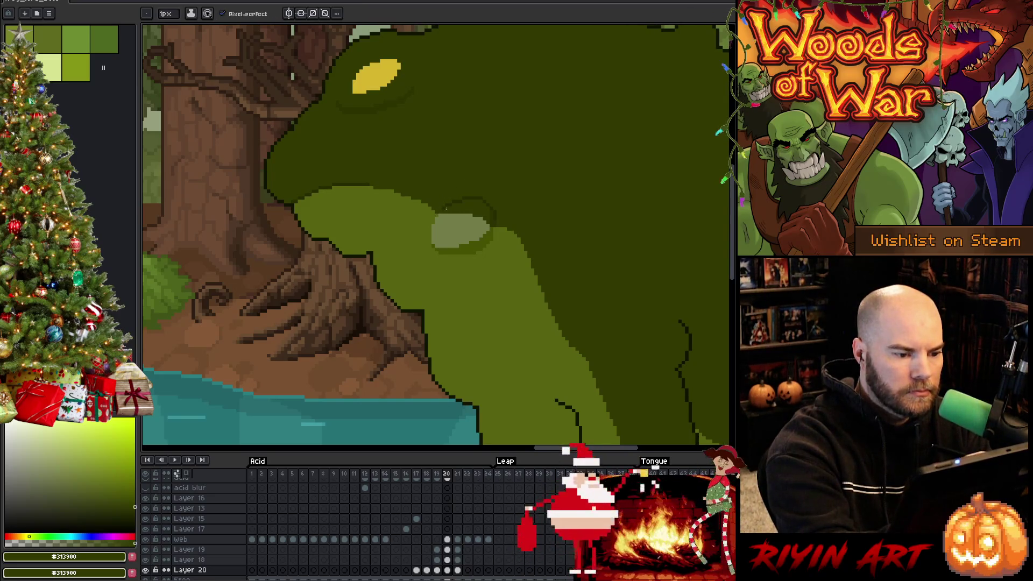
left_click(463, 265, "alt")
key("g")
left_click(459, 232)
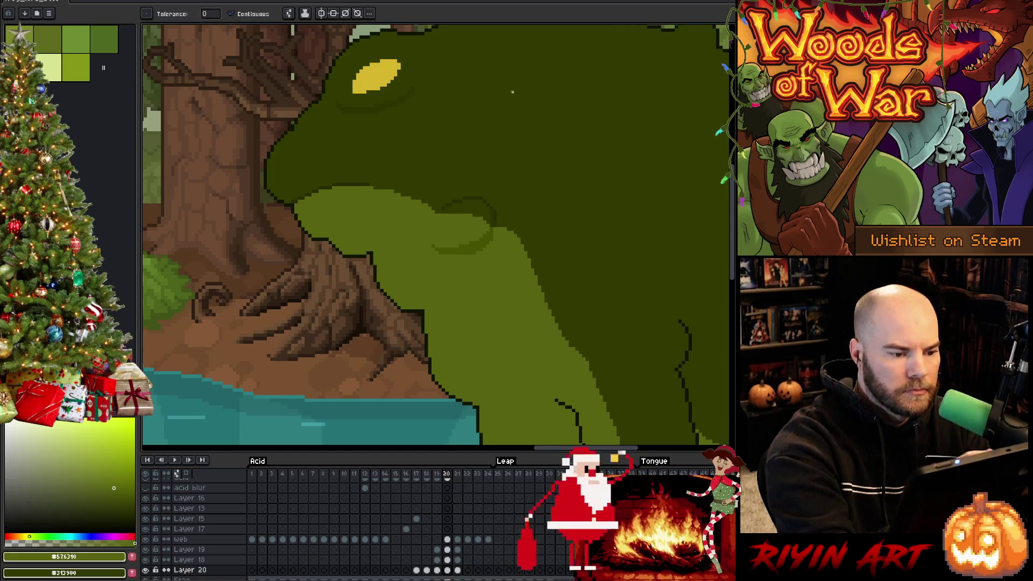
key("m")
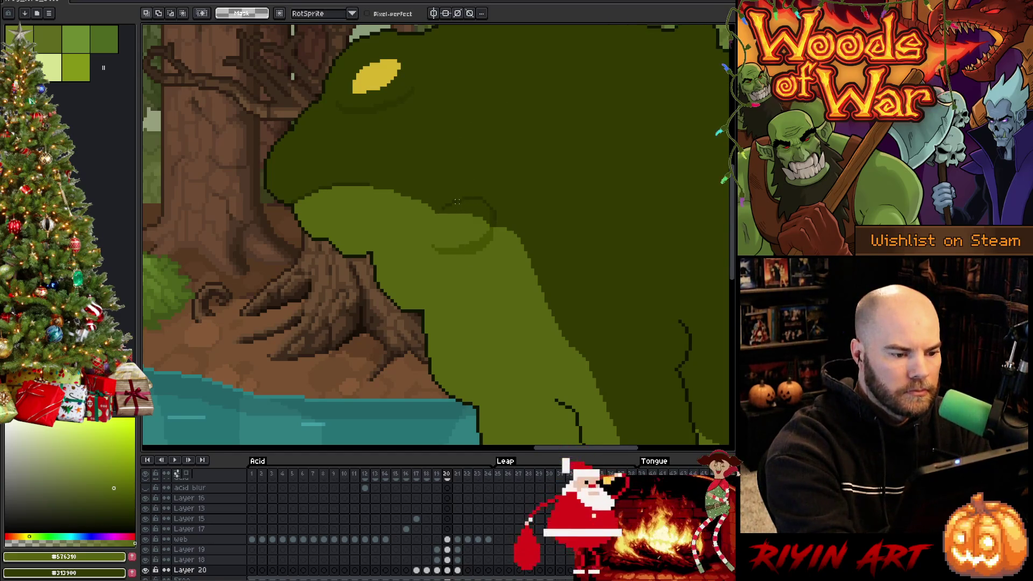
key("b")
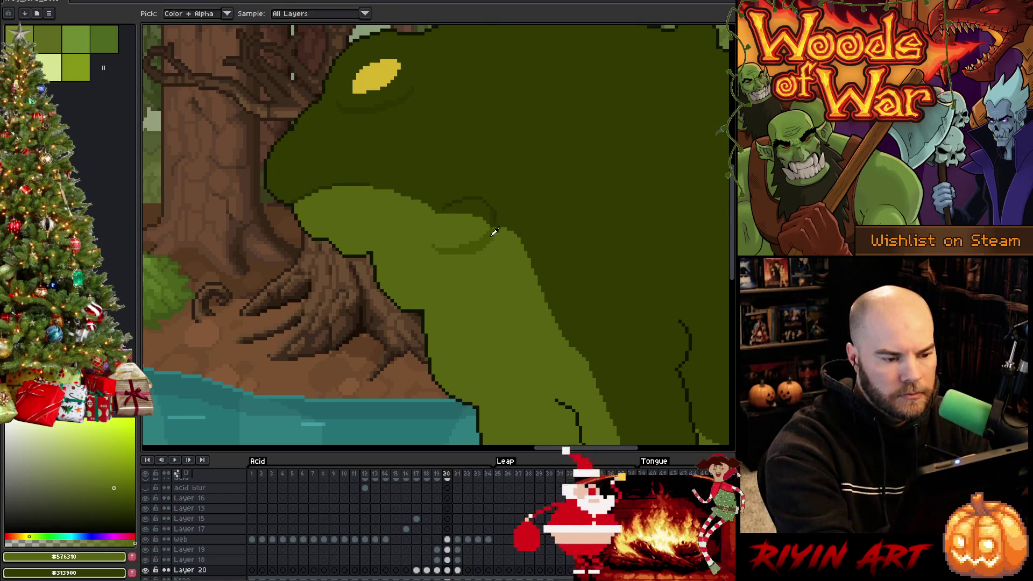
left_click(495, 229, "alt")
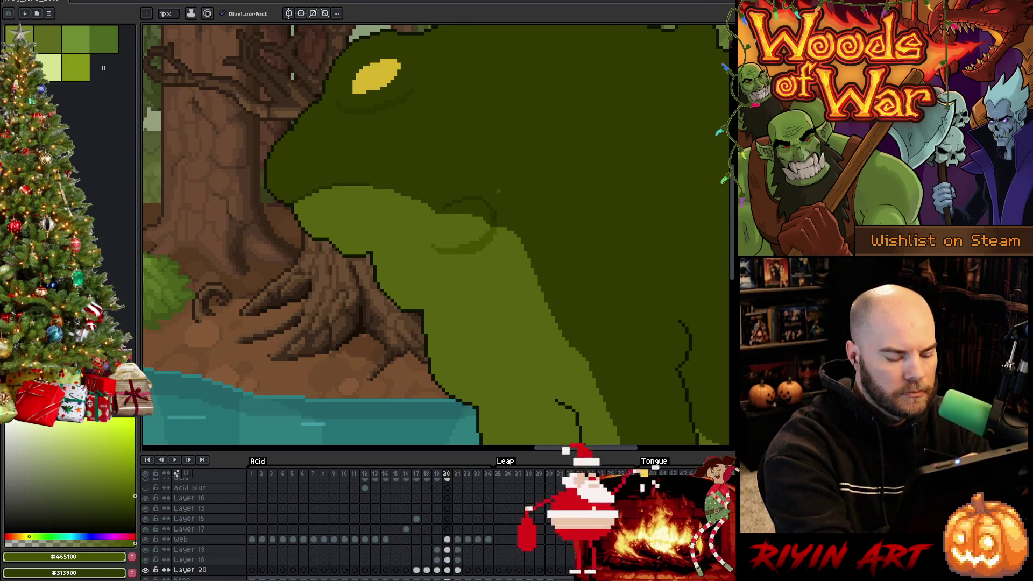
Step: Move between adjacent frames, setting the head's mid-dark green and dark outline green as working colours
key("Right")
left_click(484, 230, "alt")
key("m")
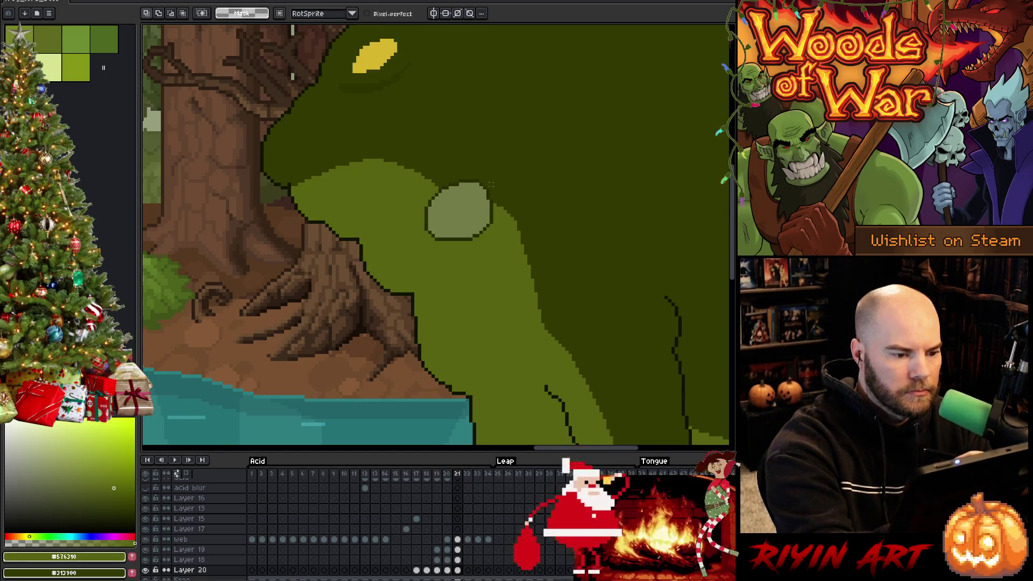
key("w")
key("b")
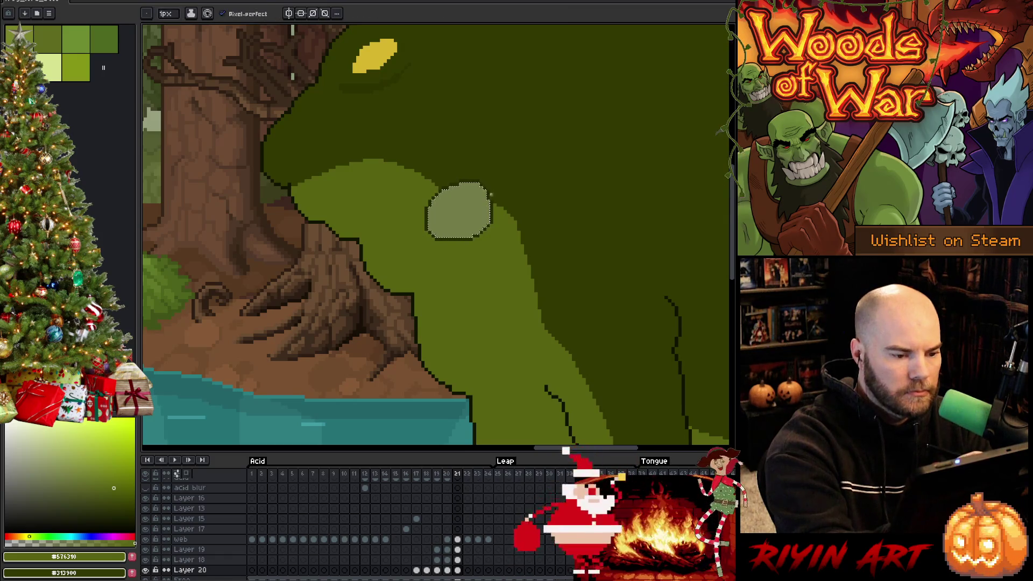
key("comma")
left_click(486, 231, "alt")
key("x")
left_click(493, 214, "alt")
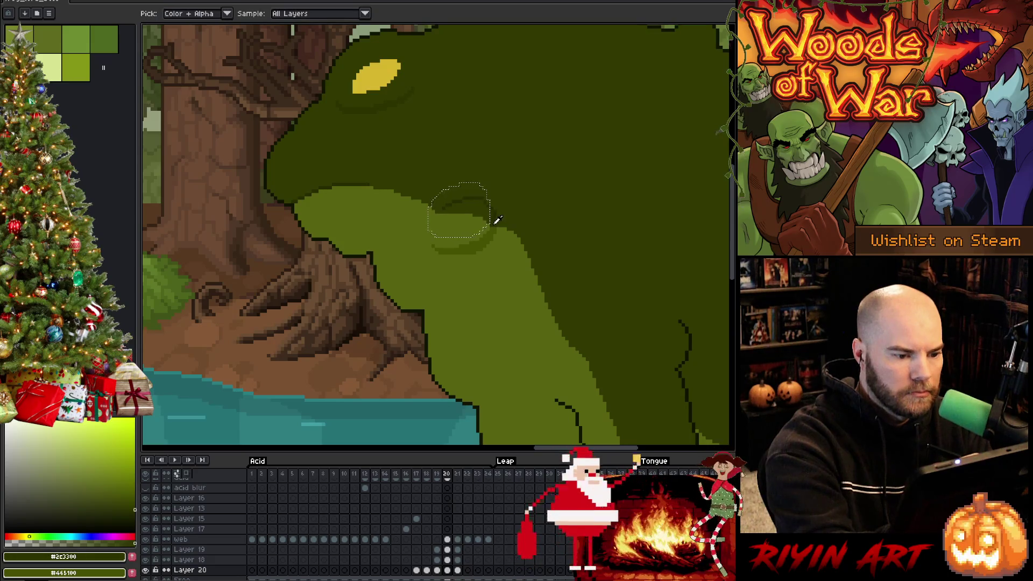
key("period")
key("x")
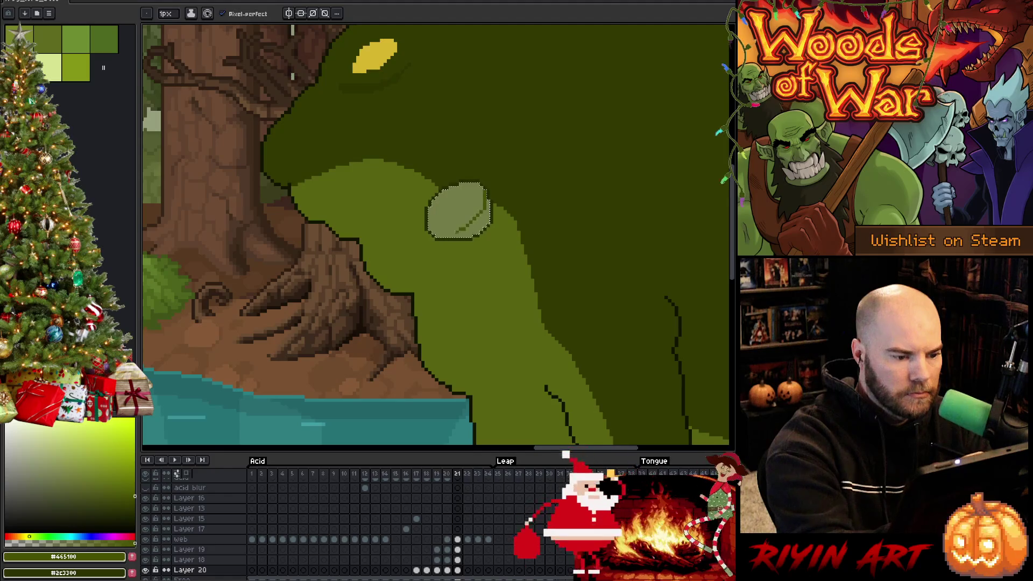
Step: Compare the cheek with neighbouring frames, sample the pale and light greens, and clear the selection
key("g")
key("comma")
key("period")
key("b")
left_click(464, 220, "alt")
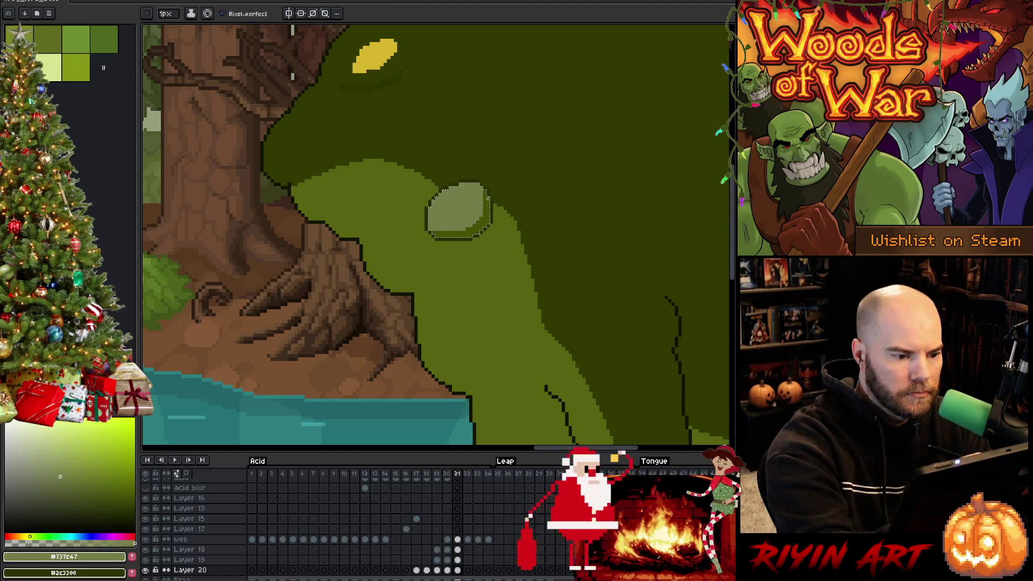
key("comma")
key("period")
key("period")
key("comma")
key("period")
left_click(446, 215, "alt")
key("comma")
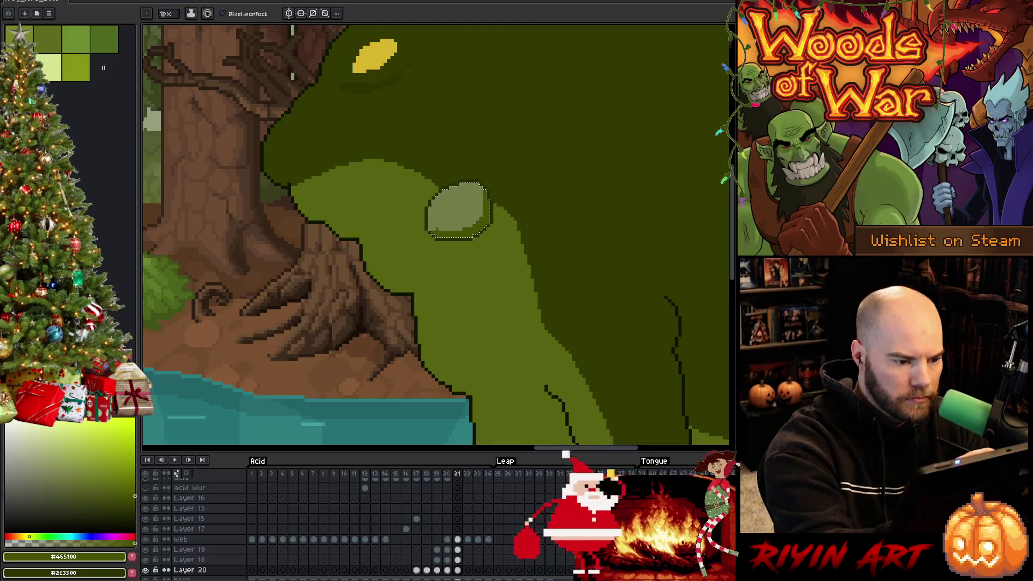
left_click(446, 239, "alt")
key("ctrl+d")
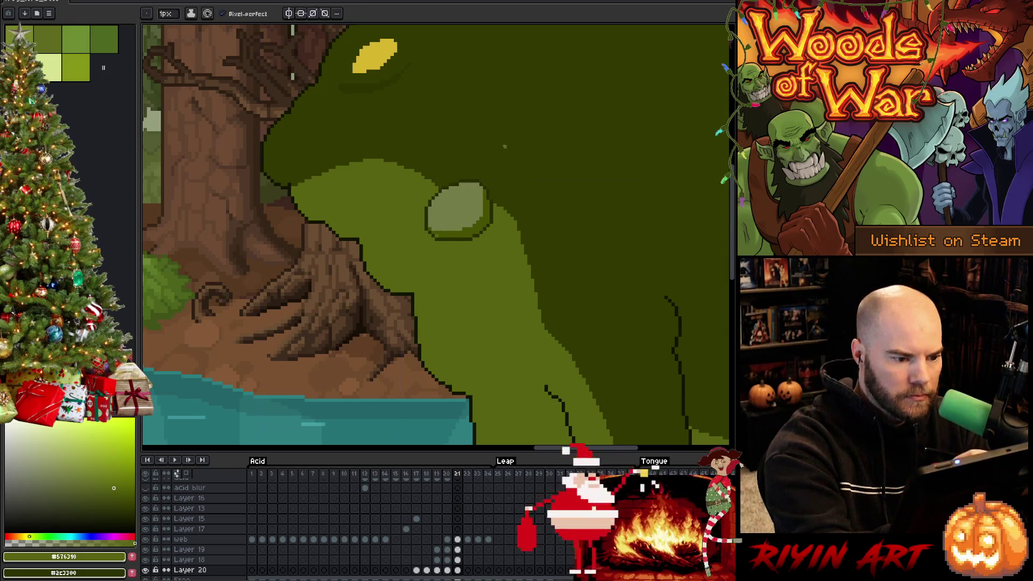
key("q")
key("Left")
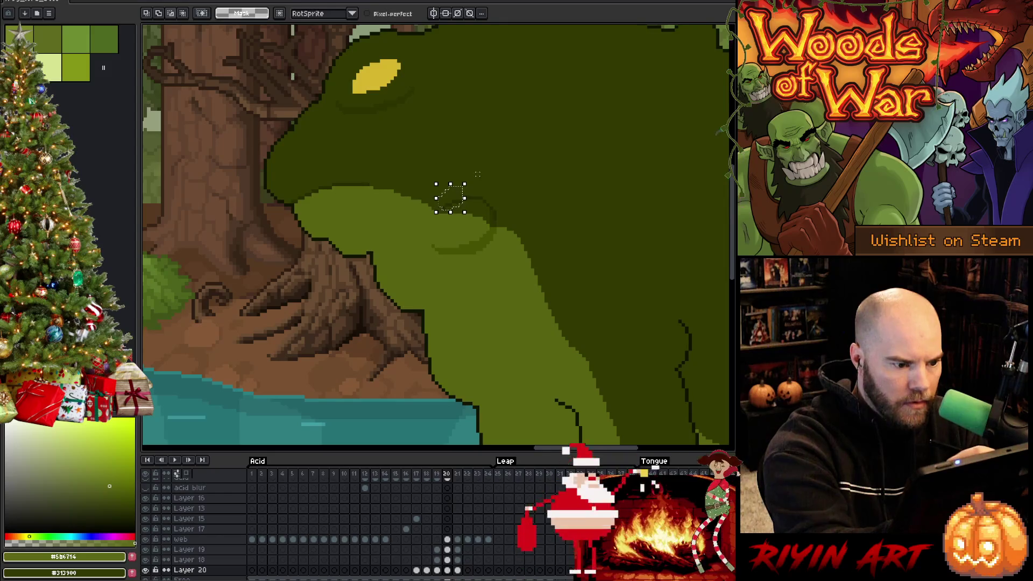
Step: Move the small lassoed patch down the frog's head, then check frames 19 and 18
left_click_drag(463, 203, 460, 220)
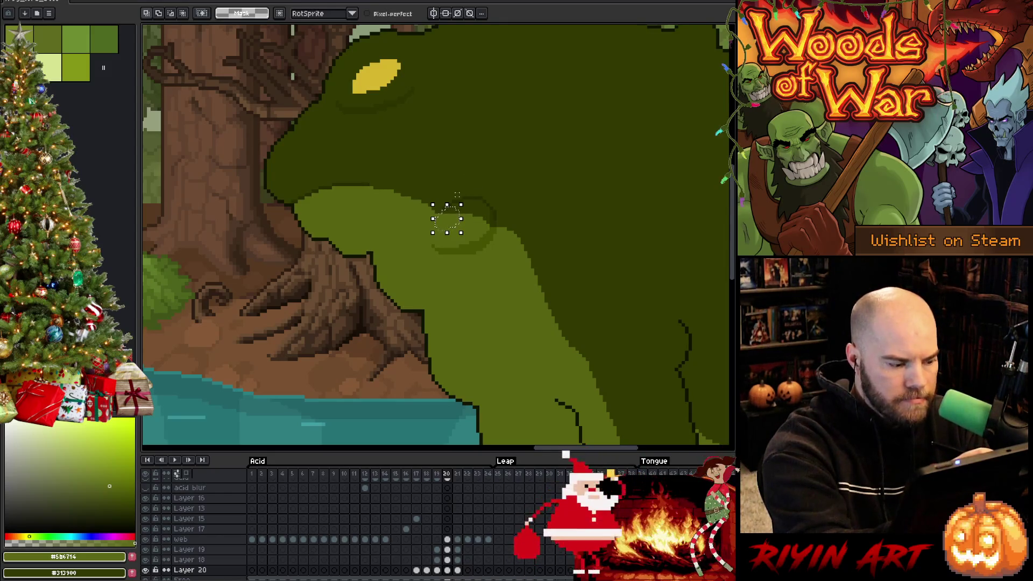
key("g")
key("x")
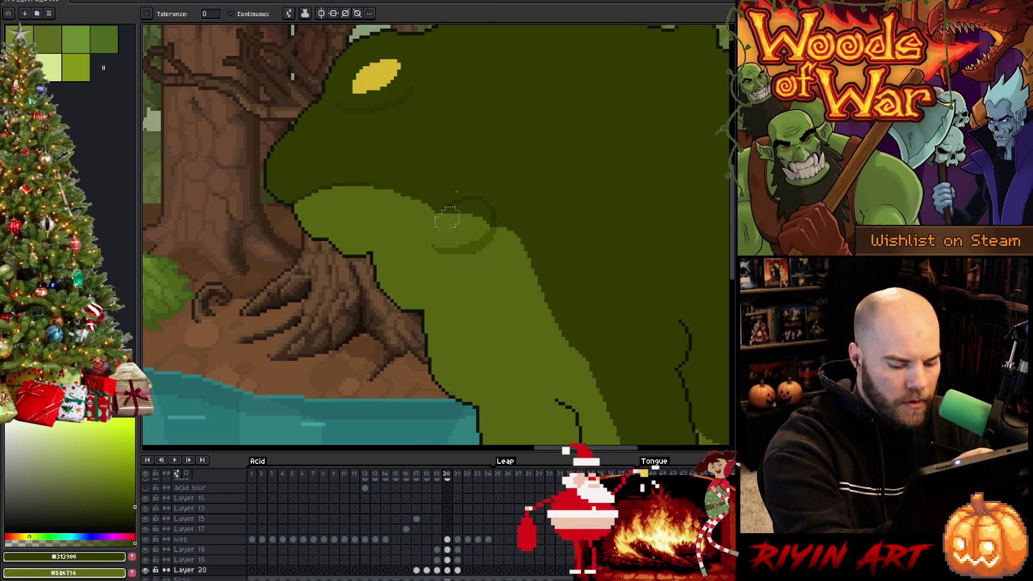
key("comma")
key("b")
key("comma")
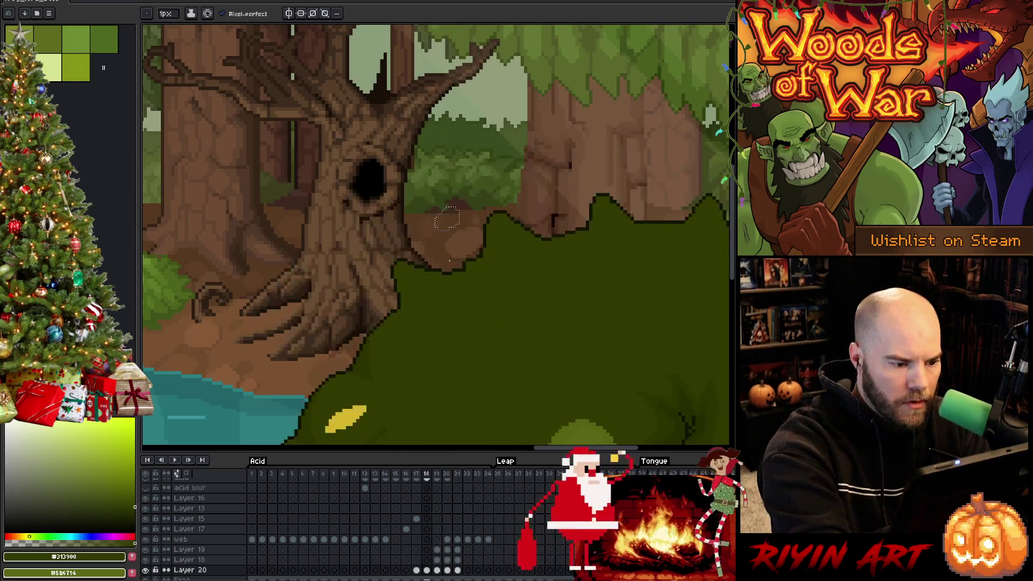
key("i")
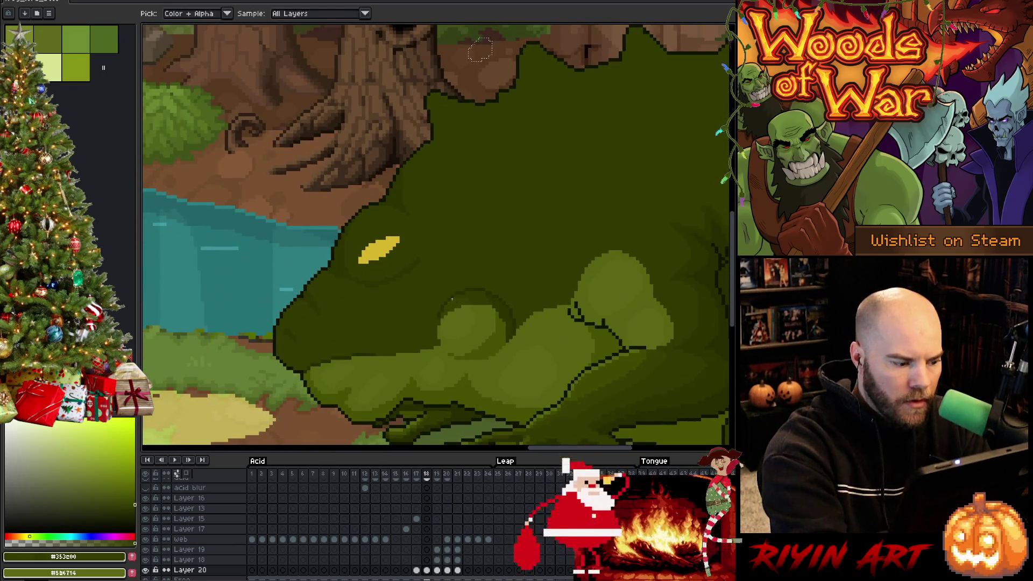
key("b")
key("x")
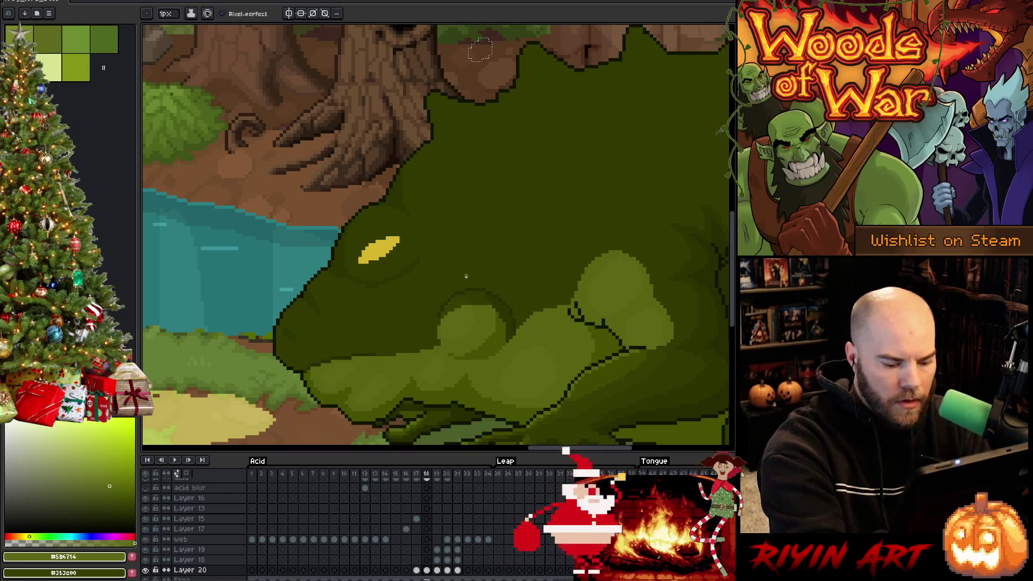
Step: Bring the cheek into view on frames 20 and 21 and recolour it with flat fills of the working greens
key("period")
key("period")
left_click_drag(507, 176, 515, 353)
key("g")
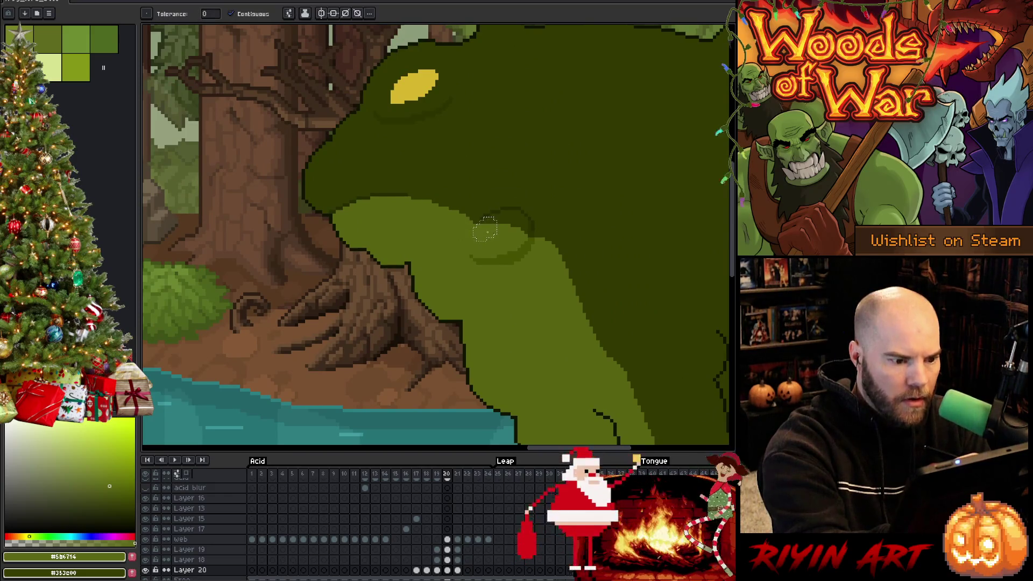
key("x")
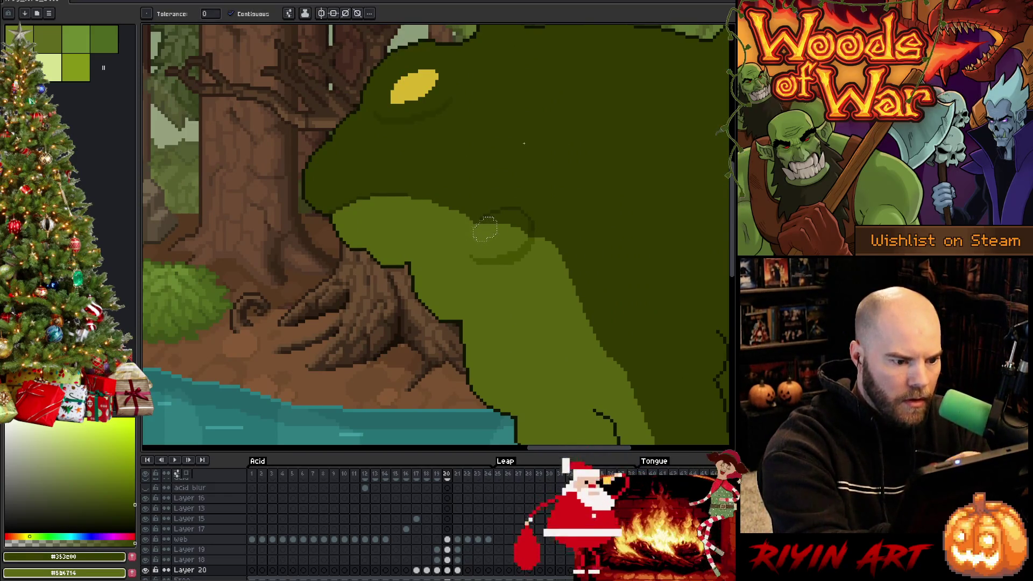
key(".")
key("space")
mouse_move(517, 251)
left_mouse_down()
mouse_move(516, 327)
mouse_move(498, 286)
left_mouse_up()
key("v")
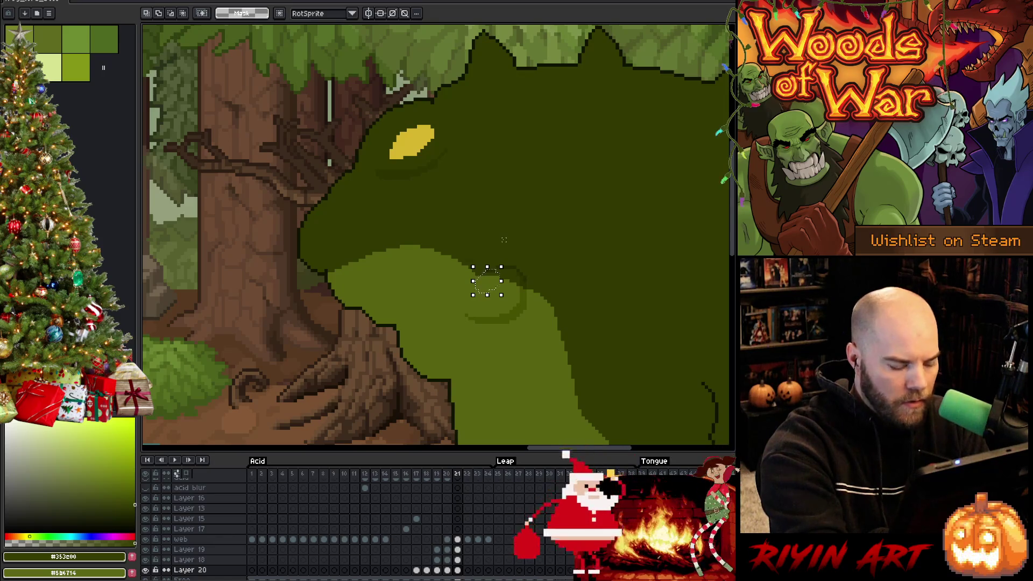
key("x")
key("g")
key("x")
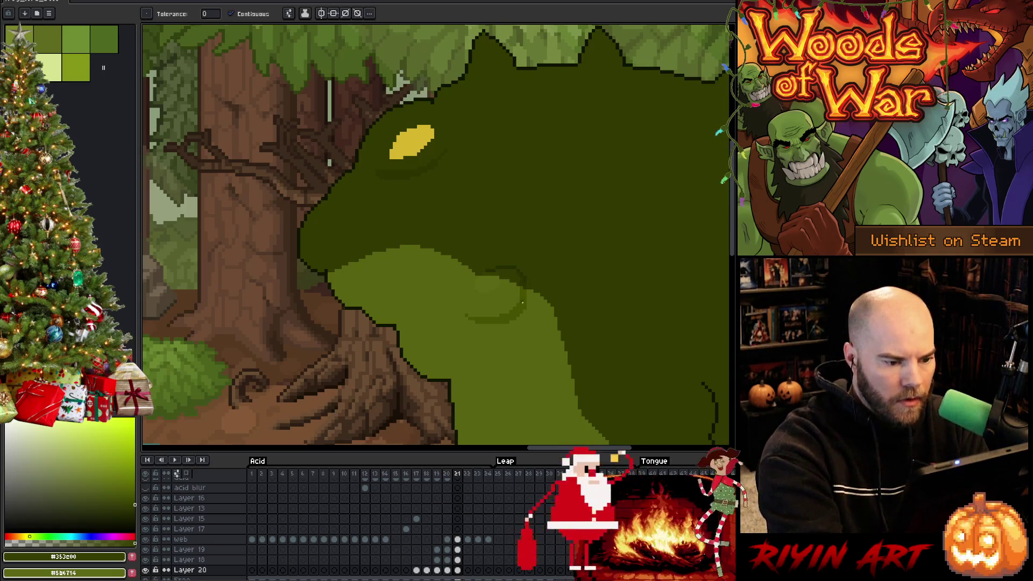
key("Return")
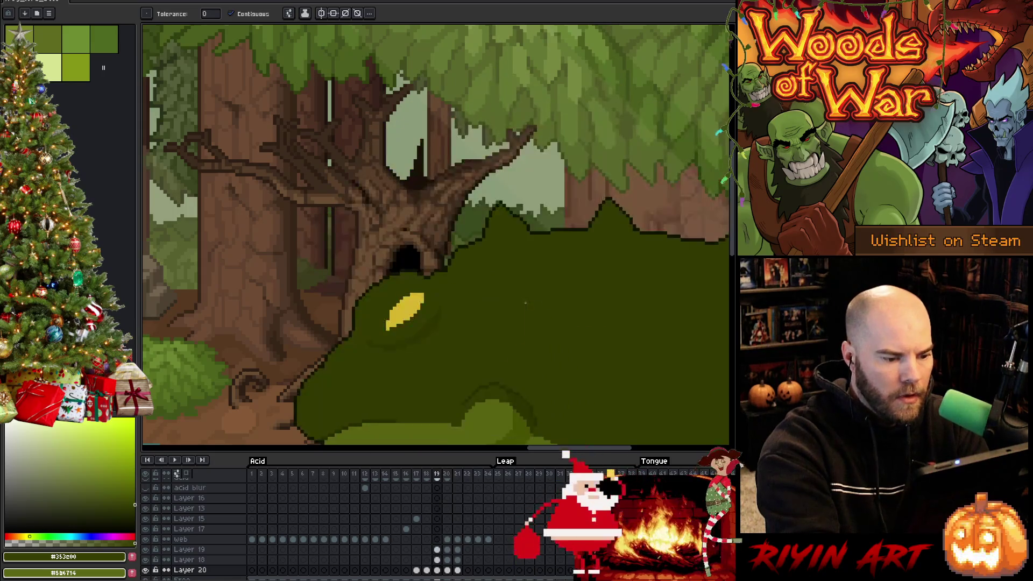
key("Return")
Step: Select the small cheek area on frame 21, transform its pixels, and clear the selection
mouse_move(532, 298)
left_mouse_down()
mouse_move(512, 247)
mouse_move(503, 265)
left_mouse_up()
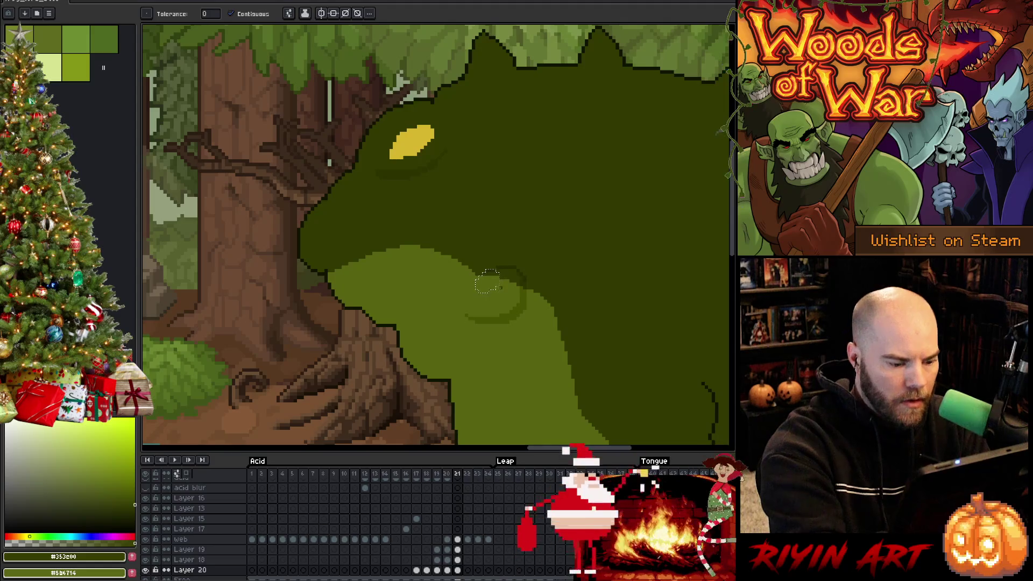
left_click(496, 289)
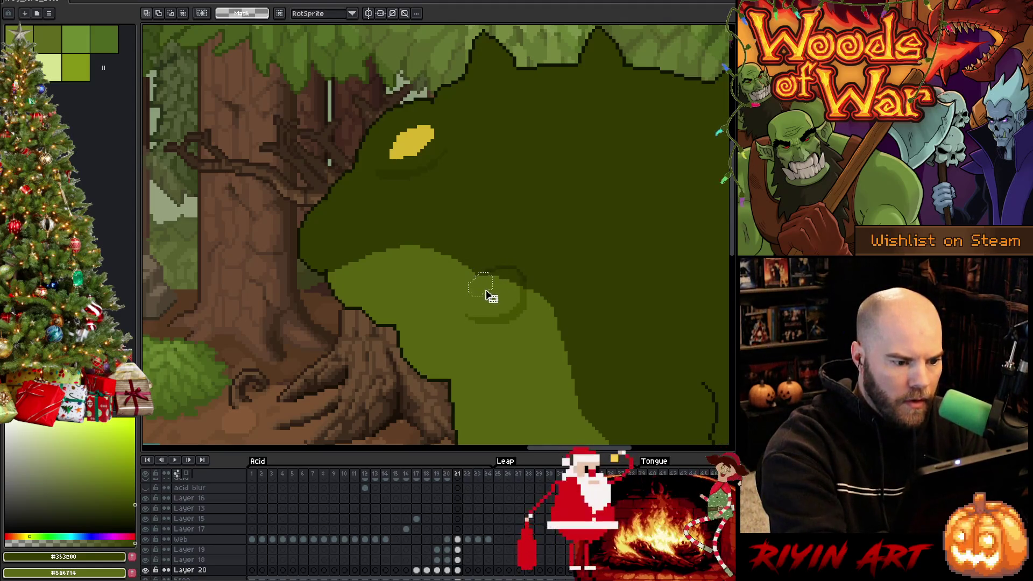
key("period")
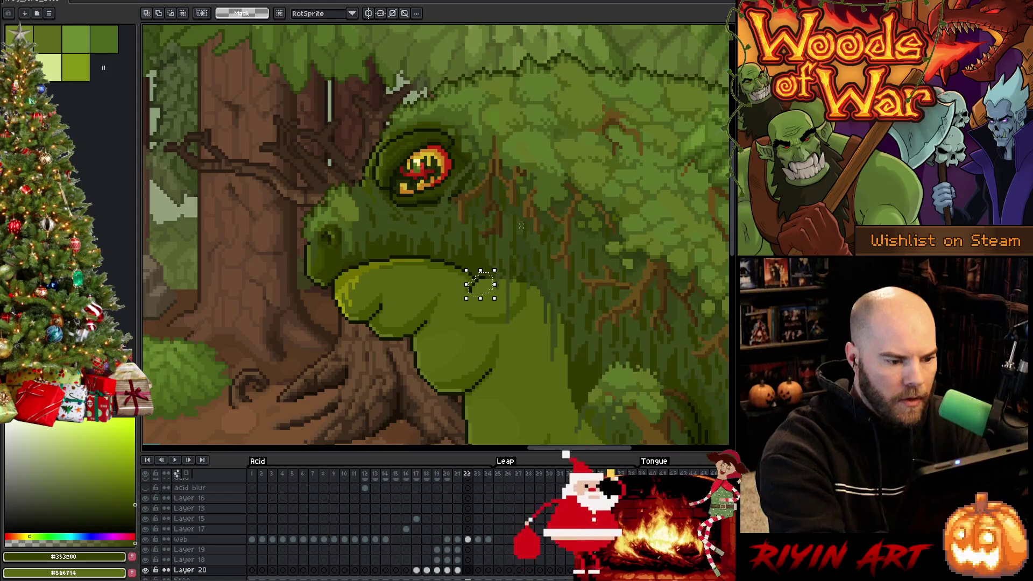
key("comma")
key("x")
key("Return")
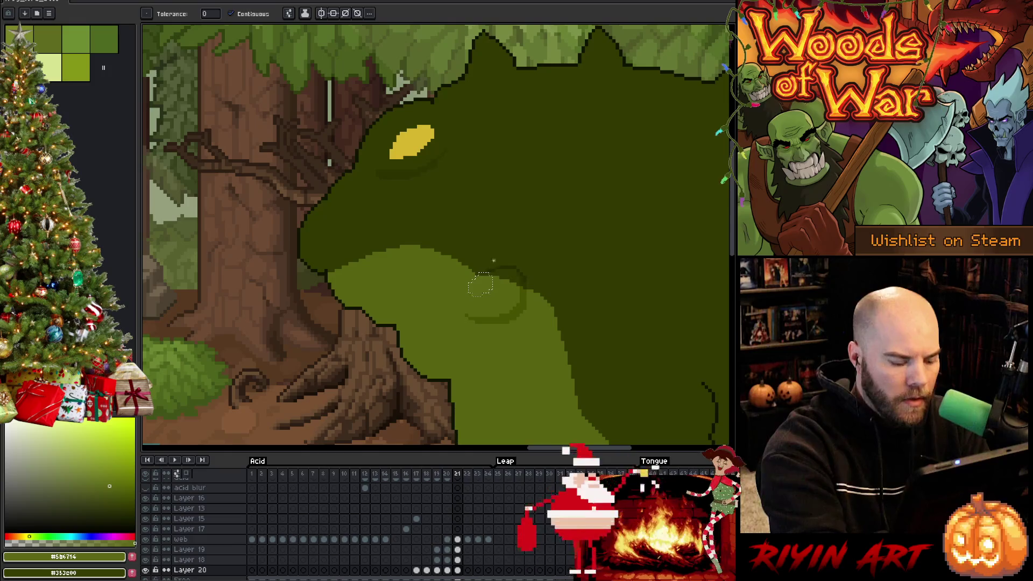
key("x")
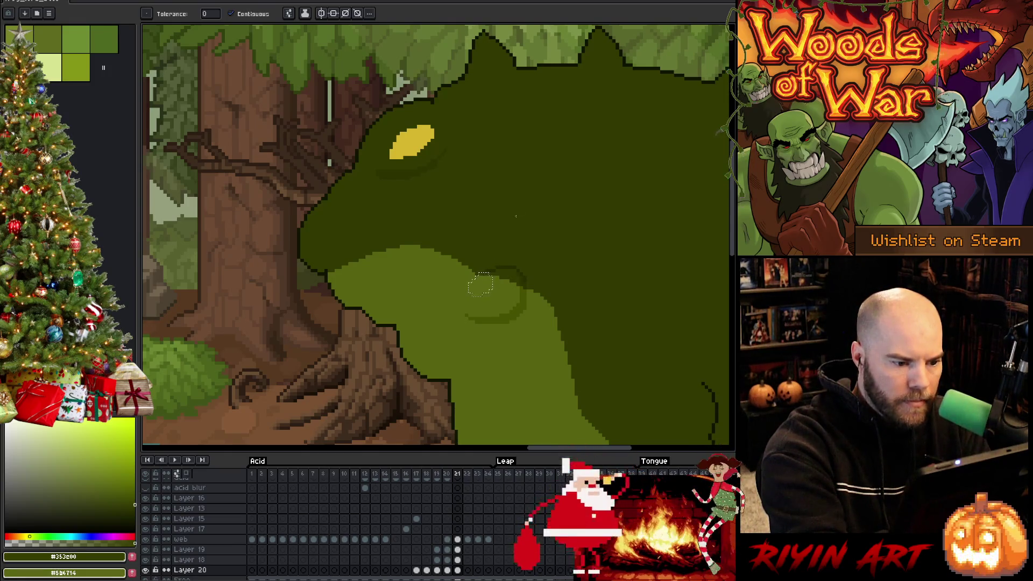
key("ctrl+d")
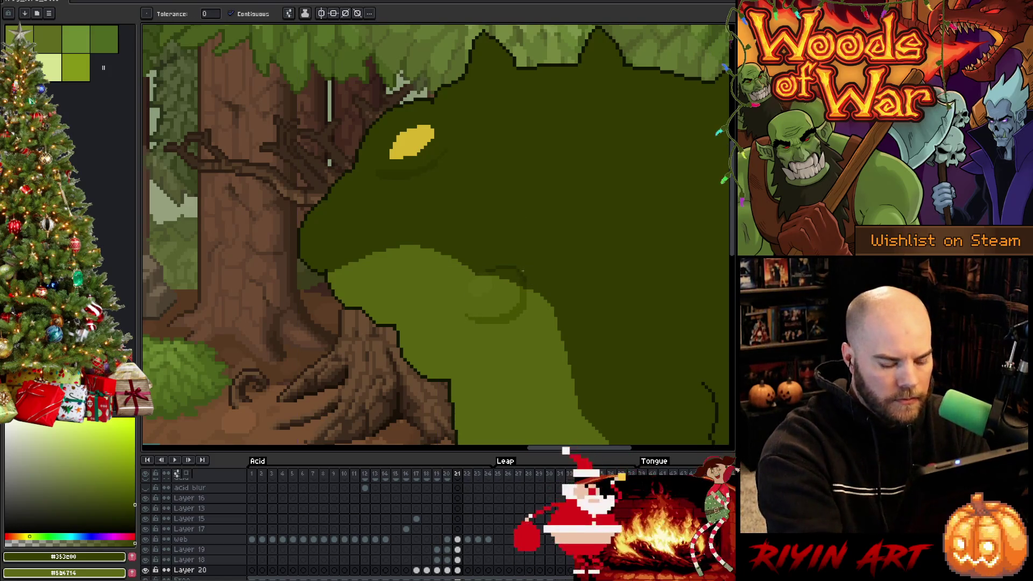
Step: Compare frame 21's cheek against the fully painted frame and pick the mid green #465100
key("Left")
key("Right")
key("Left")
key("Right")
key("b")
left_click(472, 314, "alt")
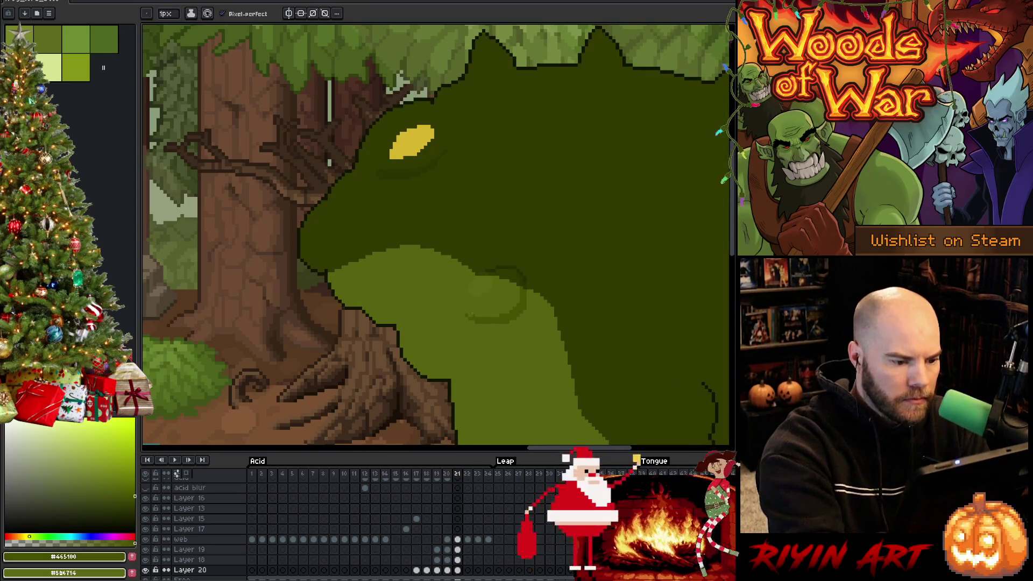
key("Left")
key("Right")
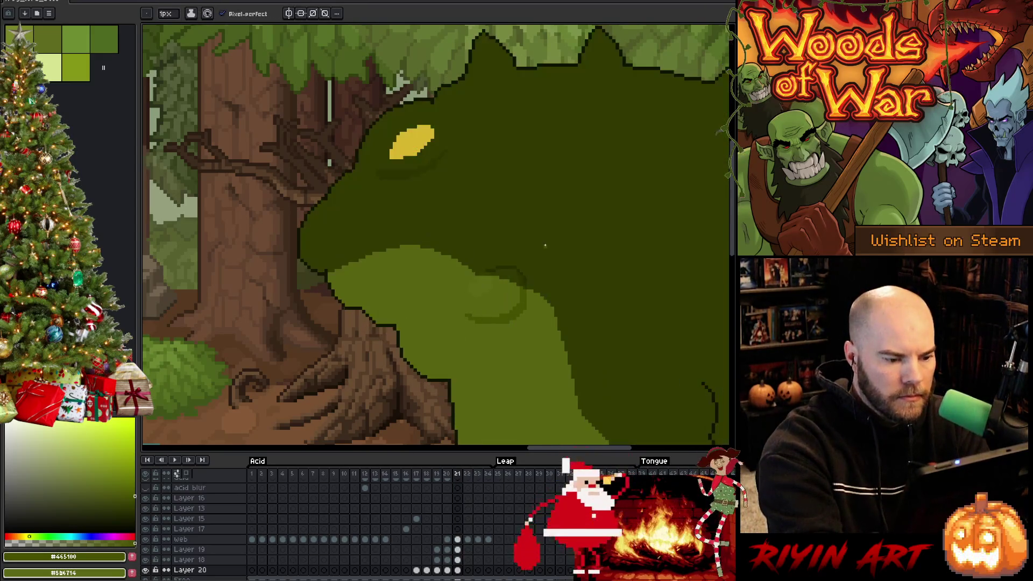
key("Left")
key("Right")
key("Left")
key("Right")
Step: Return to frame 19 and pan to show the frog's cheek and the water
key("Left")
key("Left")
key("Right")
key("Left")
mouse_move(534, 271)
left_mouse_down()
mouse_move(539, 346)
mouse_move(499, 226)
left_mouse_up()
key("m")
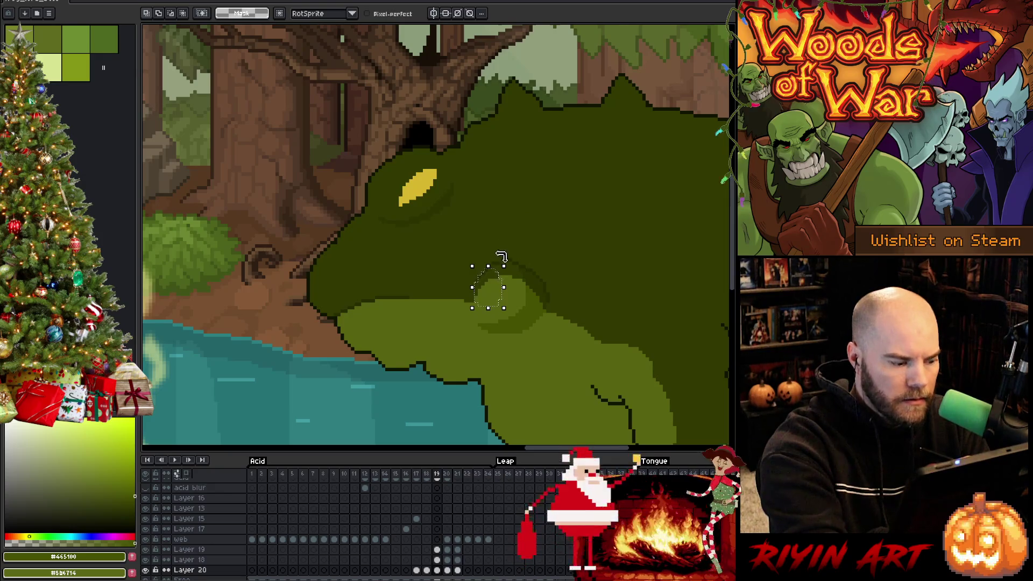
Step: Swap the working greens and make the Frog layer's frame 19 cel active
key("g")
key("x")
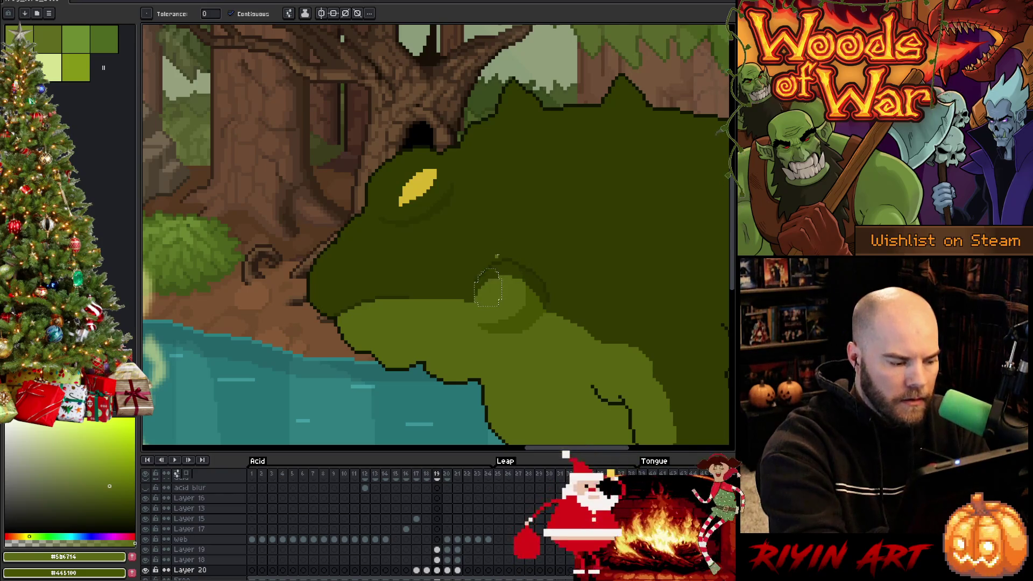
left_click(437, 570)
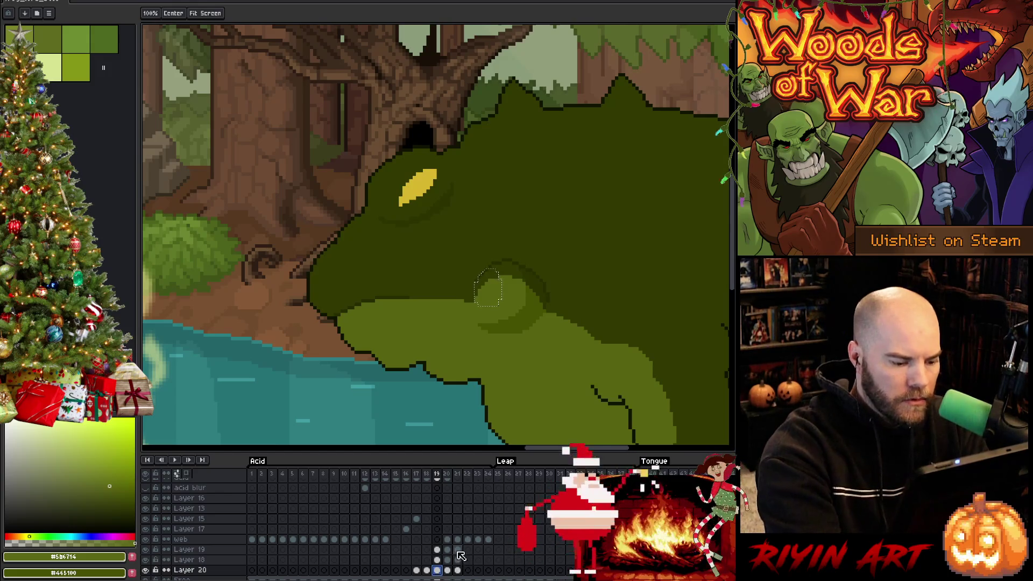
scroll(458, 547, "down", 2)
left_click(437, 559)
scroll(437, 549, "down", 2)
Step: Drop the frog selection and outline the cheek with the Pencil, using greens #576310 and #313900
key("w")
key("x")
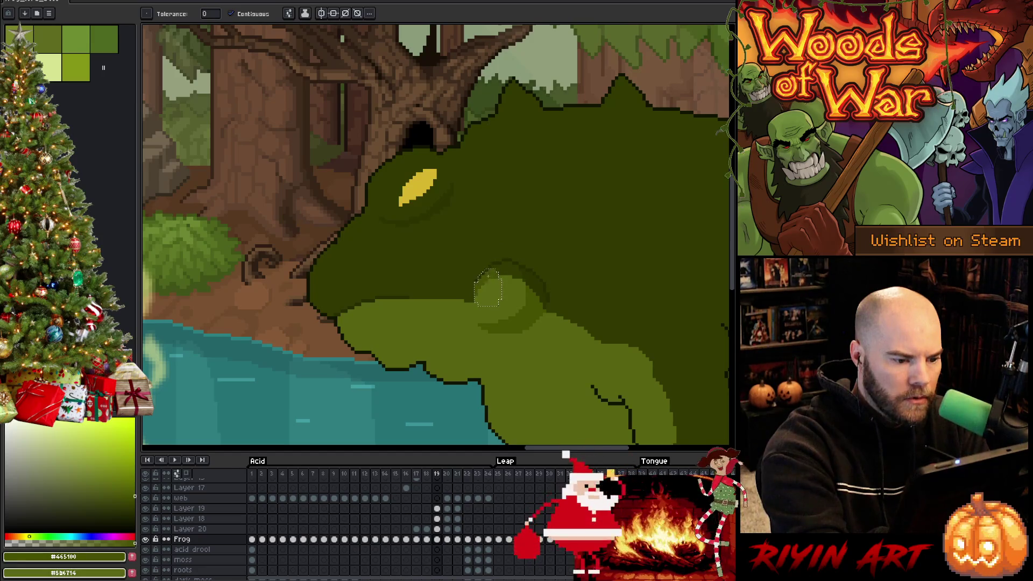
key("v")
key("i")
left_click(502, 306)
key("b")
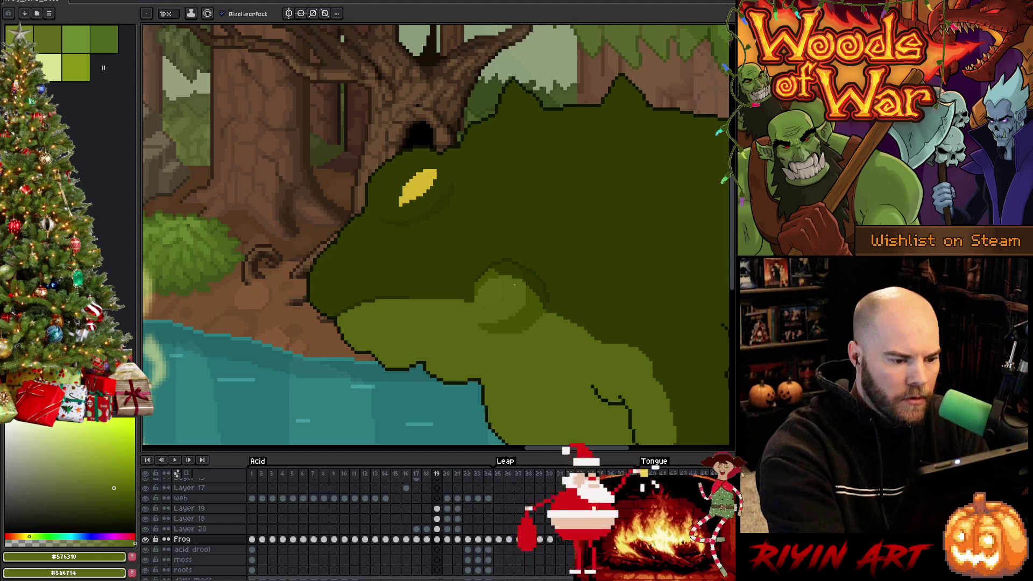
left_click(501, 262, "alt")
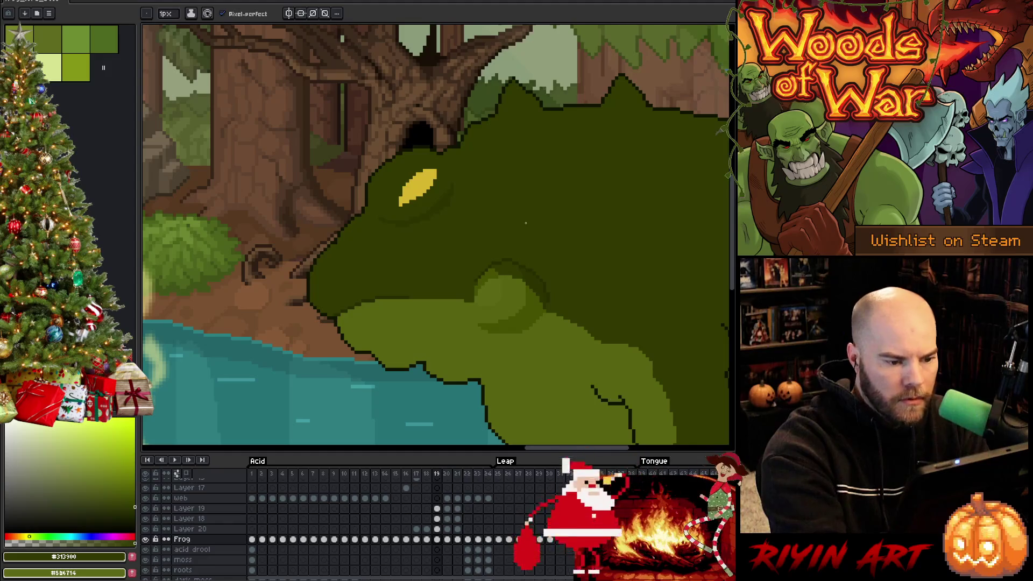
Step: Compare against frame 18, pick mid green #465100, and Magic Wand the frog's light-green lower body
key("comma")
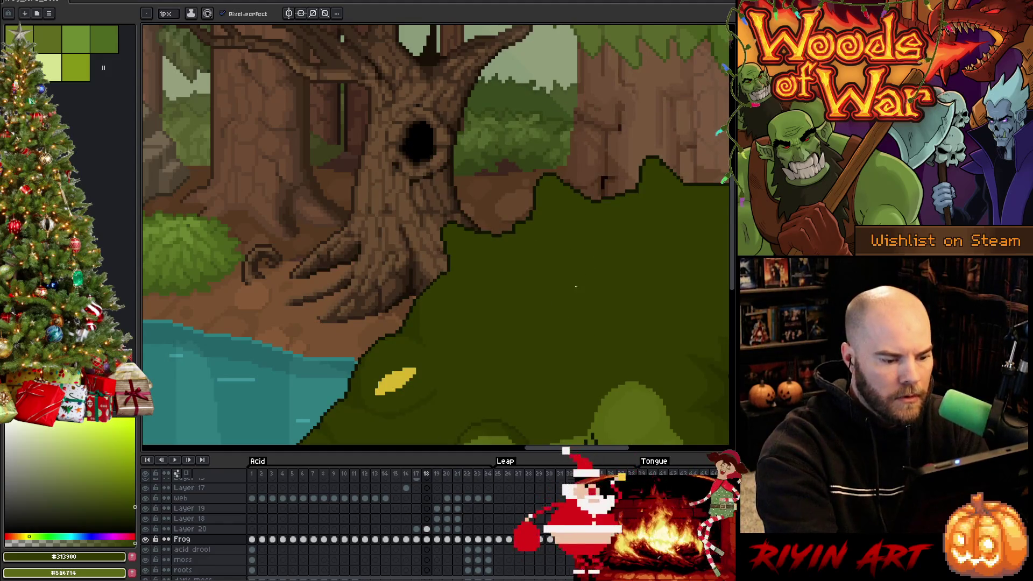
key("period")
left_click(470, 341, "alt")
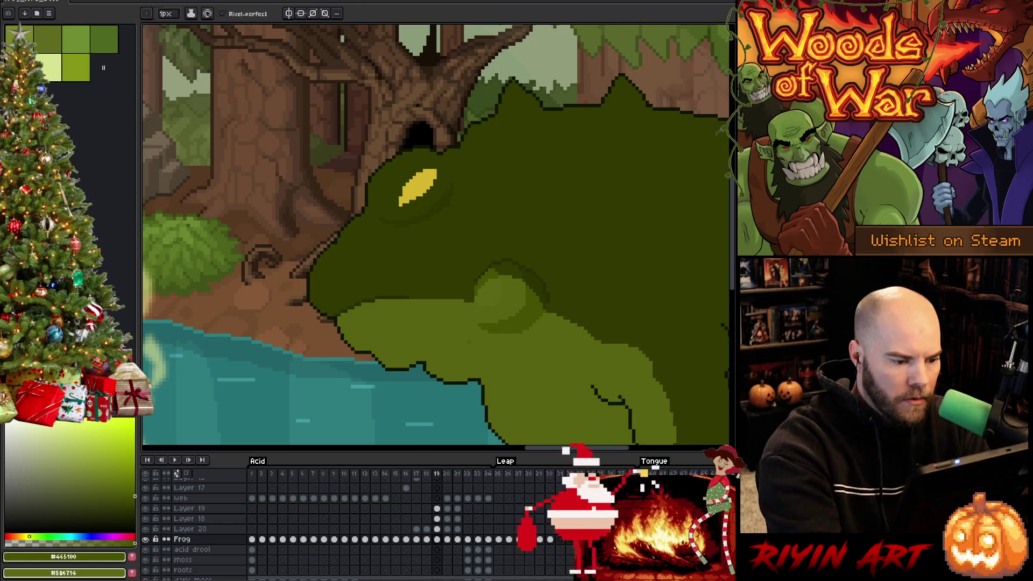
left_click(431, 323)
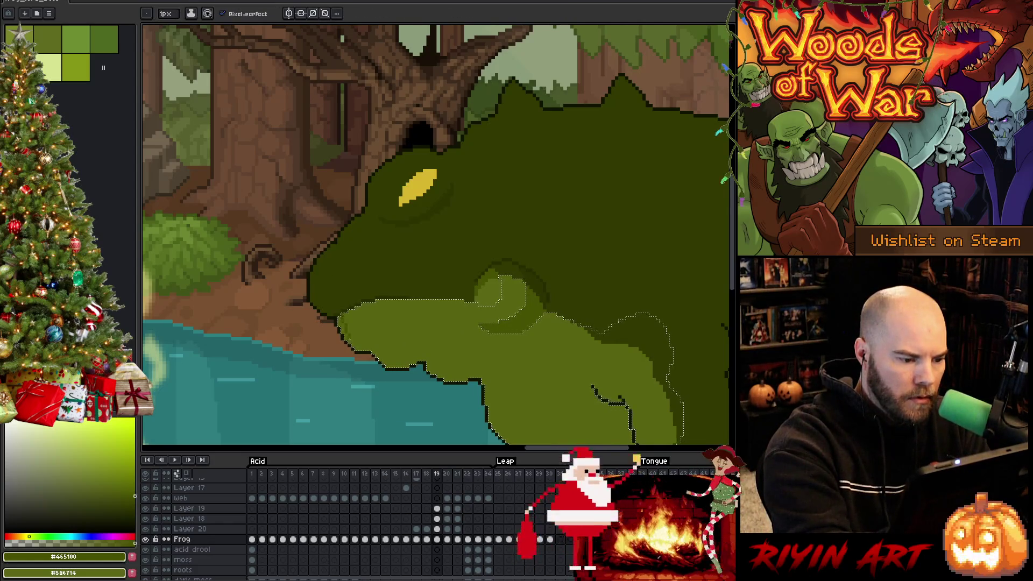
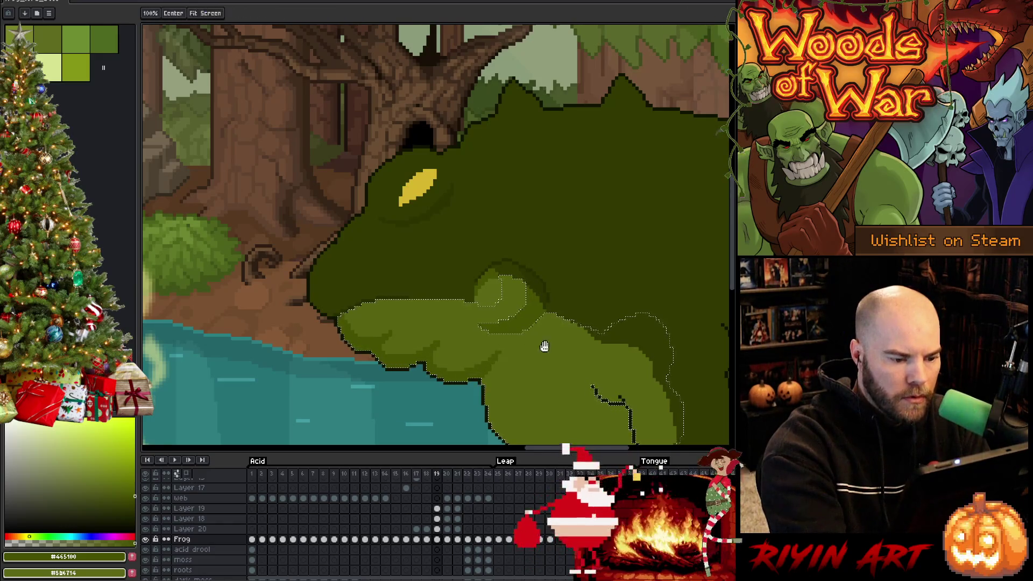
Step: Pan the view onto the frog's arm and lower body and move to frame 20
left_click_drag(535, 341, 516, 199)
key("b")
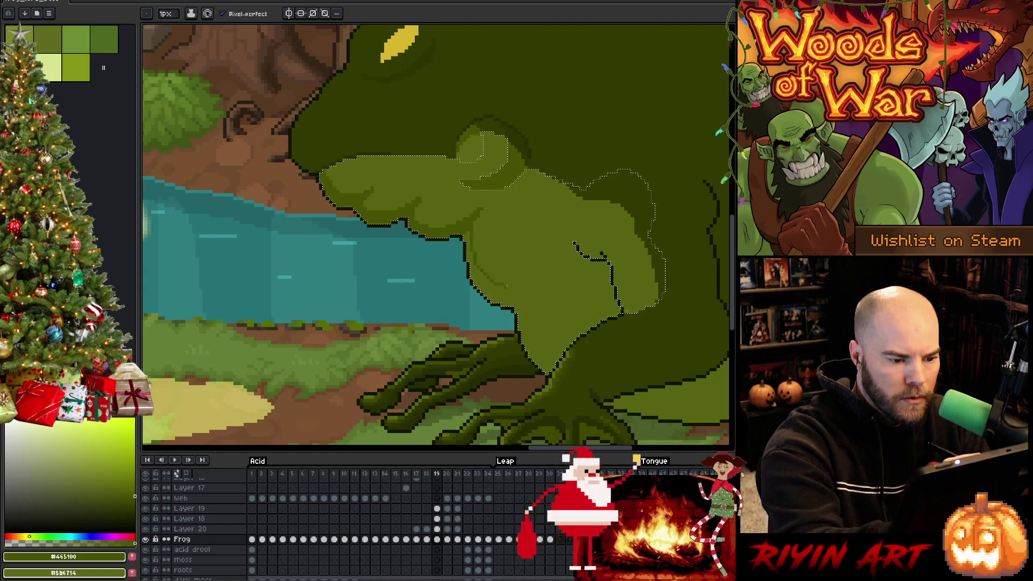
key("space")
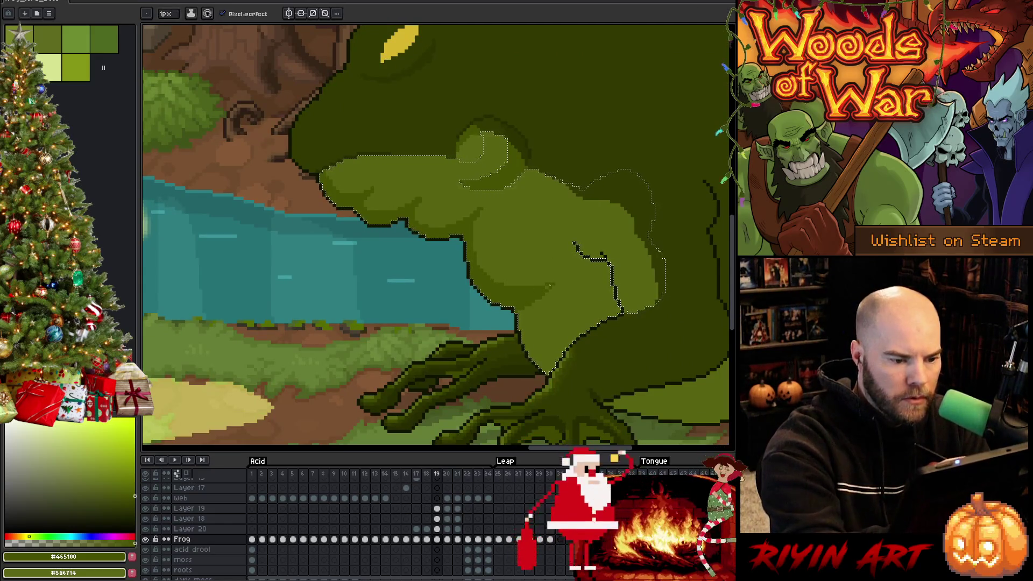
key("space")
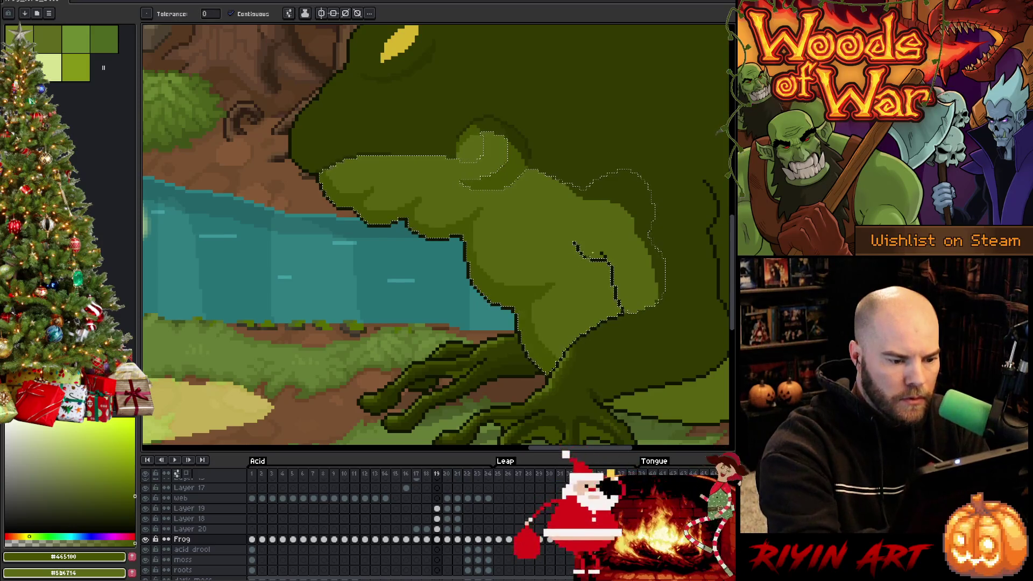
left_click_drag(666, 385, 598, 385)
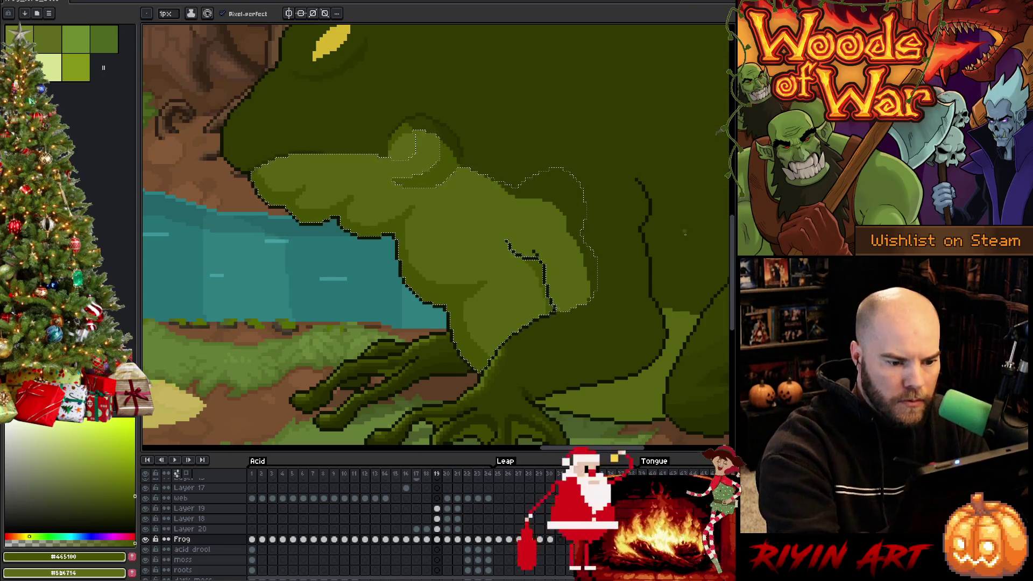
key("g")
key("ctrl+d")
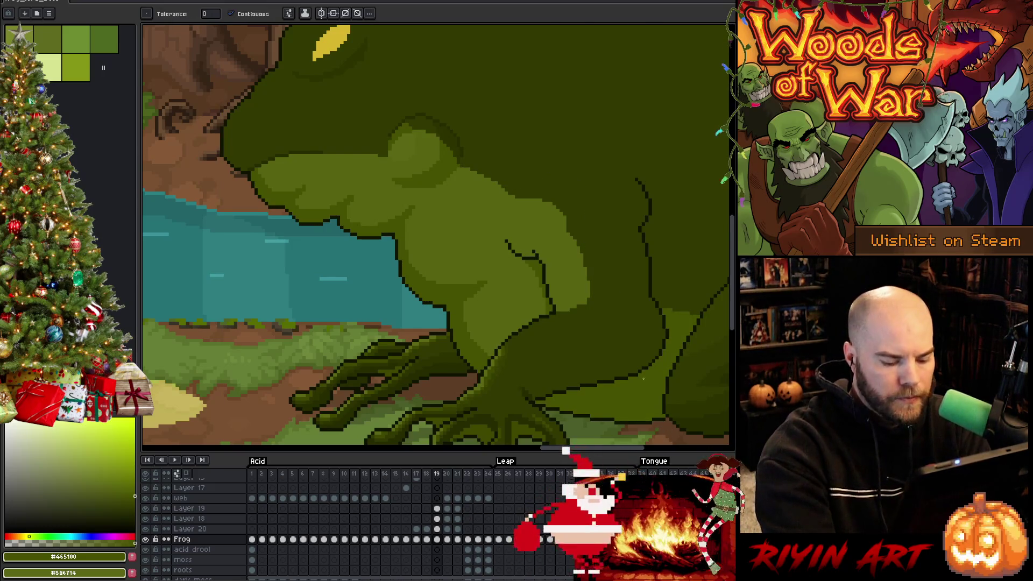
key("comma")
key("period")
key("period")
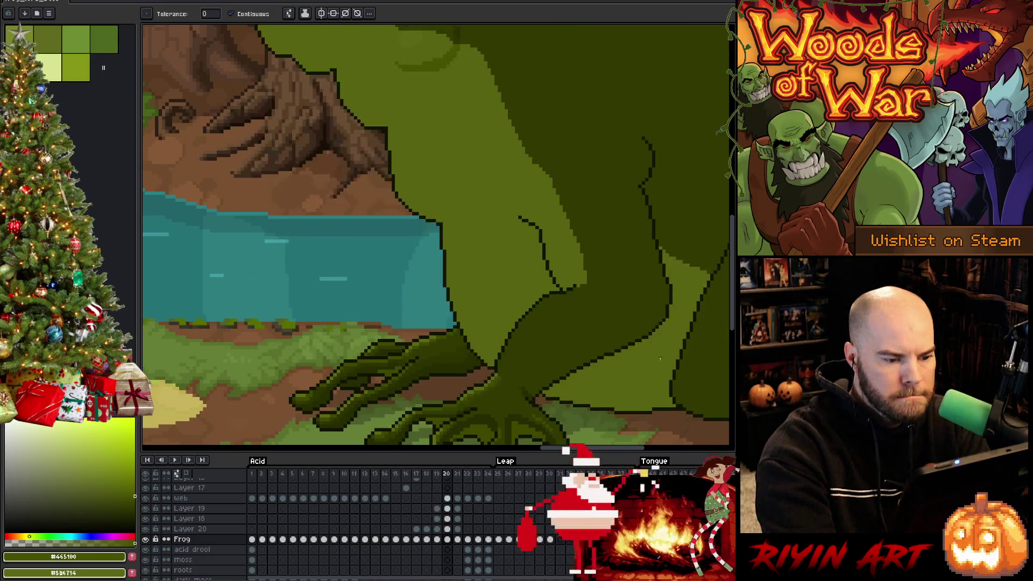
left_click_drag(635, 376, 665, 411)
Step: Select the light-green frog body and draw a curved #465100 shading line along the arm
left_click(526, 315)
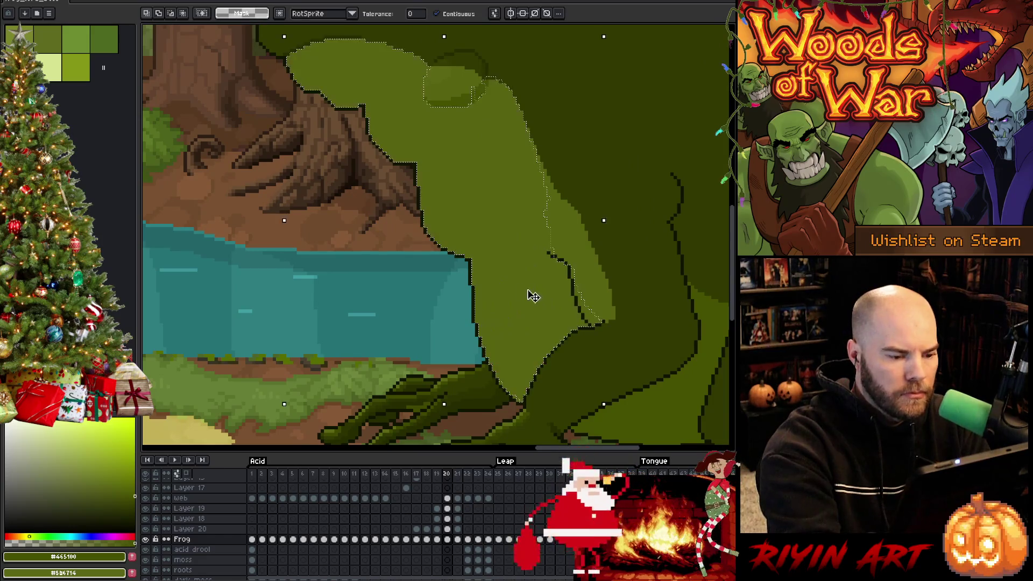
key("b")
left_click_drag(450, 200, 480, 284)
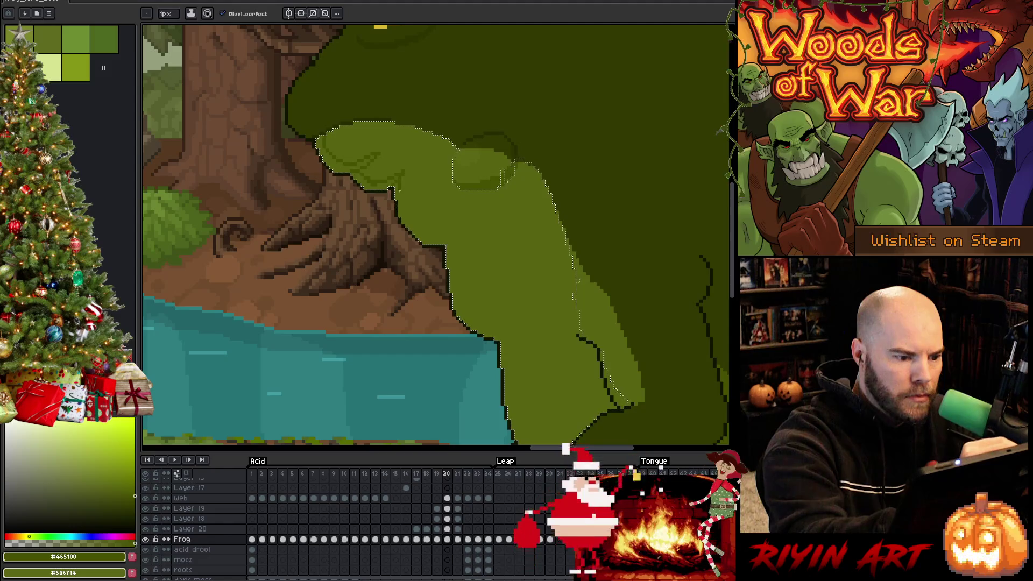
left_click_drag(401, 199, 468, 229)
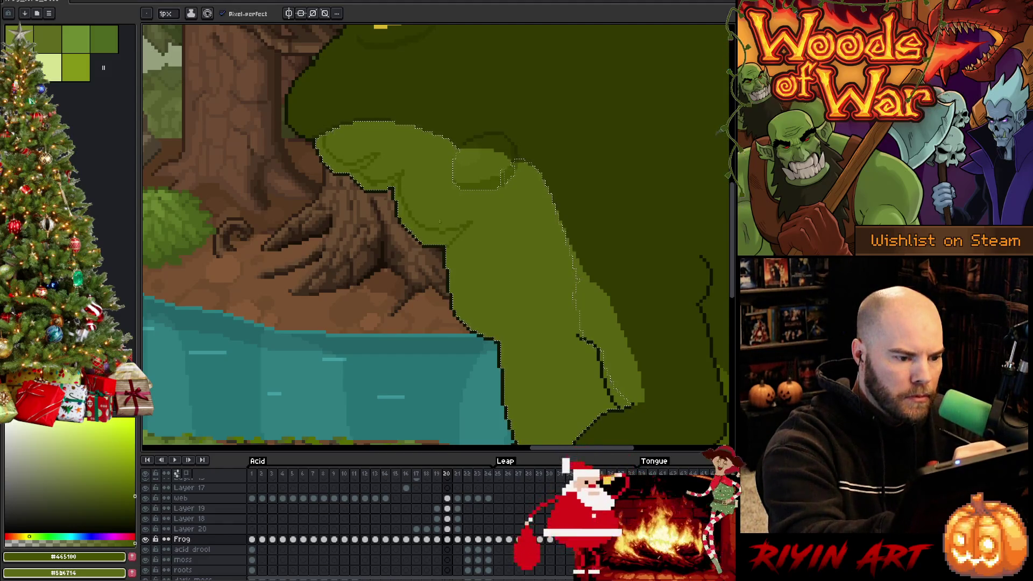
left_click(114, 488)
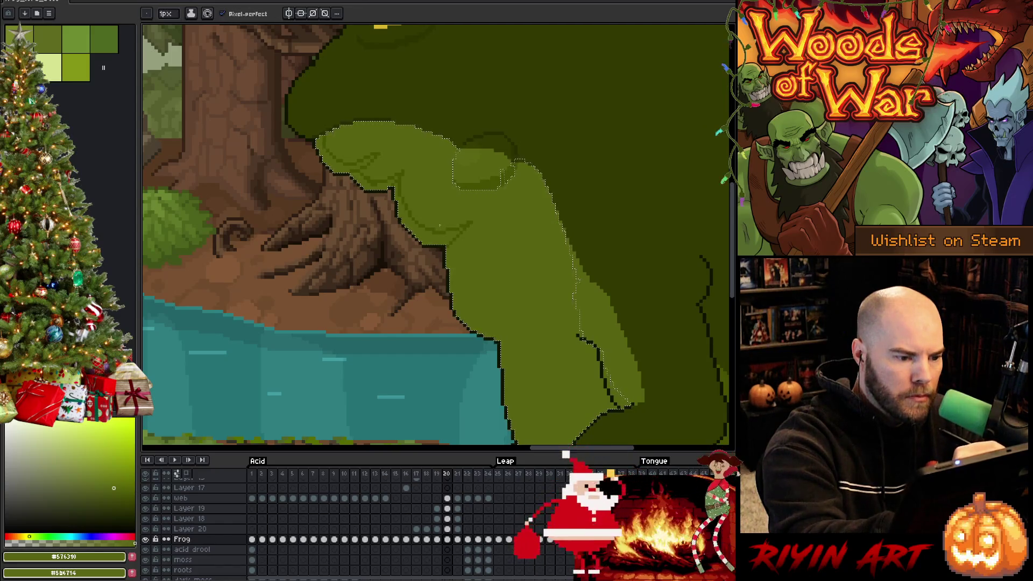
left_click(134, 496)
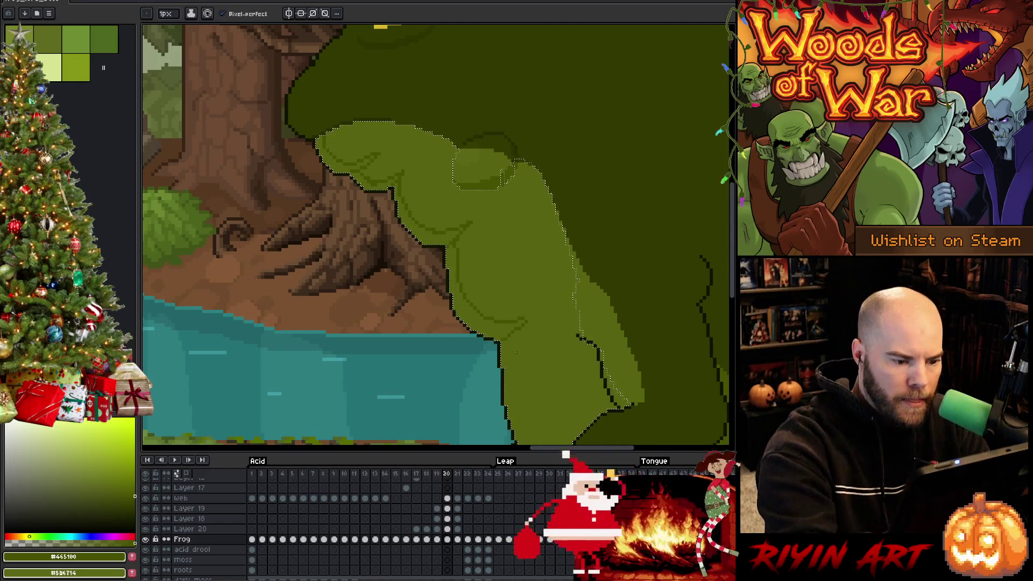
scroll(527, 319, "down", 4)
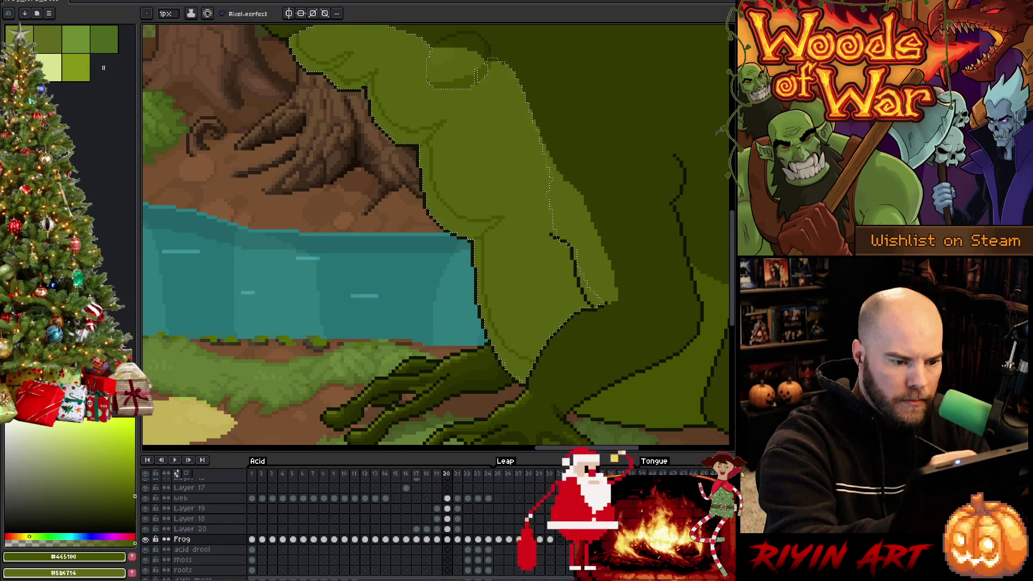
Step: Clear the selection around the frog and make Layer 20 the active layer
key("g")
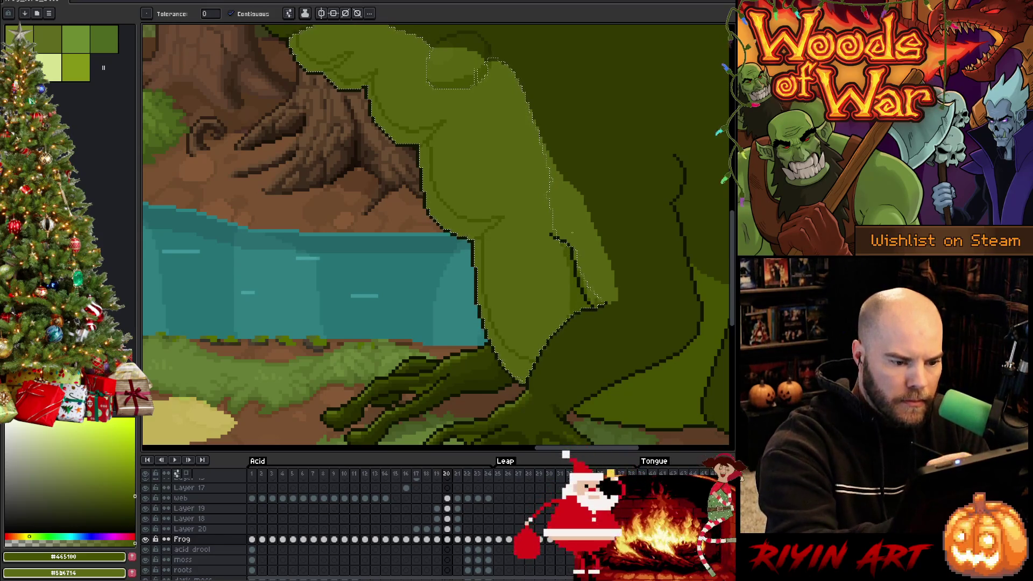
key("b")
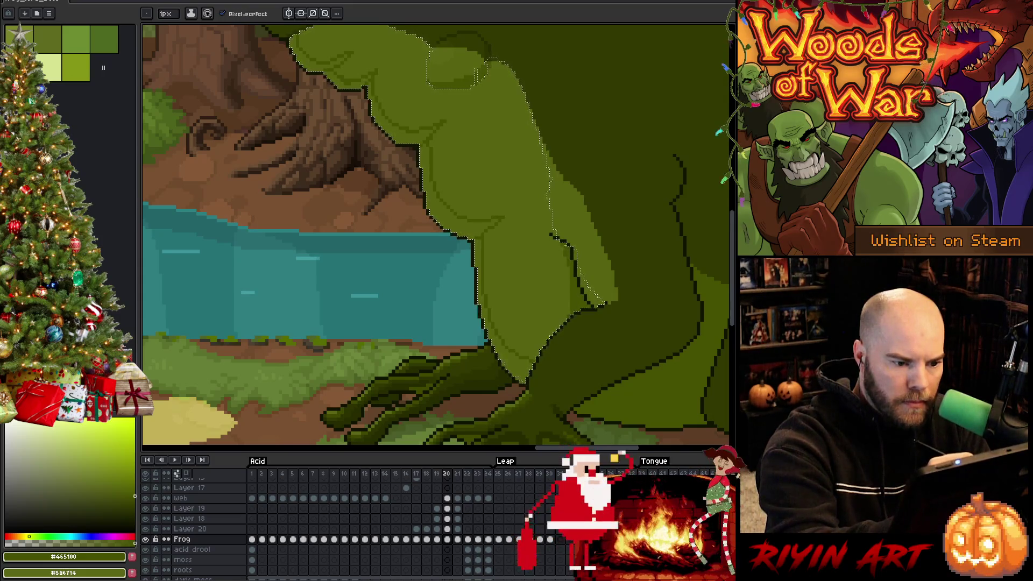
key("ctrl+d")
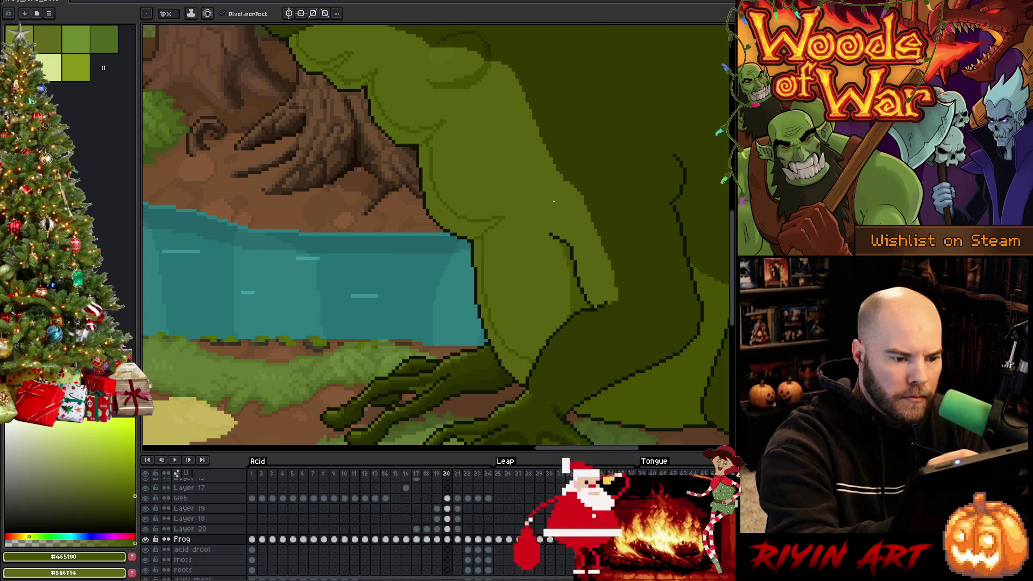
key("g")
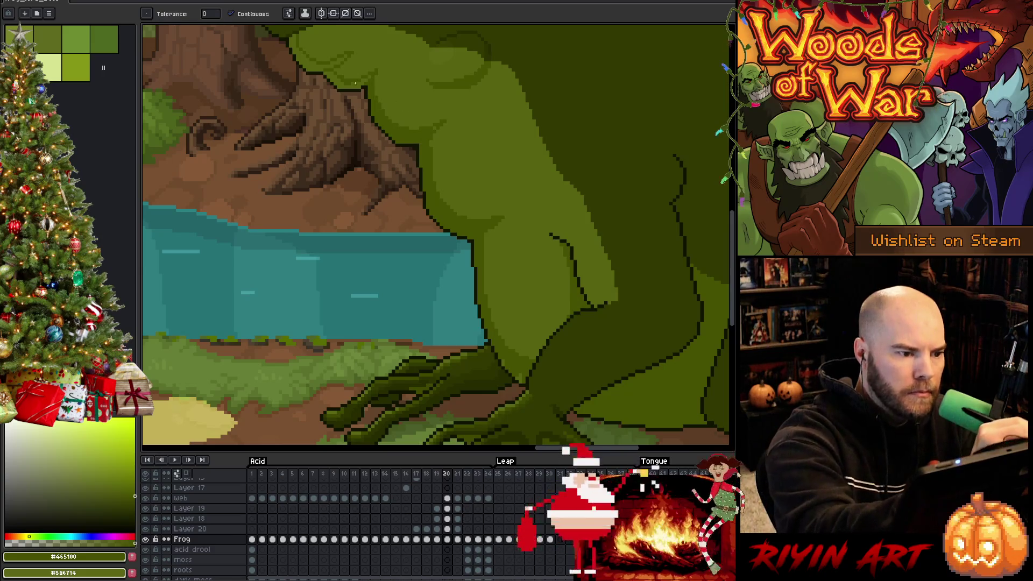
key("b")
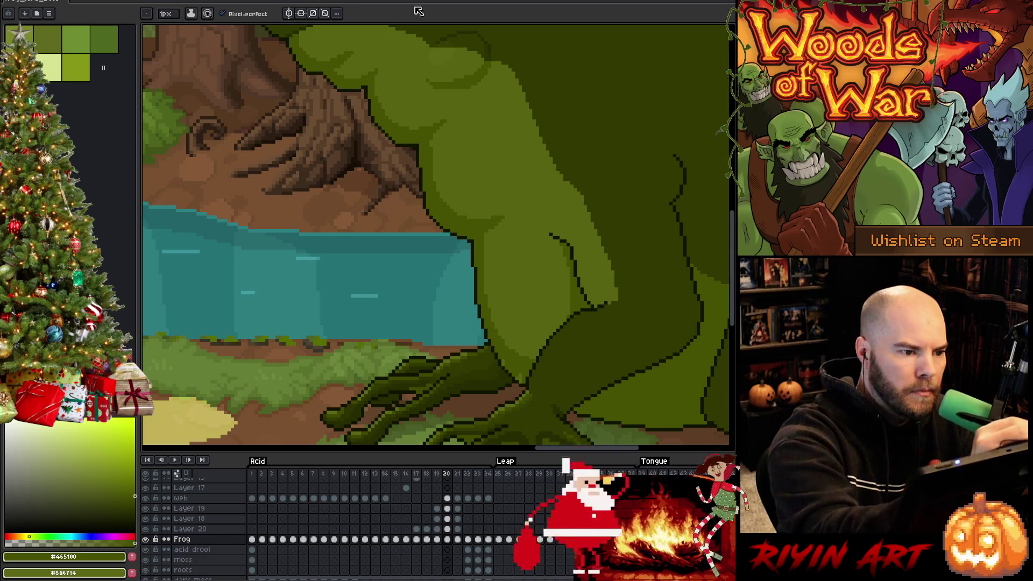
key("Up")
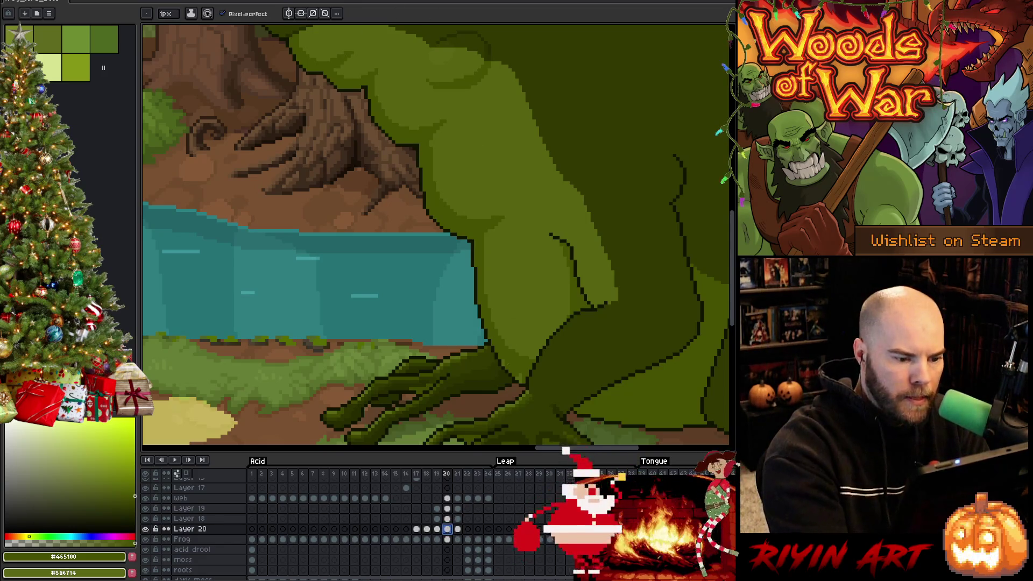
key("Up")
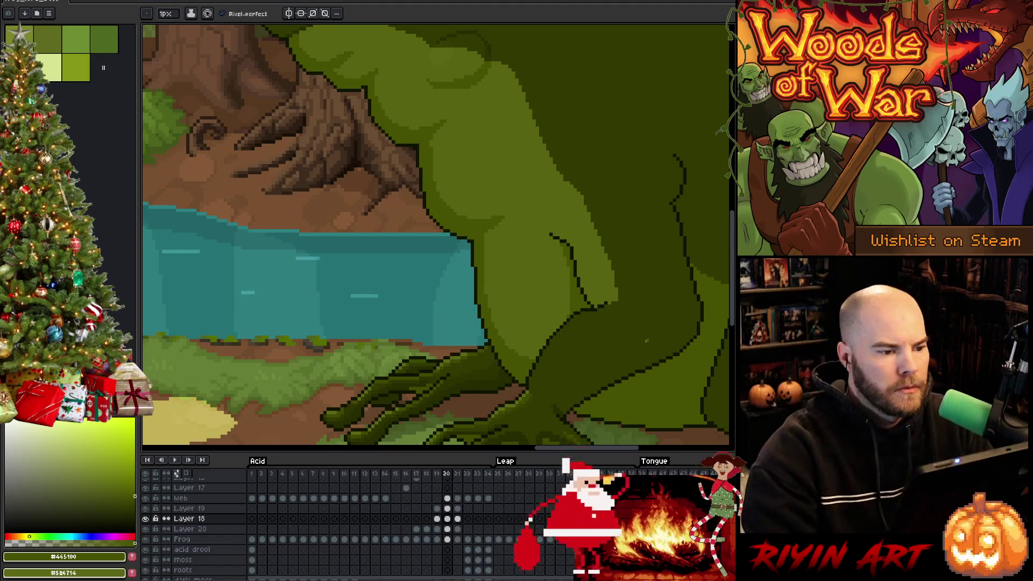
scroll(647, 340, "down", 2)
key("Left")
key("Right")
key("Left")
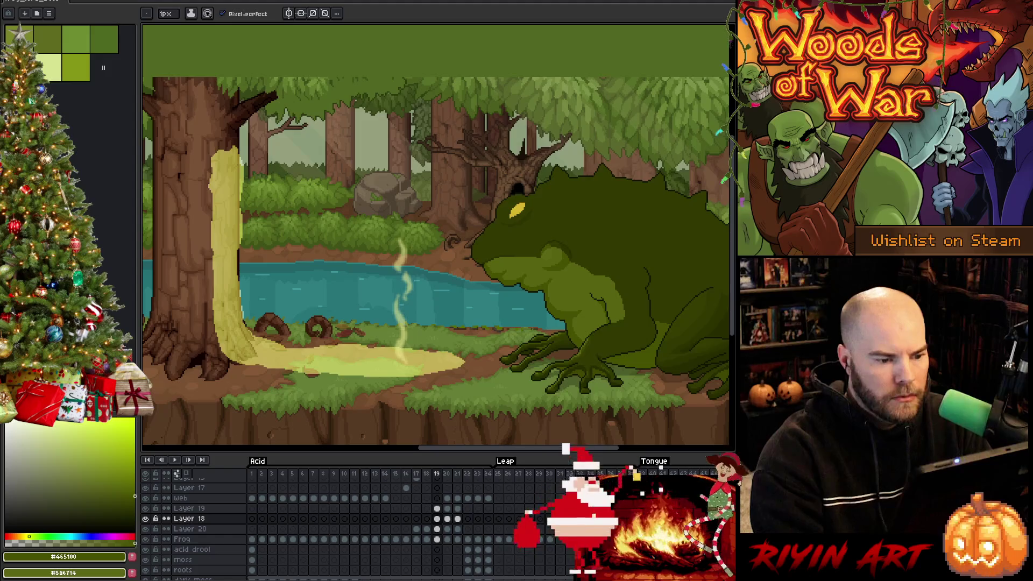
key("Right")
key("Right")
mouse_move(607, 297)
left_mouse_down()
mouse_move(546, 341)
mouse_move(496, 335)
left_mouse_up()
key("Right")
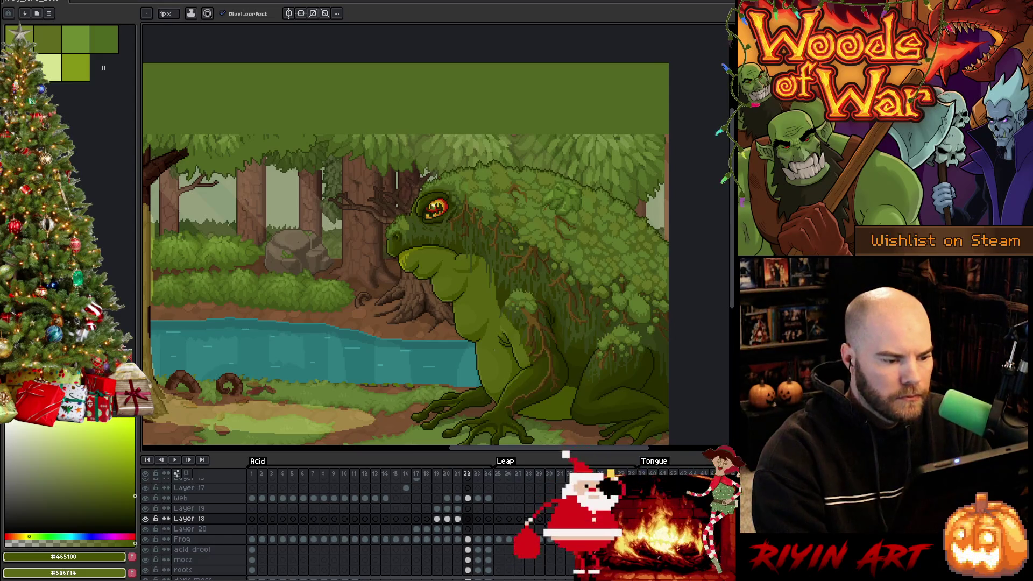
key("Left")
key("Left")
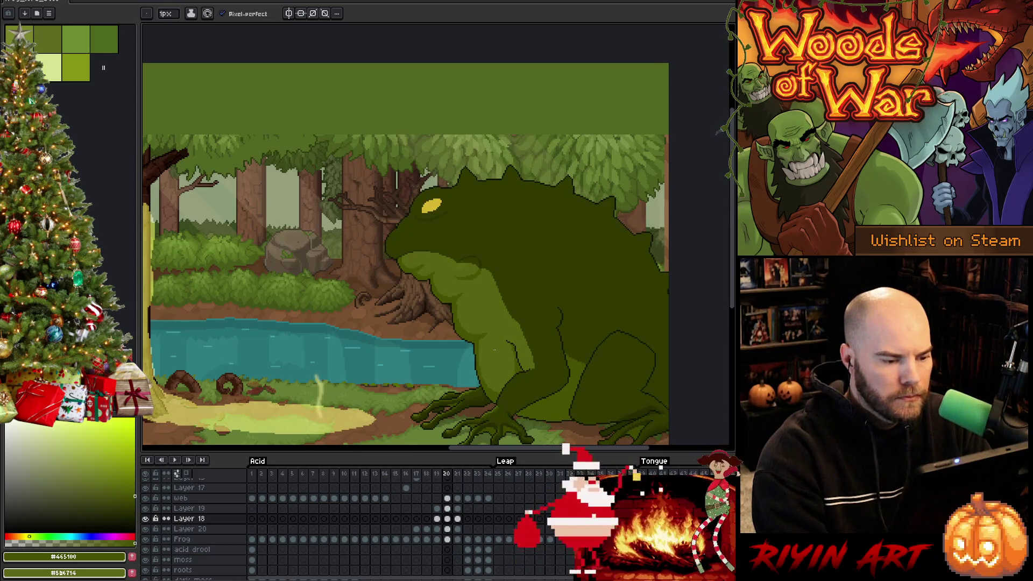
key("Left")
key("Right")
key("Left")
key("Right")
scroll(487, 334, "up", 2)
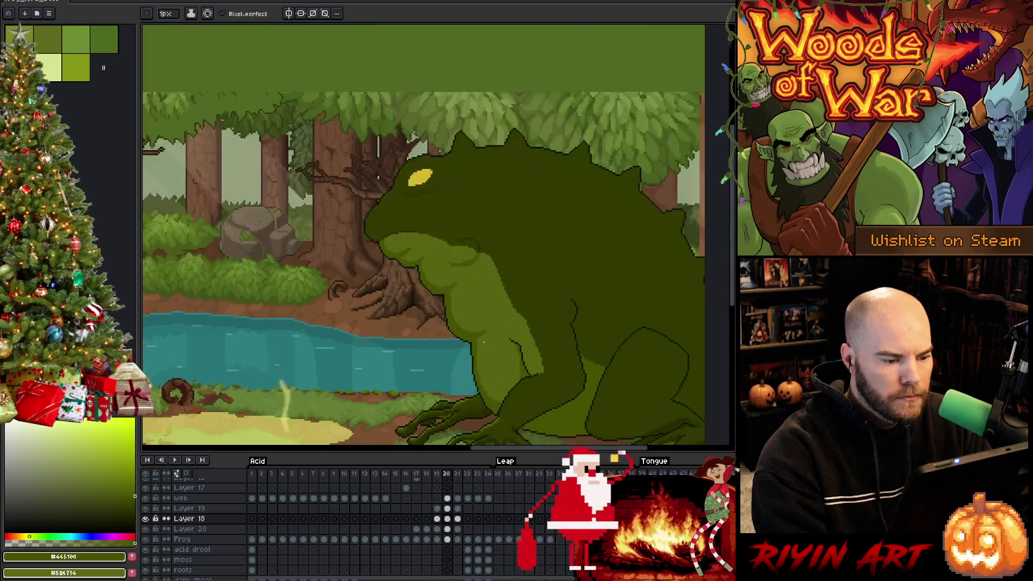
key("m")
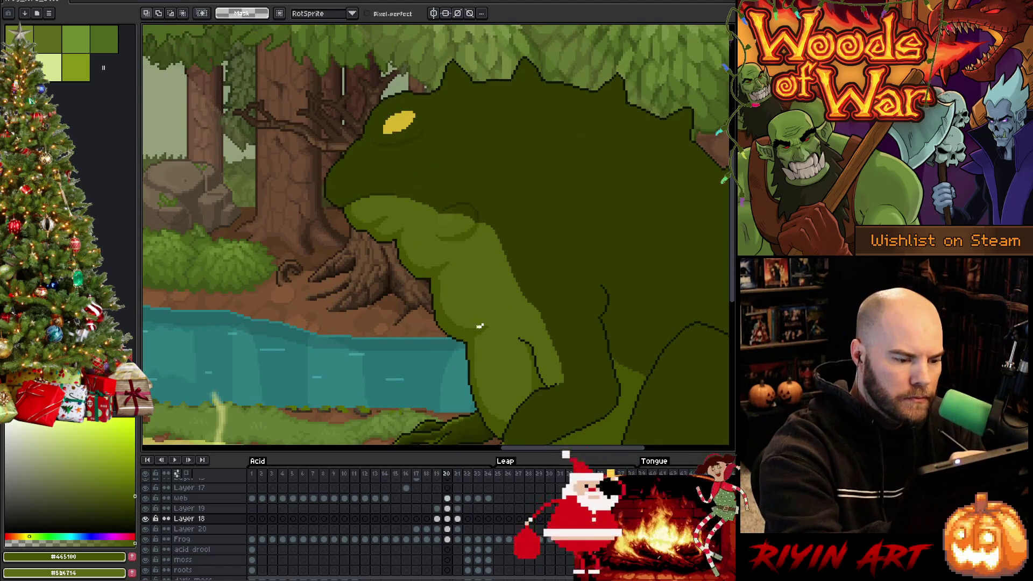
Step: Lasso the frog's throat area, then compare poses with frame 22 and return to frame 20
mouse_move(479, 322)
left_mouse_down()
mouse_move(436, 285)
mouse_move(483, 273)
mouse_move(401, 253)
left_mouse_up()
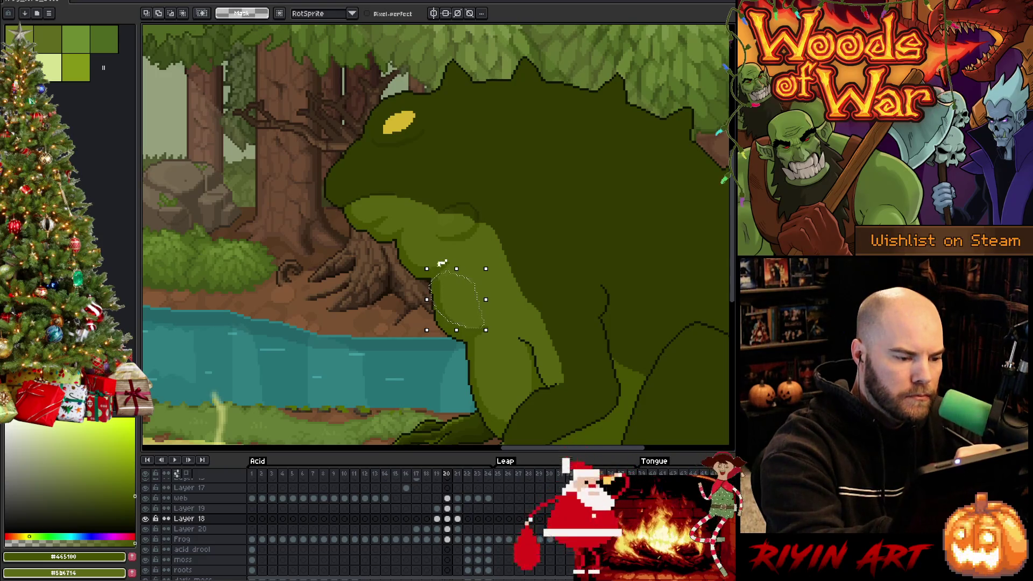
left_click_drag(446, 261, 447, 262)
key("w")
key("ctrl+d")
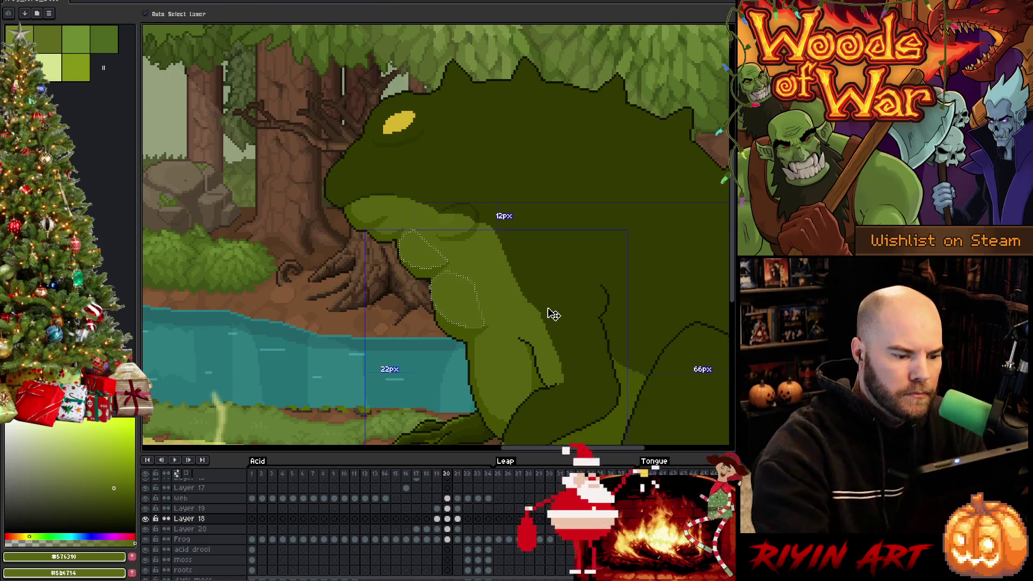
key("Right")
key("Left")
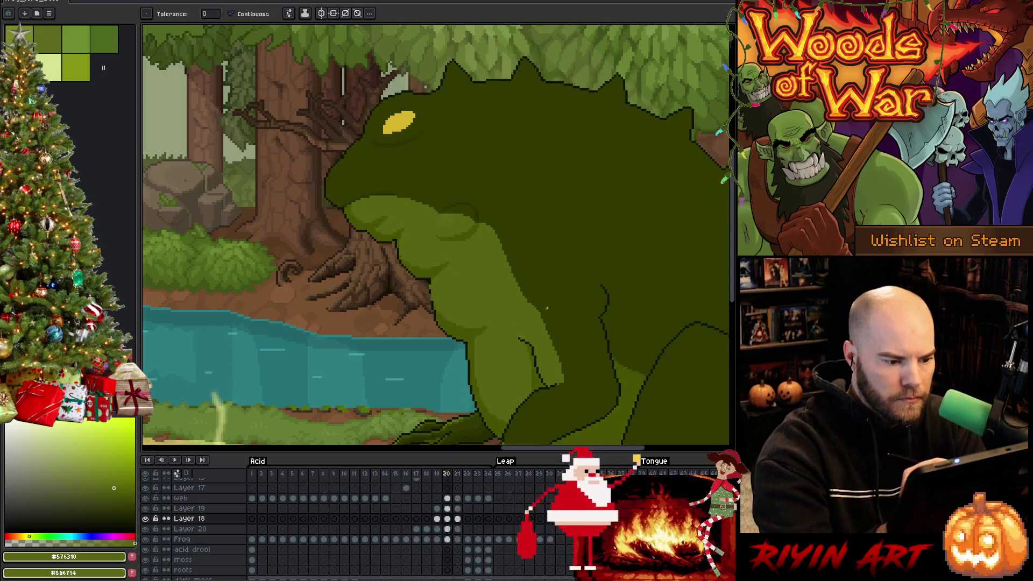
key("Right")
key("Right")
key("Left")
key("Left")
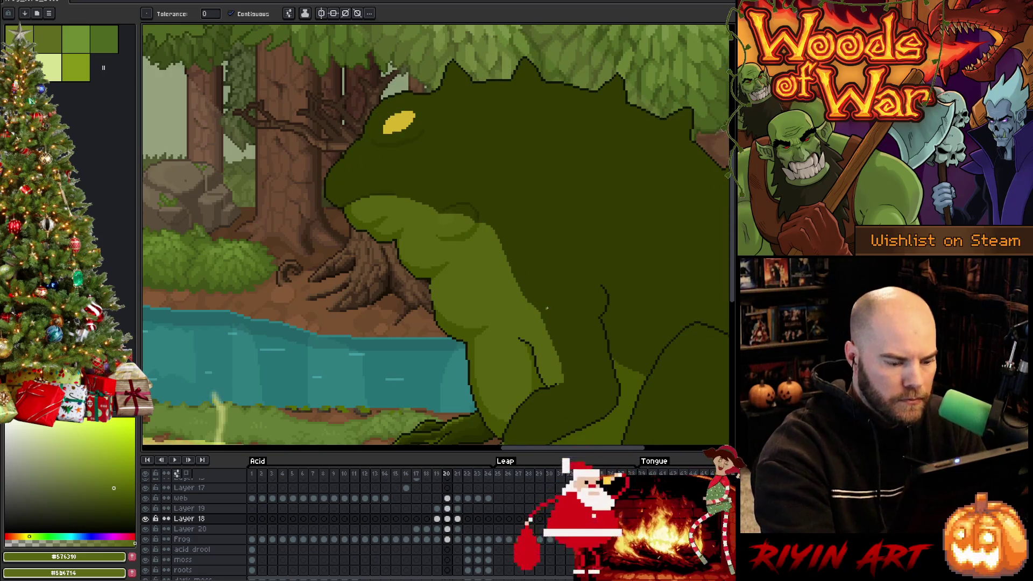
key("m")
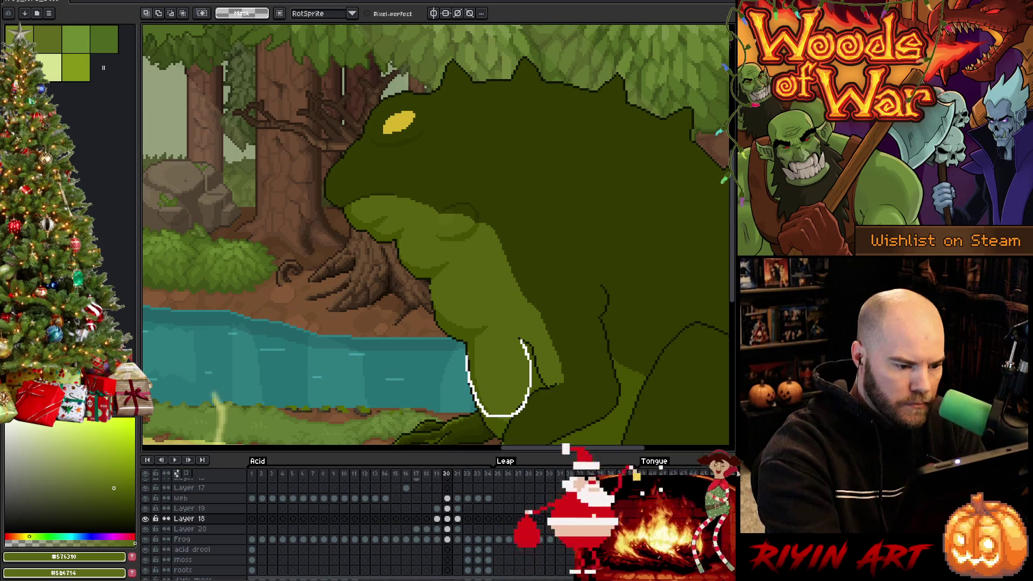
Step: Select the lower-arm blob, sample dark green #465100 and undo an accidental bucket fill
left_click_drag(499, 342, 501, 341)
key("w")
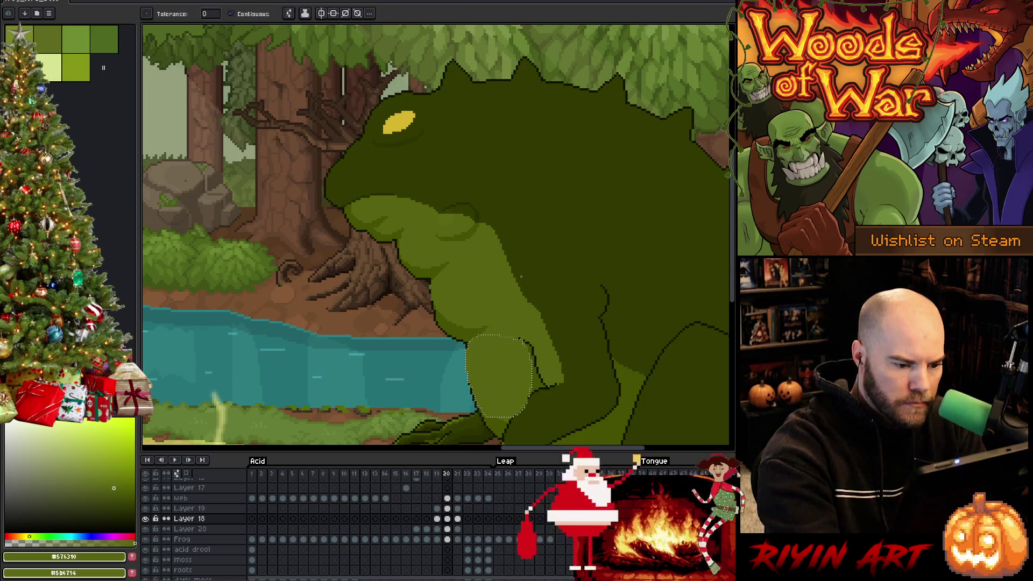
key("b")
left_click(536, 376, "alt")
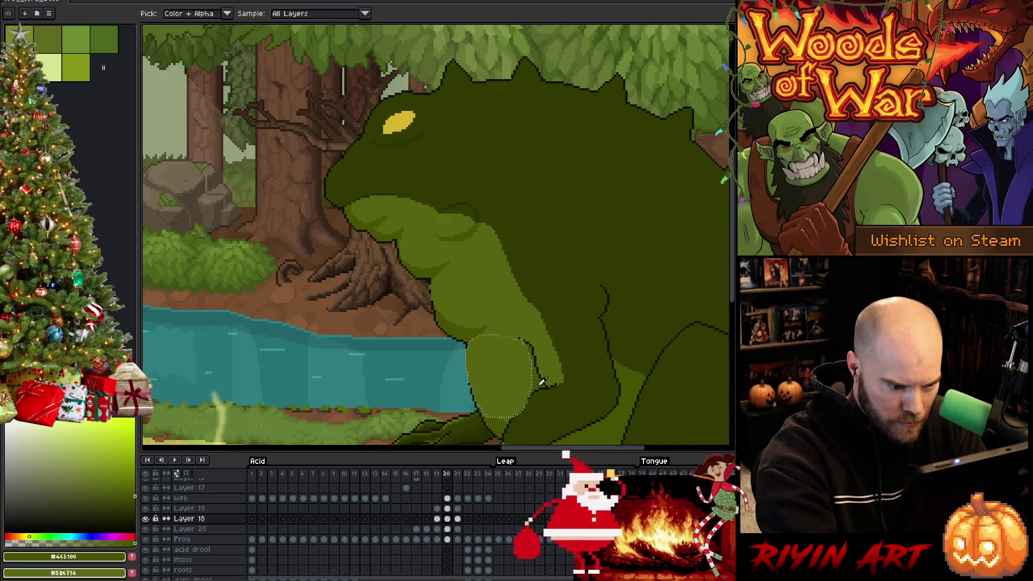
key("g")
left_click(565, 377)
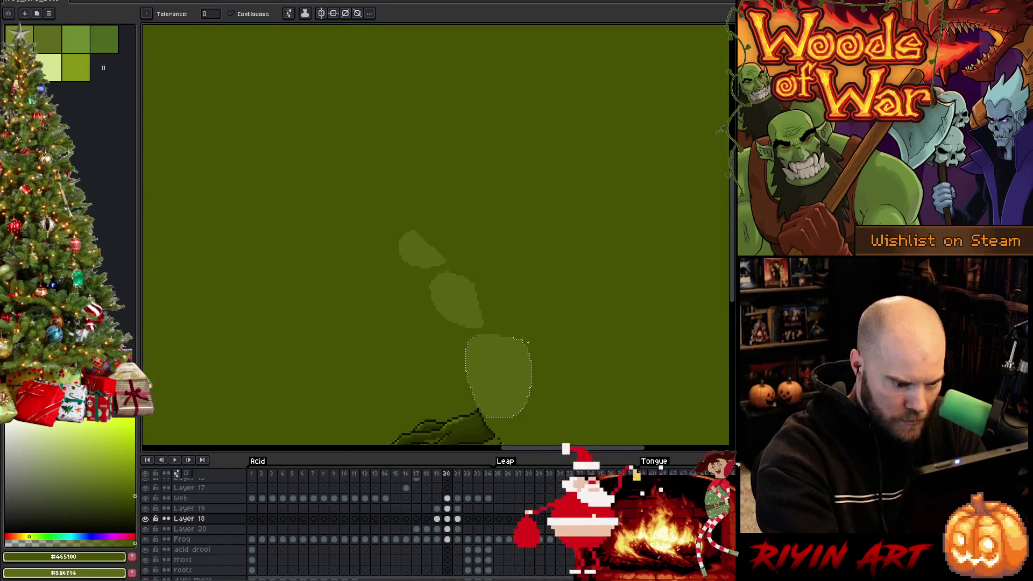
key("ctrl+z")
key("b")
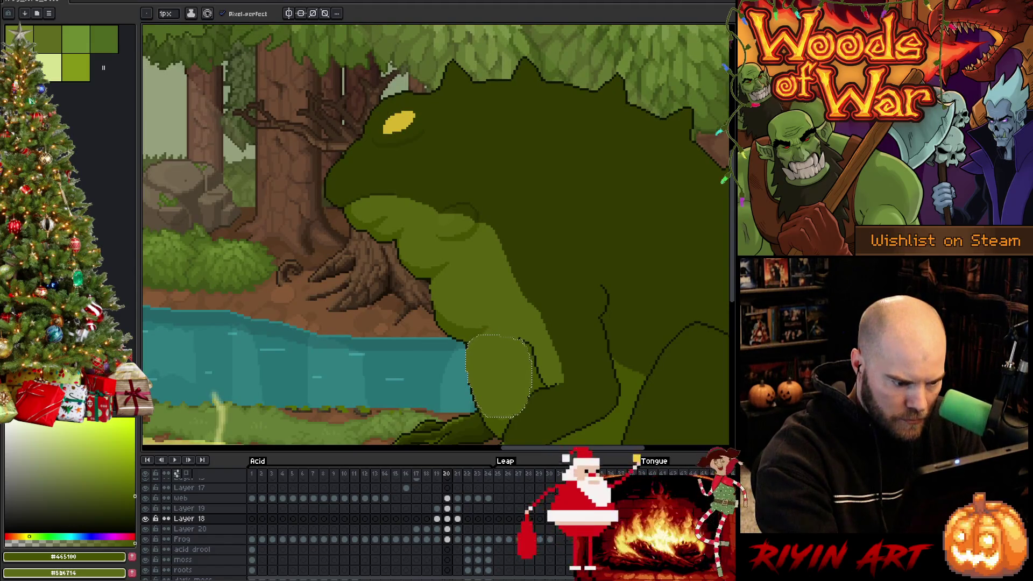
key("ctrl+d")
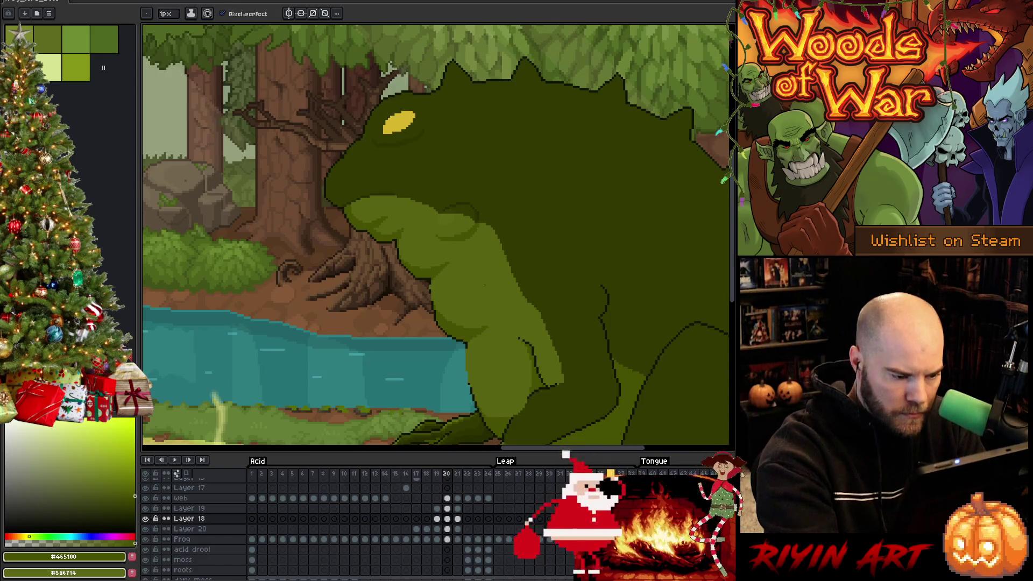
Step: Draw a dark green outline down the arm's left edge and a diagonal joining the lower contour
scroll(472, 351, "up", 3)
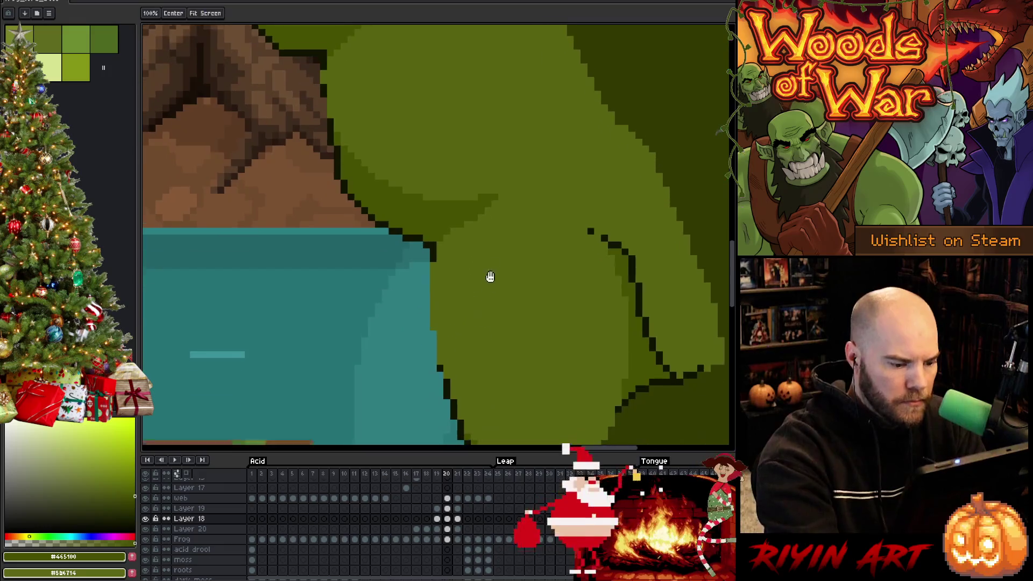
left_click(502, 294, "ctrl")
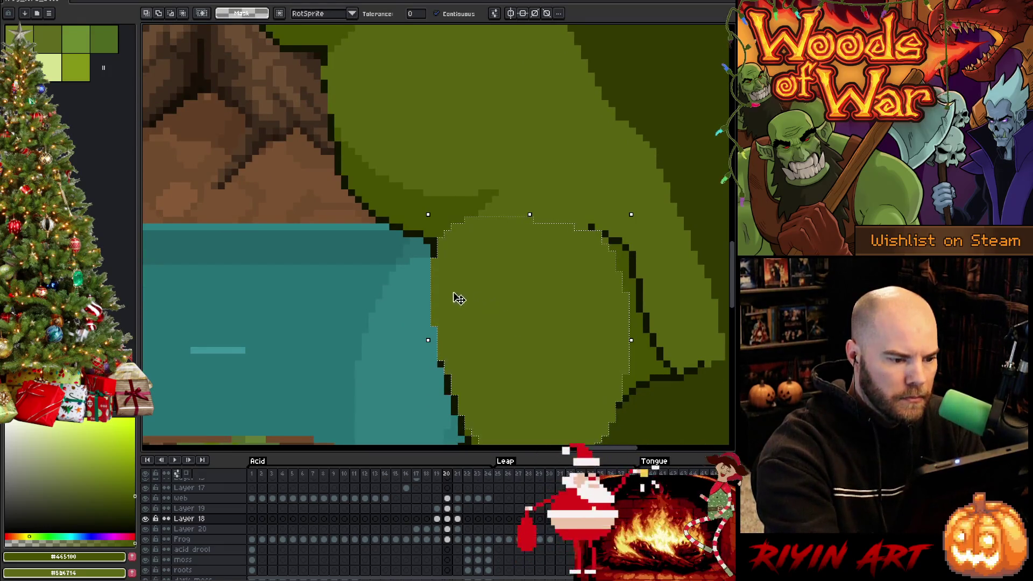
mouse_move(440, 290)
left_mouse_down()
mouse_move(440, 364)
mouse_move(484, 286)
left_mouse_up()
key("ctrl+d")
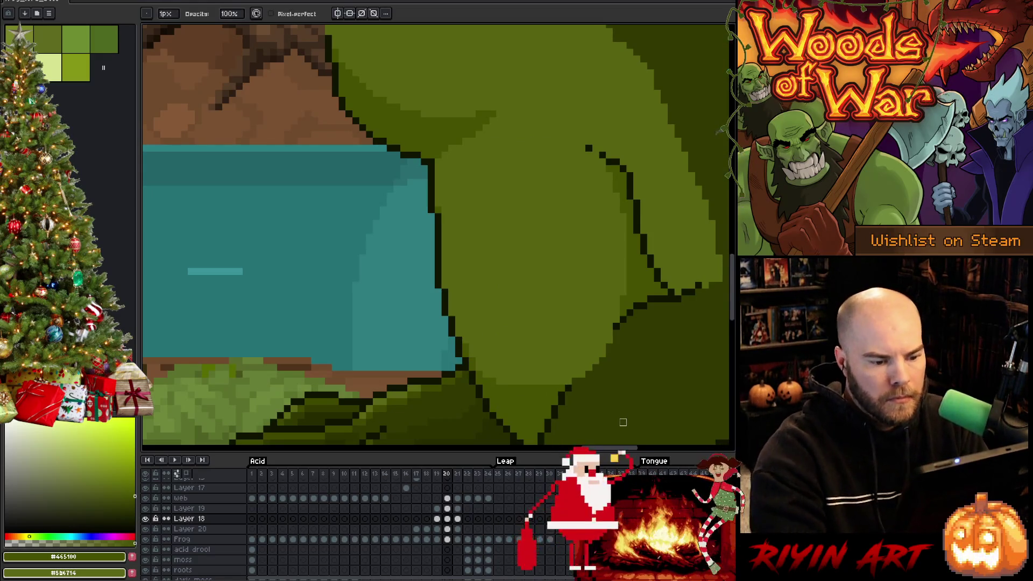
left_click(582, 367, "shift")
left_click(569, 392, "shift")
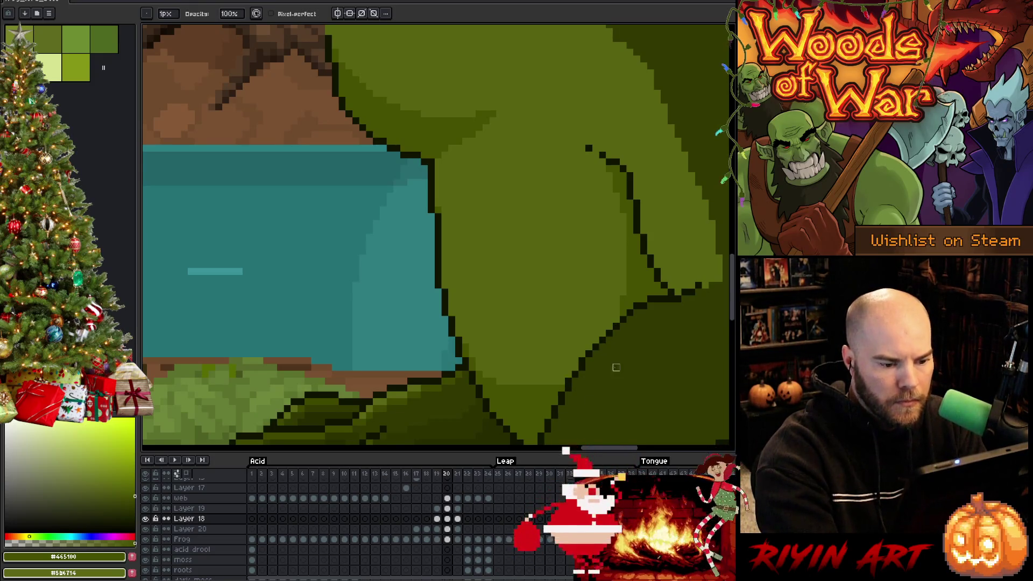
scroll(613, 357, "down", 4)
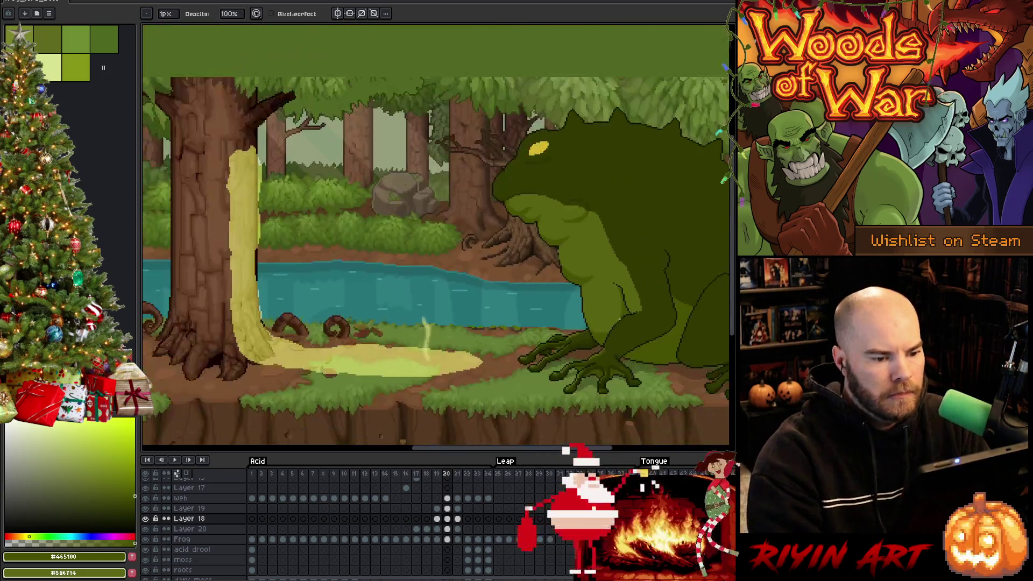
Step: Go to frame 21 and magic-wand select the frog's feet
scroll(619, 317, "up", 4)
scroll(618, 311, "down", 3)
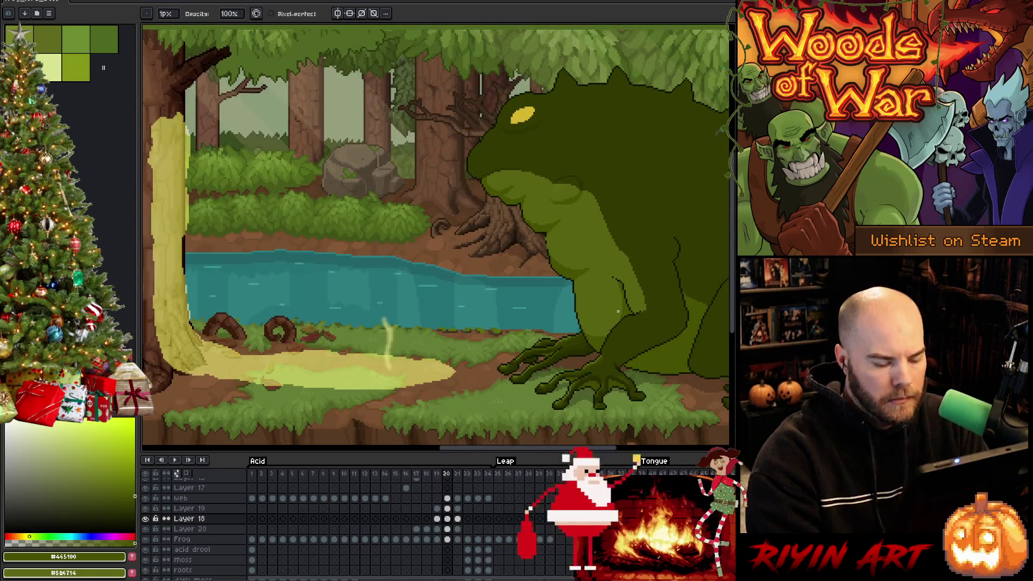
scroll(617, 311, "up", 4)
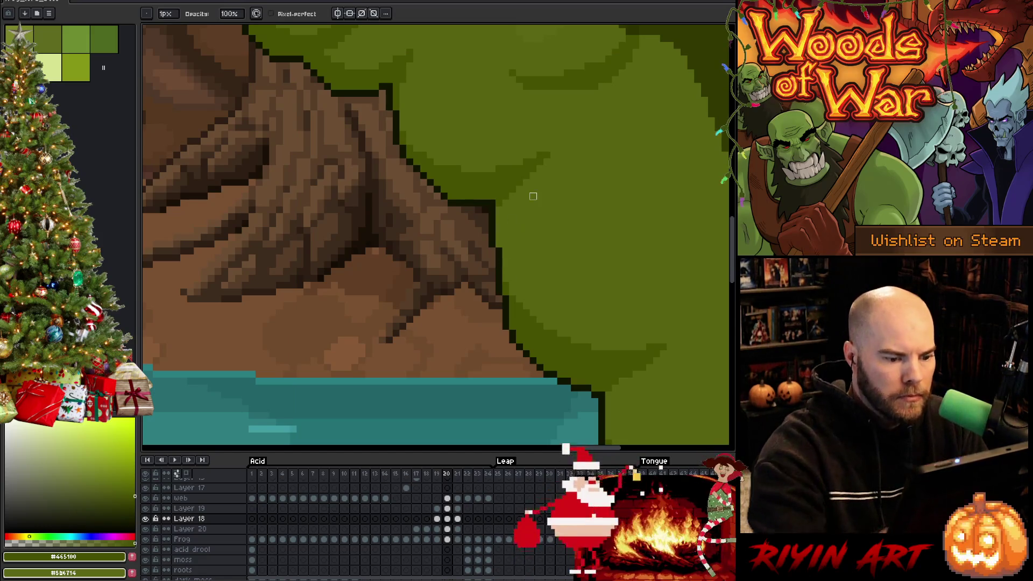
scroll(533, 196, "down", 4)
scroll(556, 171, "up", 2)
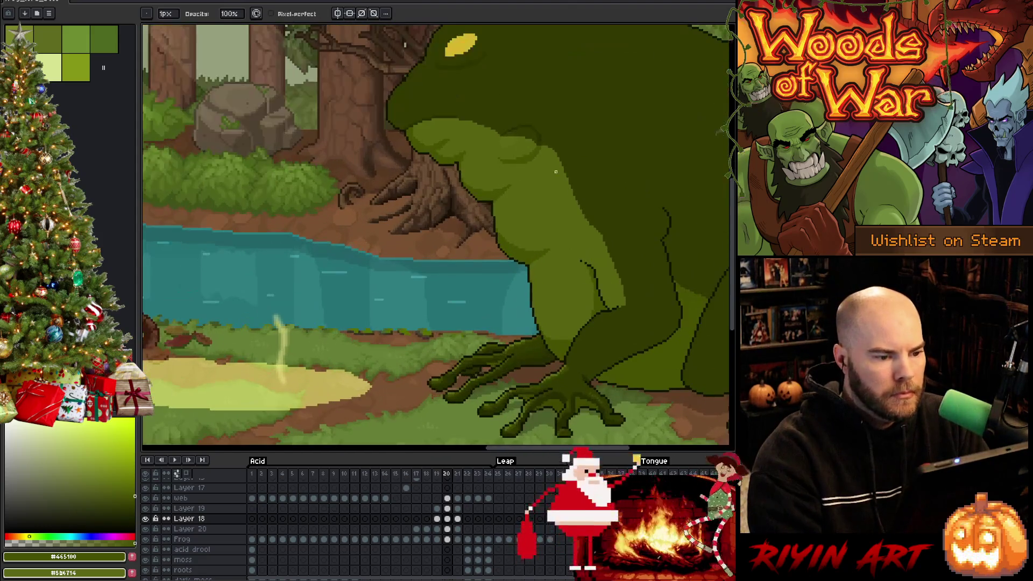
key("Right")
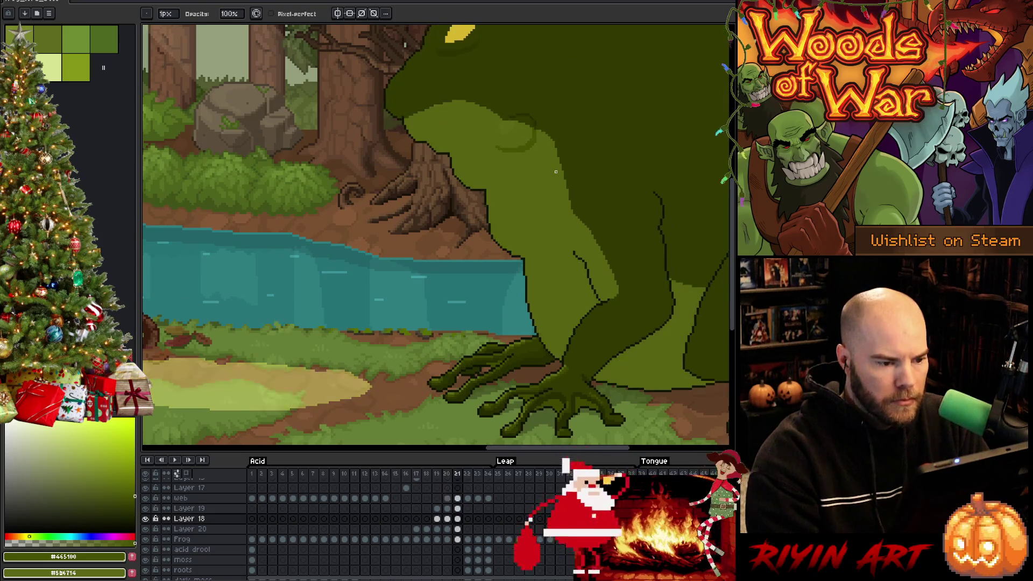
key("Left")
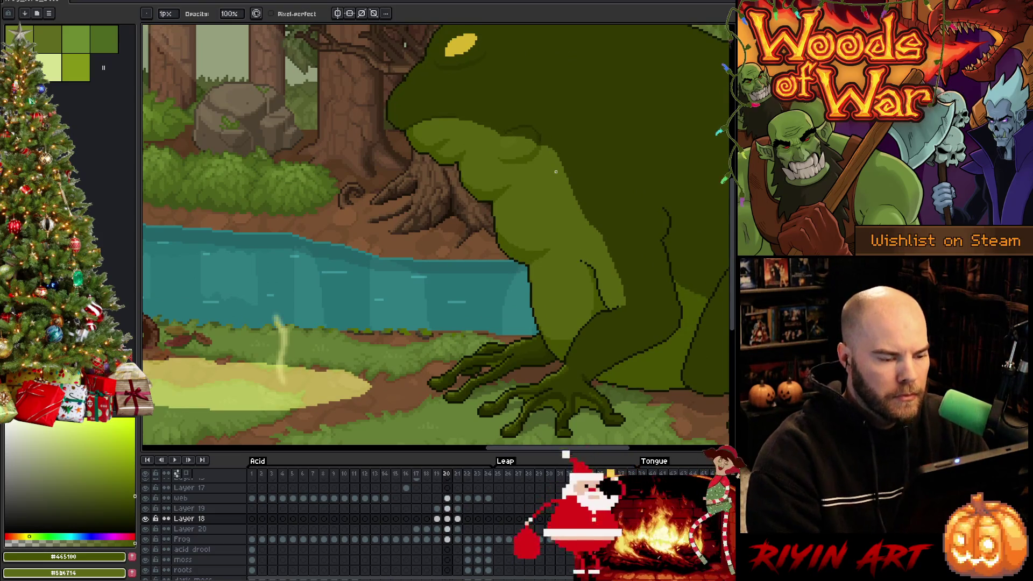
key("Right")
key("w")
left_click(527, 163)
Step: Pick Layer 20's cels in frames 20 and 21 and toggle Layer 18's visibility to check its shape
left_click(457, 539)
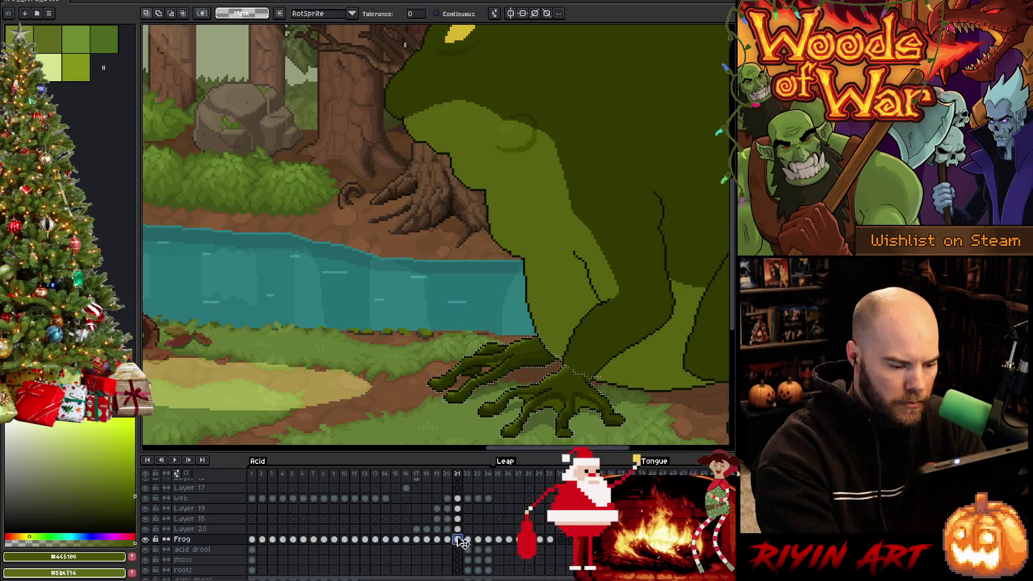
scroll(562, 361, "up", 3)
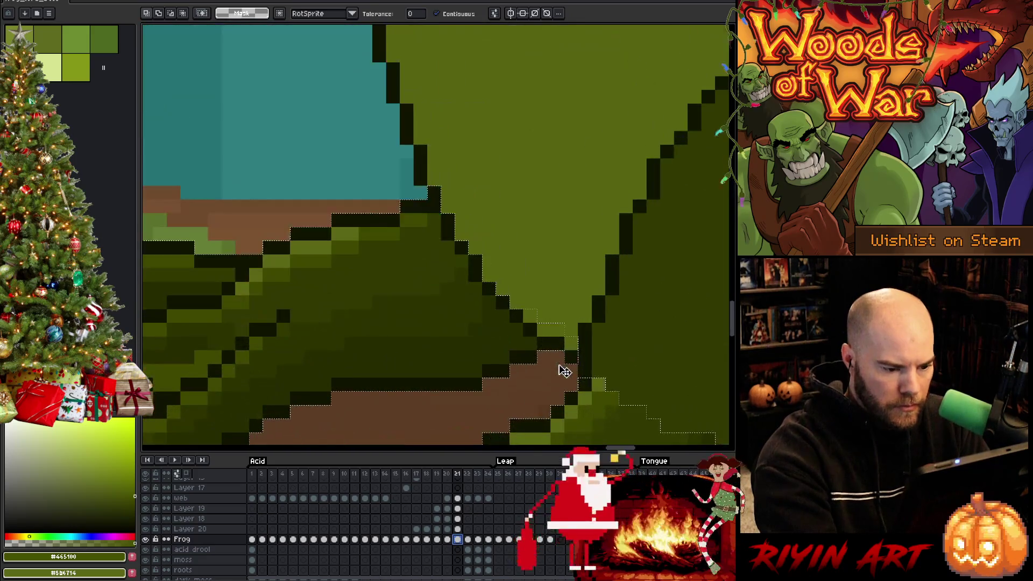
left_click(448, 529)
left_click(458, 529)
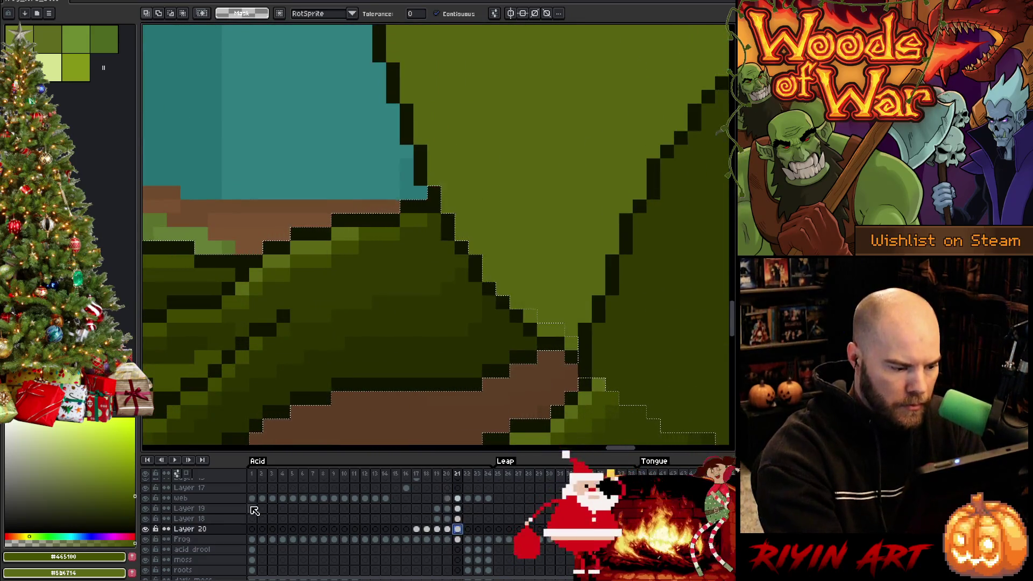
left_click(188, 518)
left_click(145, 519)
left_click(146, 518)
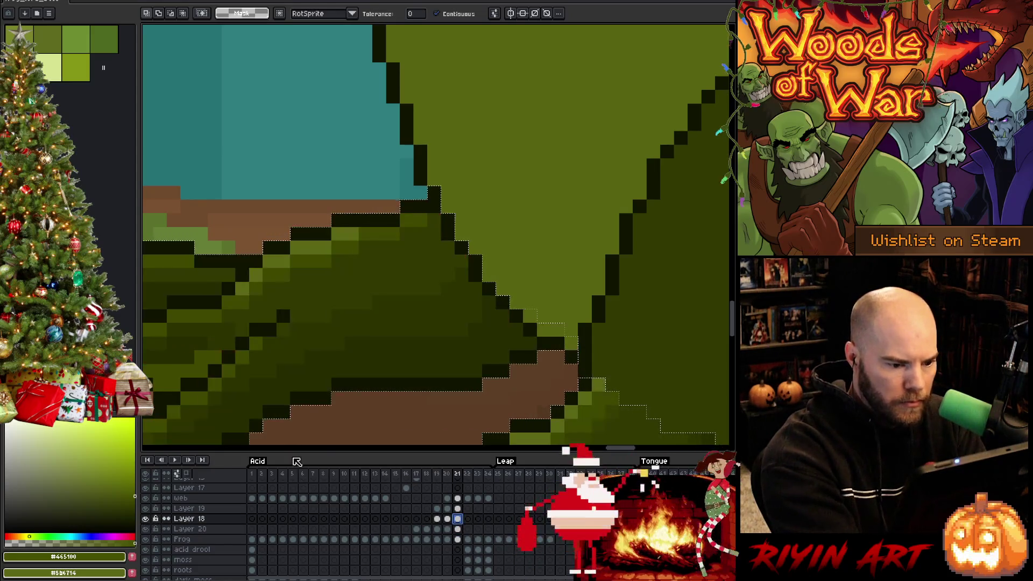
Step: Hide Layer 19, compare the foot by toggling Layer 18, then make Layer 18 the paint layer
key("b")
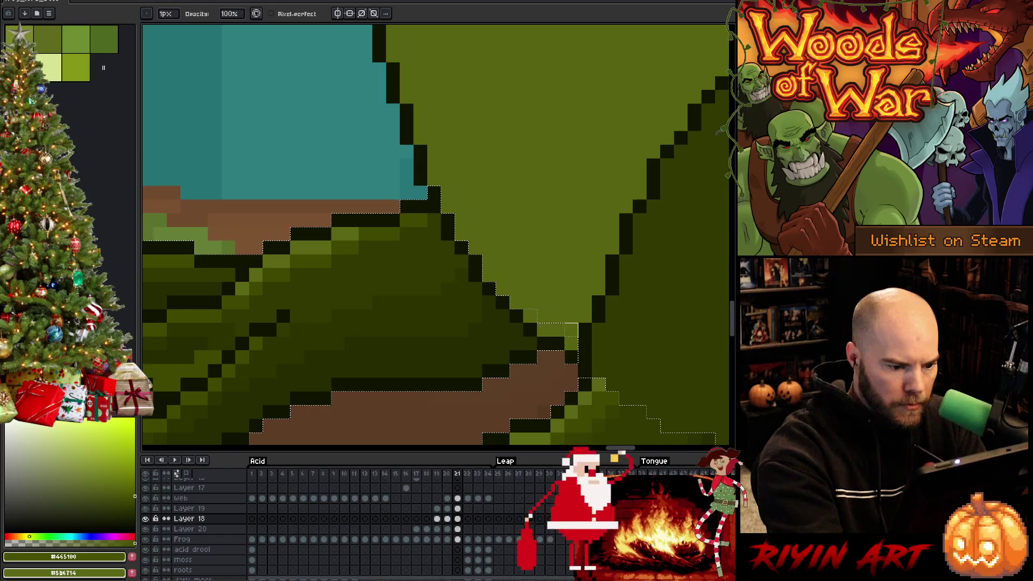
left_click(458, 529)
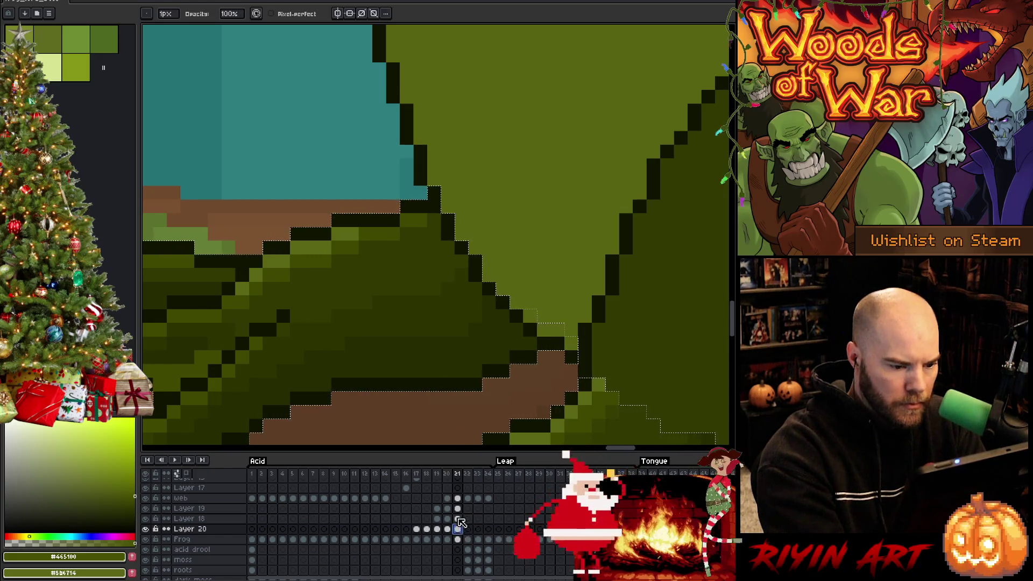
left_click(146, 508)
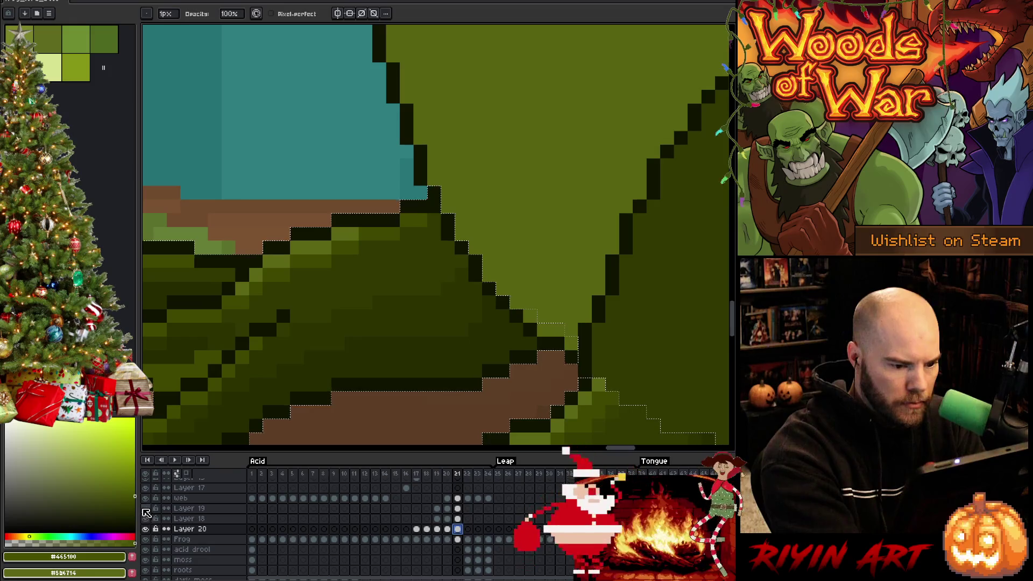
left_click(146, 519)
left_click(146, 519)
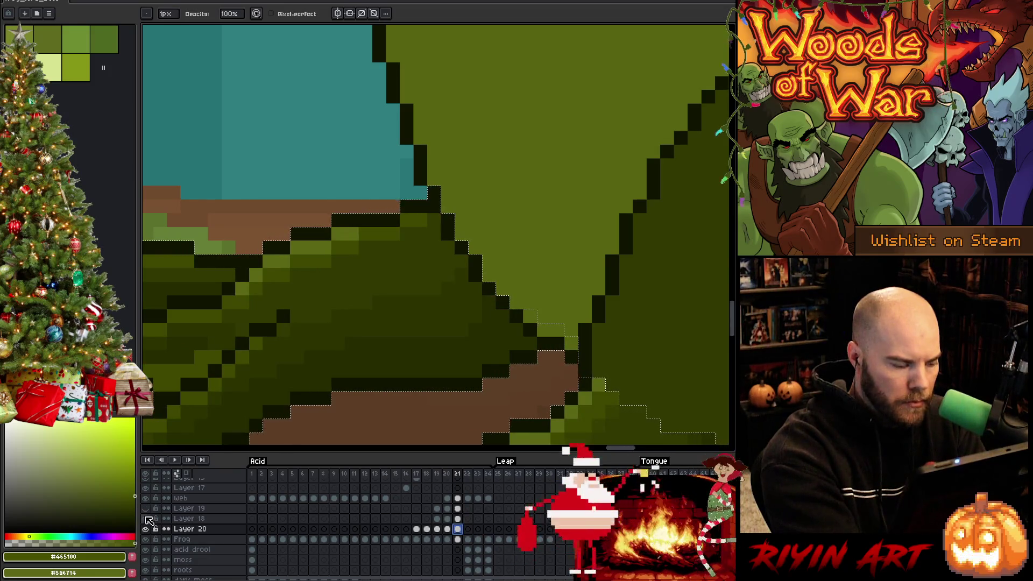
left_click(147, 519)
left_click(147, 518)
left_click(183, 518)
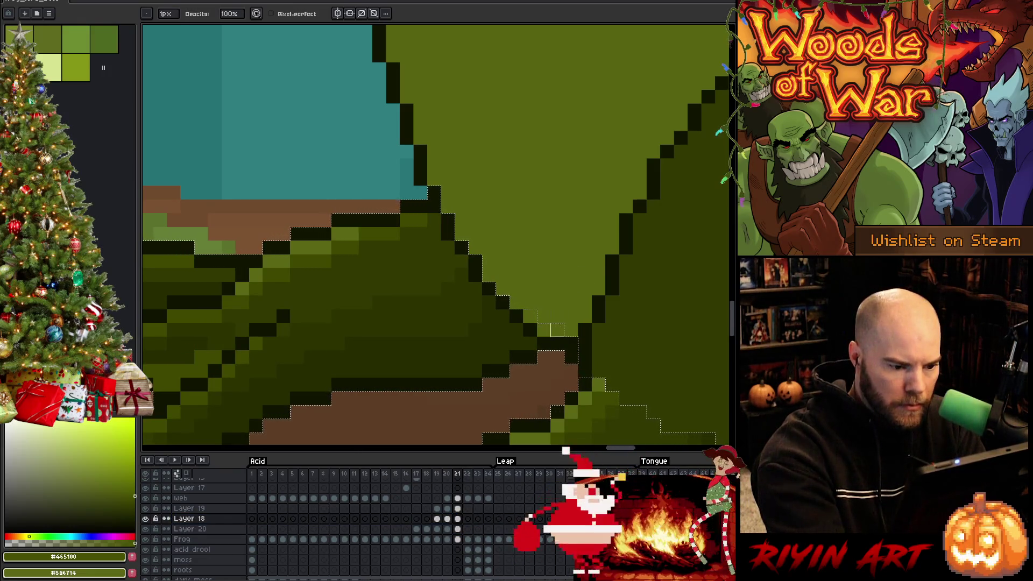
Step: Paint a light green pixel at the foot's edge, touch up with the eraser, and clear the selection
left_click(571, 342)
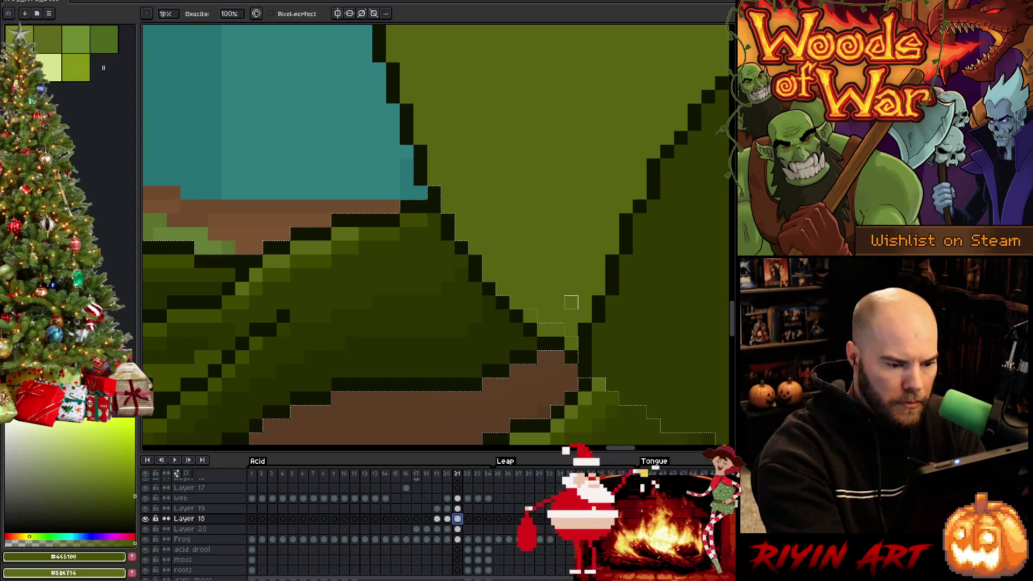
key("e")
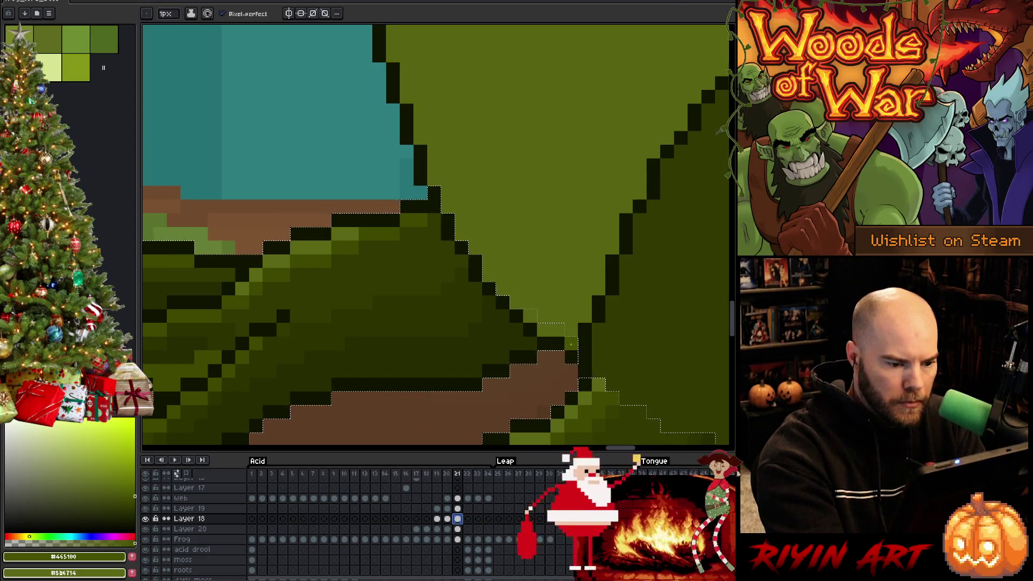
scroll(534, 319, "down", 3)
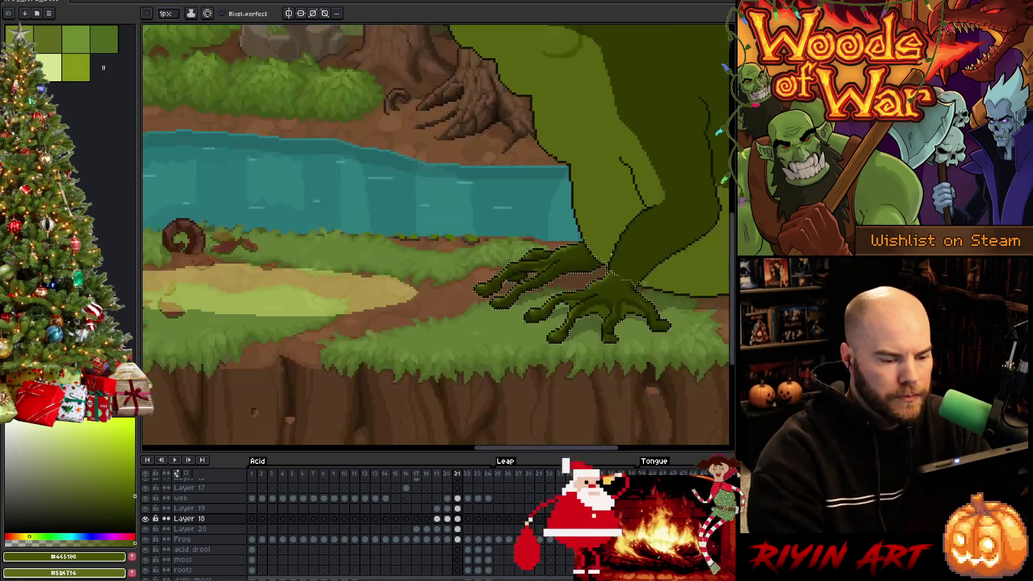
scroll(559, 324, "up", 1)
scroll(559, 324, "up", 3)
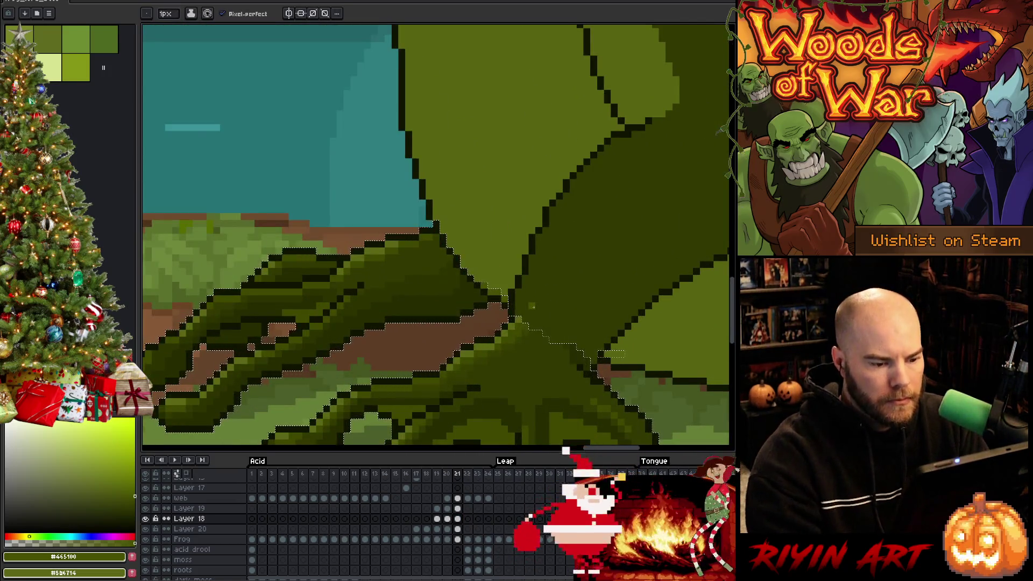
key("b")
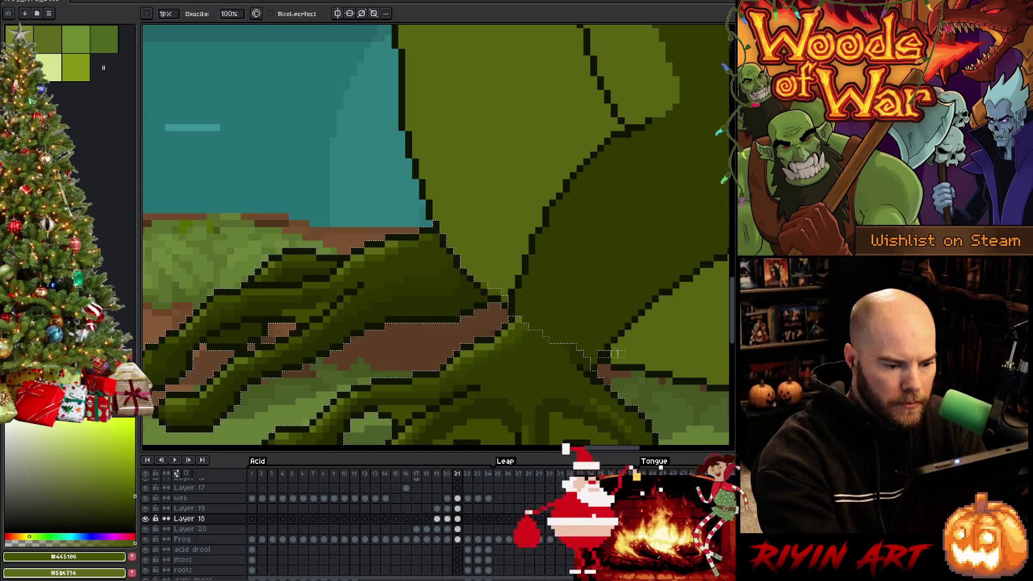
key("w")
key("e")
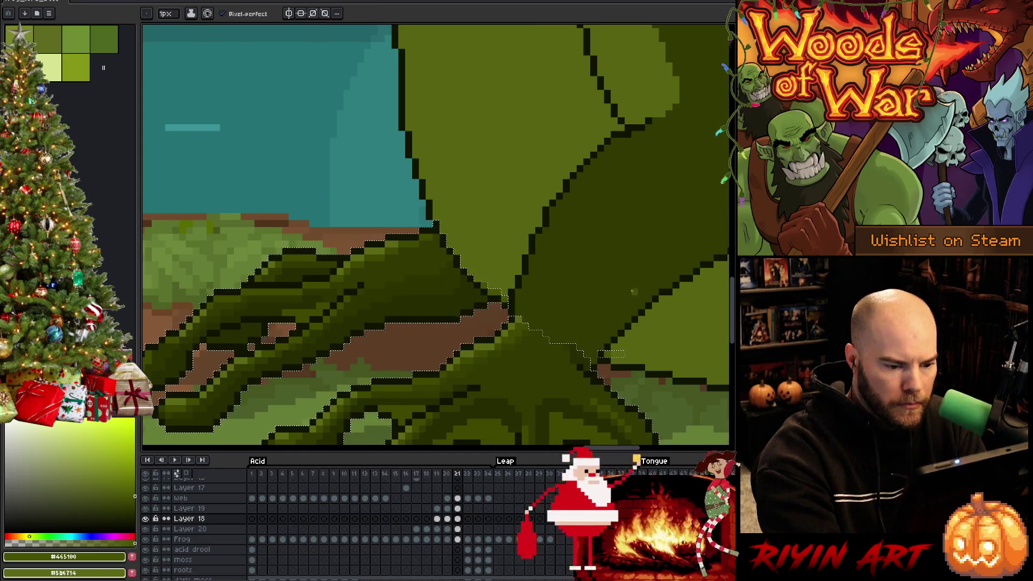
key("ctrl+d")
scroll(622, 286, "down", 3)
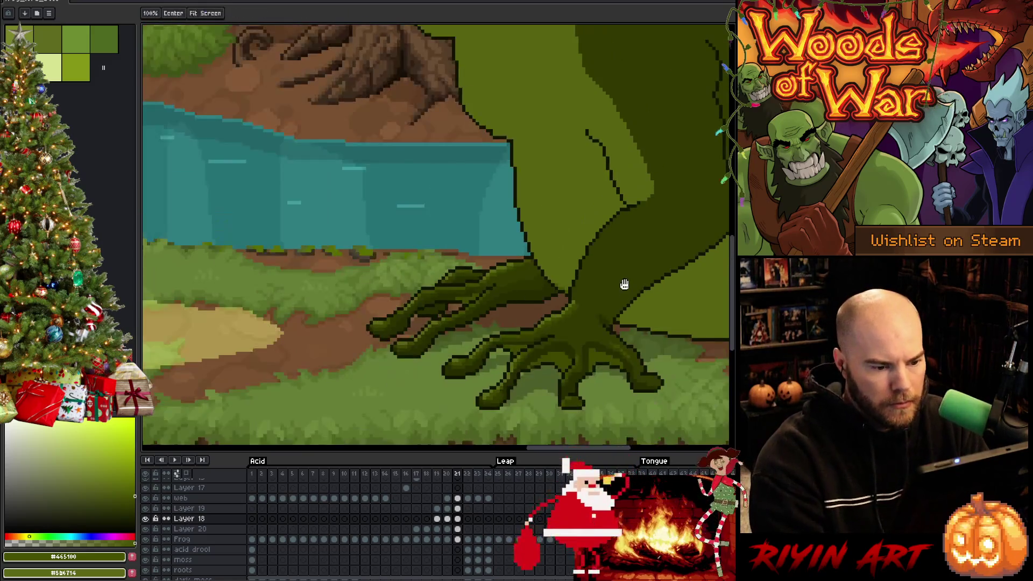
scroll(502, 346, "up", 1)
Step: On the Frog layer, try colour and lasso selections on the frog's body, then deselect
left_click(457, 539)
key("w")
left_click(614, 276)
left_click_drag(613, 276, 611, 369)
key("m")
mouse_move(335, 159)
left_mouse_down()
mouse_move(352, 185)
mouse_move(392, 179)
mouse_move(351, 200)
mouse_move(339, 183)
left_mouse_up()
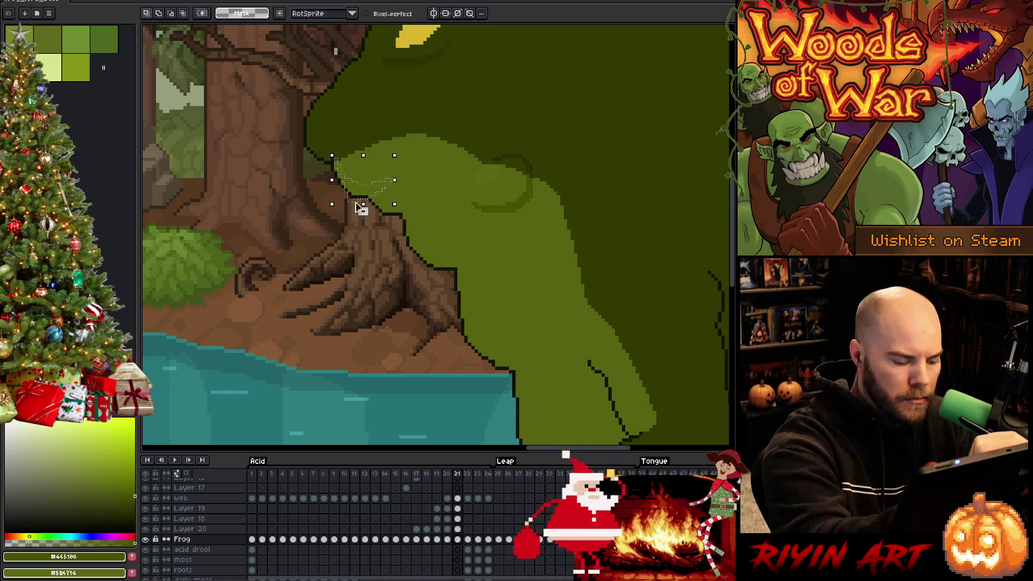
key("w")
left_click(390, 167)
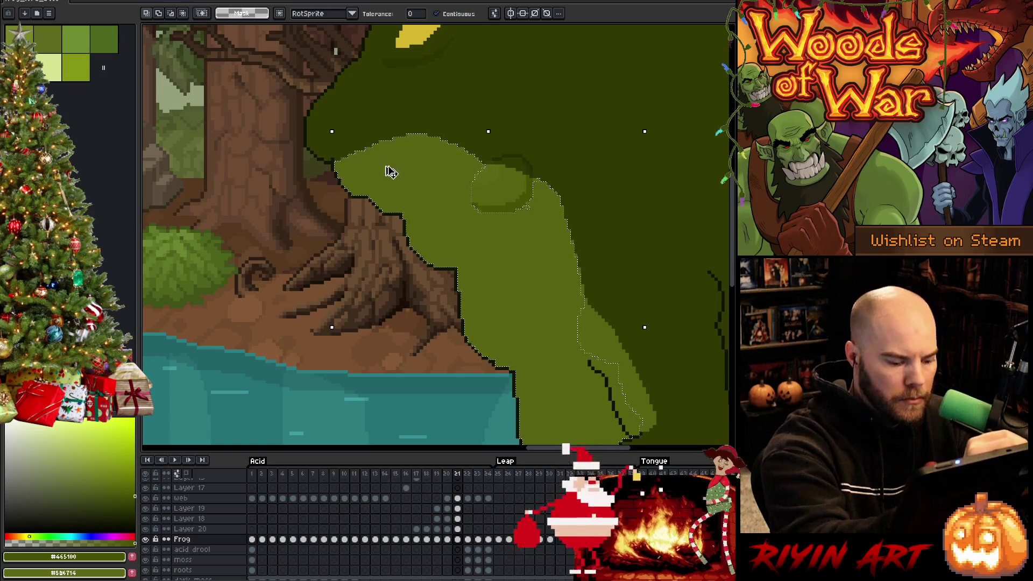
key("ctrl+d")
key("b")
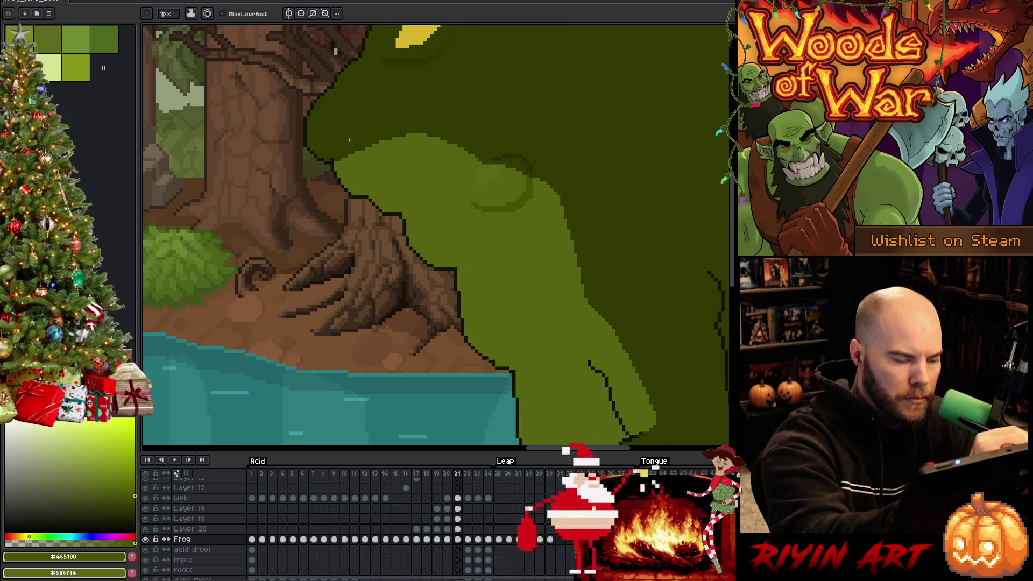
Step: Compare frame 21 against frames 20 and 22 by flipping between them
key("Right")
key("Left")
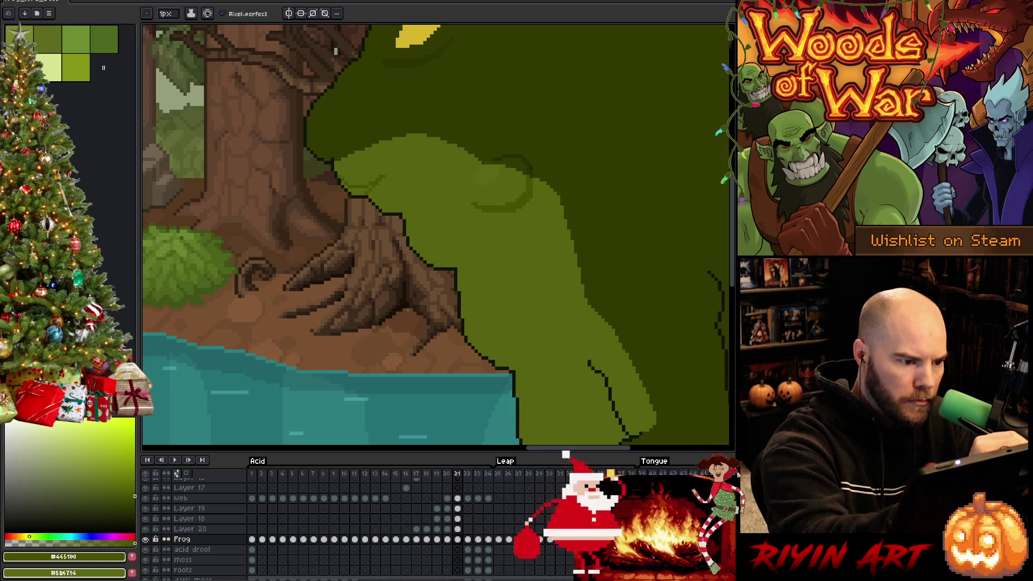
key("Right")
key("Left")
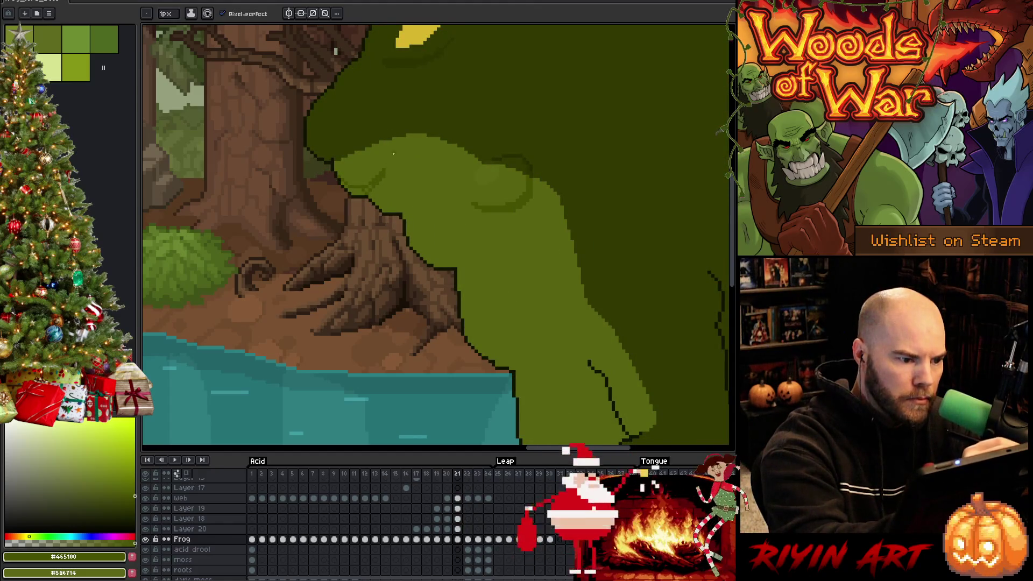
key("Right")
key("Left")
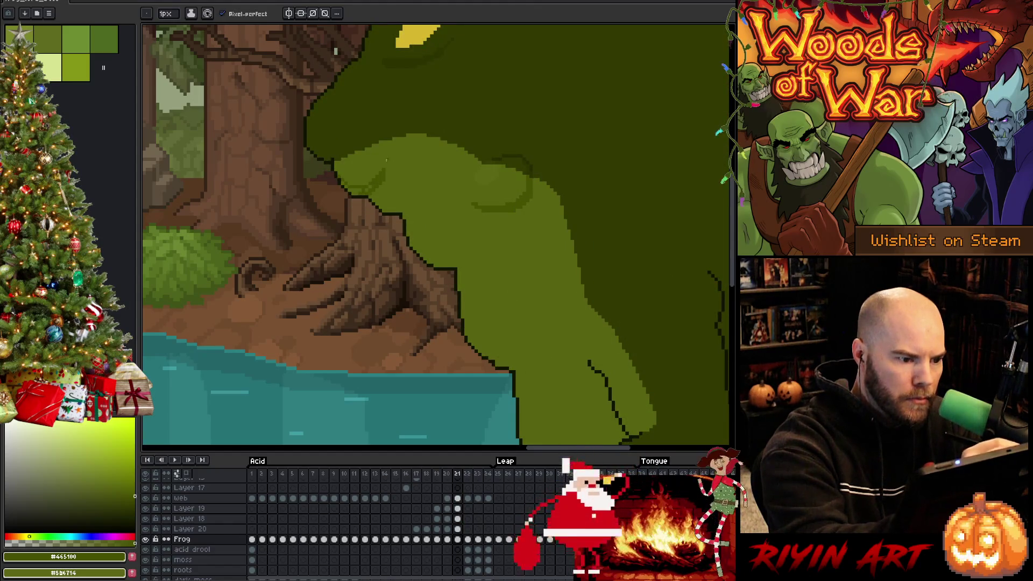
key("Right")
key("Left")
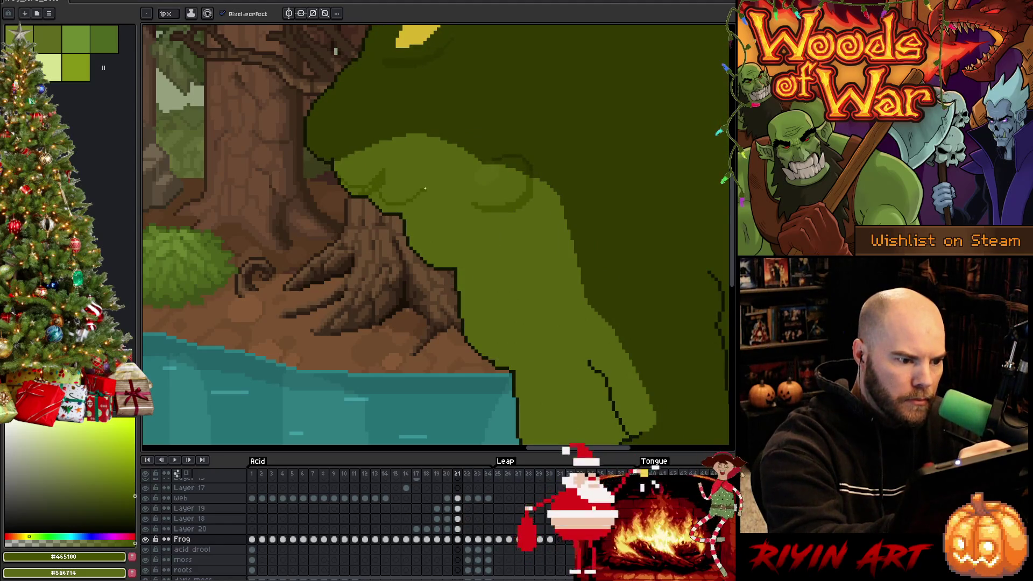
key("Left")
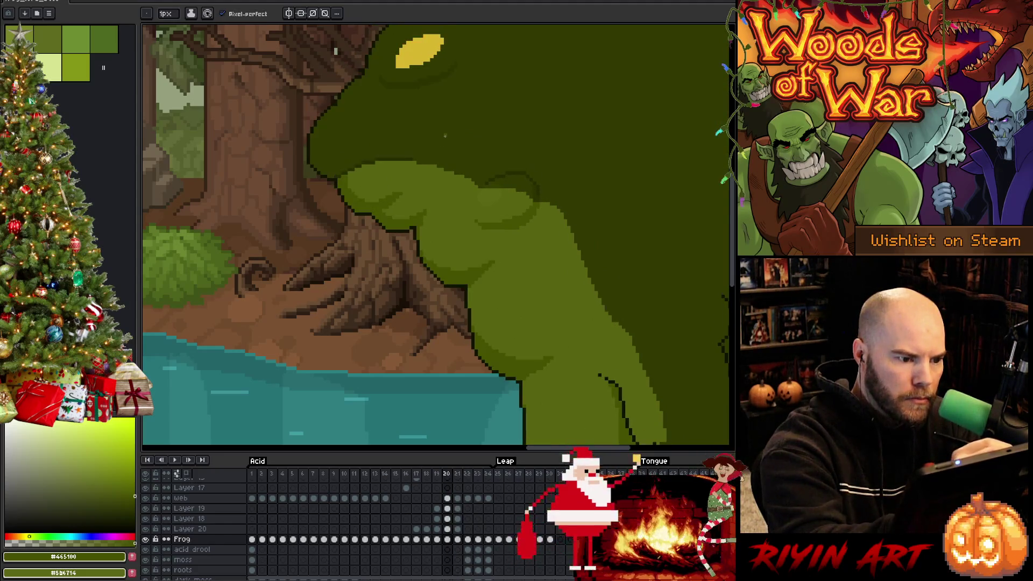
key("Right")
key("Right")
key("Left")
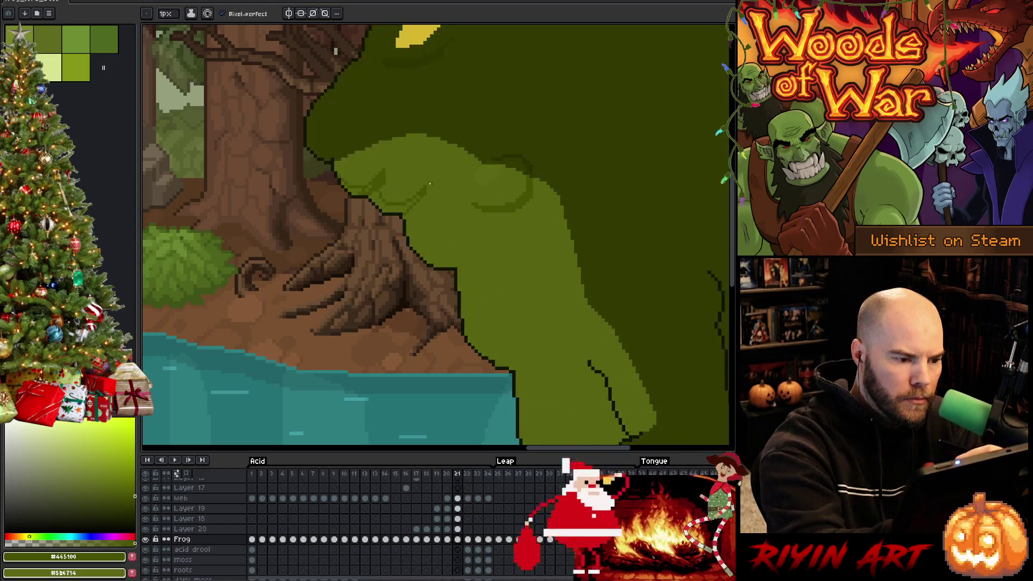
key("Left")
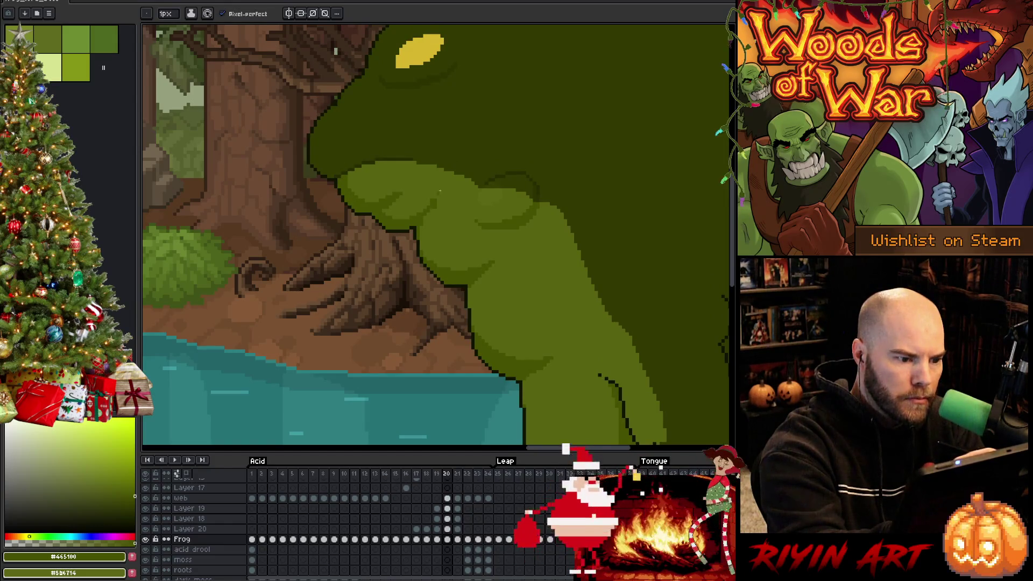
Step: Sample the frog's light and dark body greens on frames 20 and 21
left_click(445, 188, "alt")
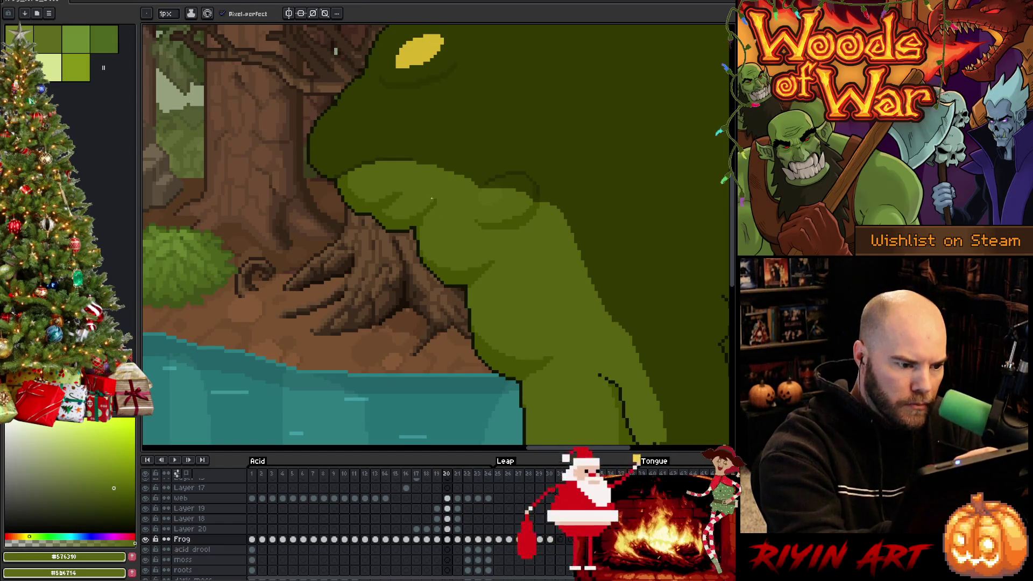
left_click(436, 203, "alt")
left_click(440, 183, "alt")
left_click(434, 203, "alt")
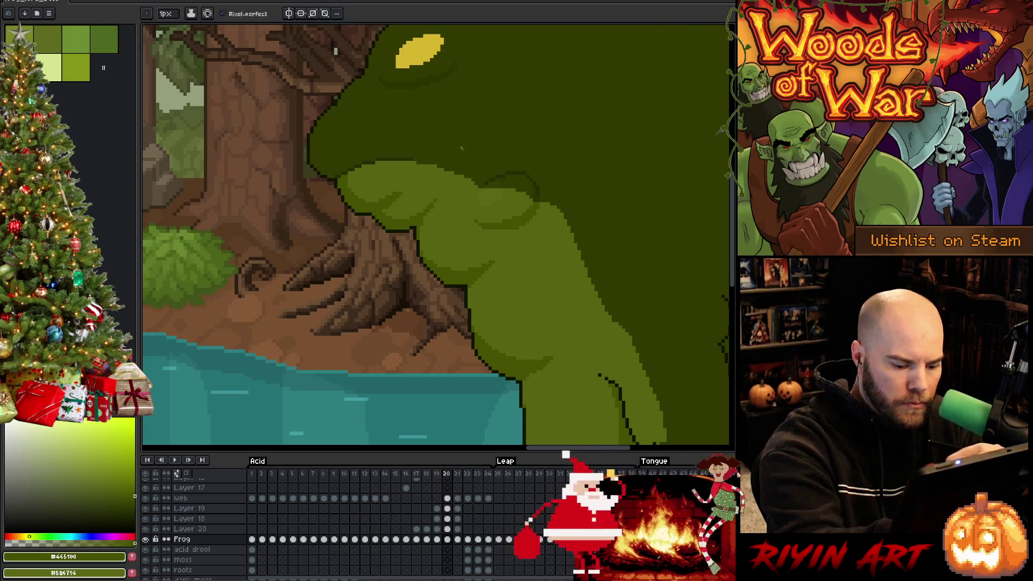
key("Right")
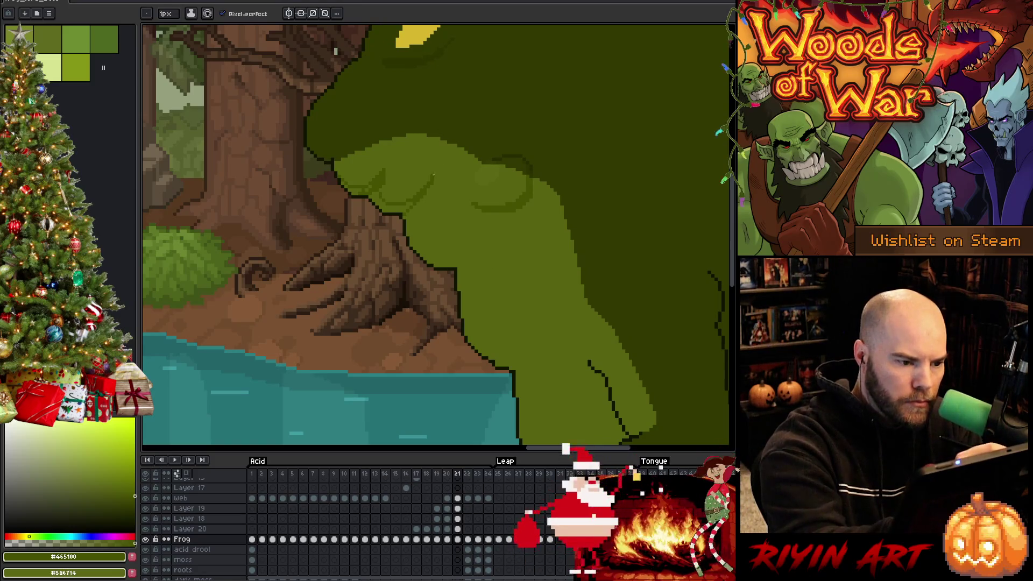
left_click(433, 175, "alt")
left_click(445, 157, "alt")
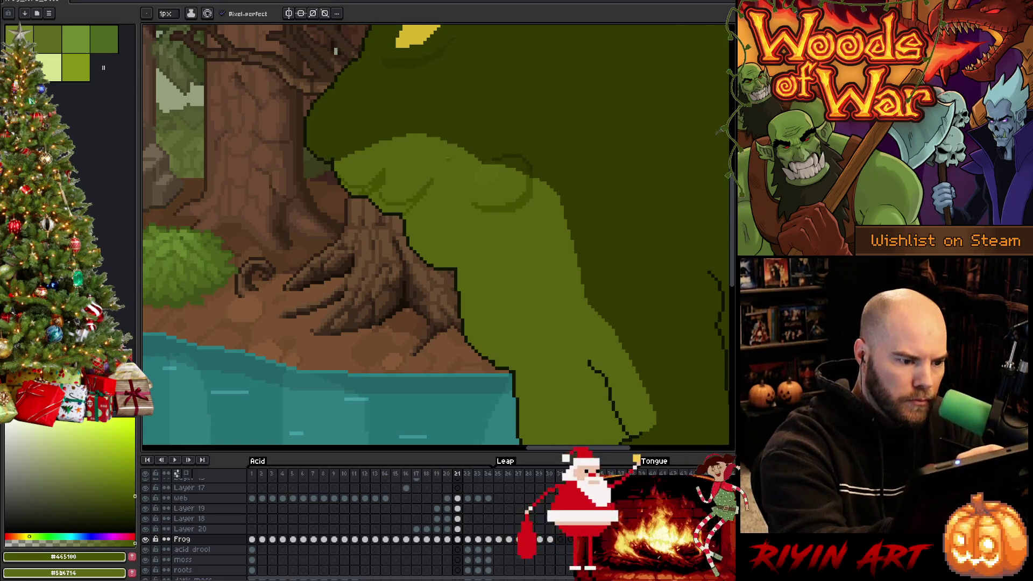
scroll(445, 159, "down", 3)
scroll(495, 198, "up", 3)
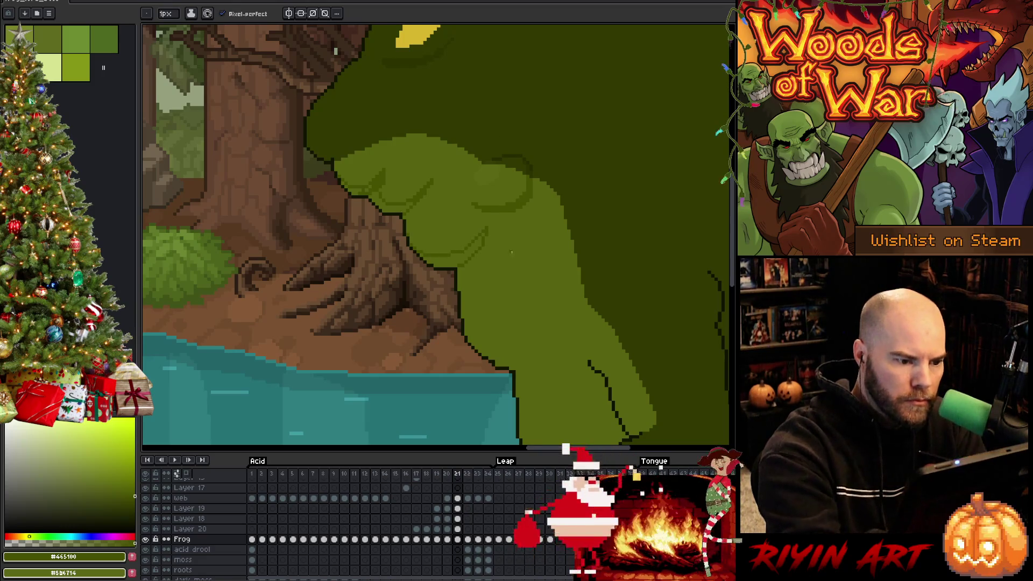
Step: Flip repeatedly between frames 21 and 22 to compare the frog's poses
key("Right")
key("Left")
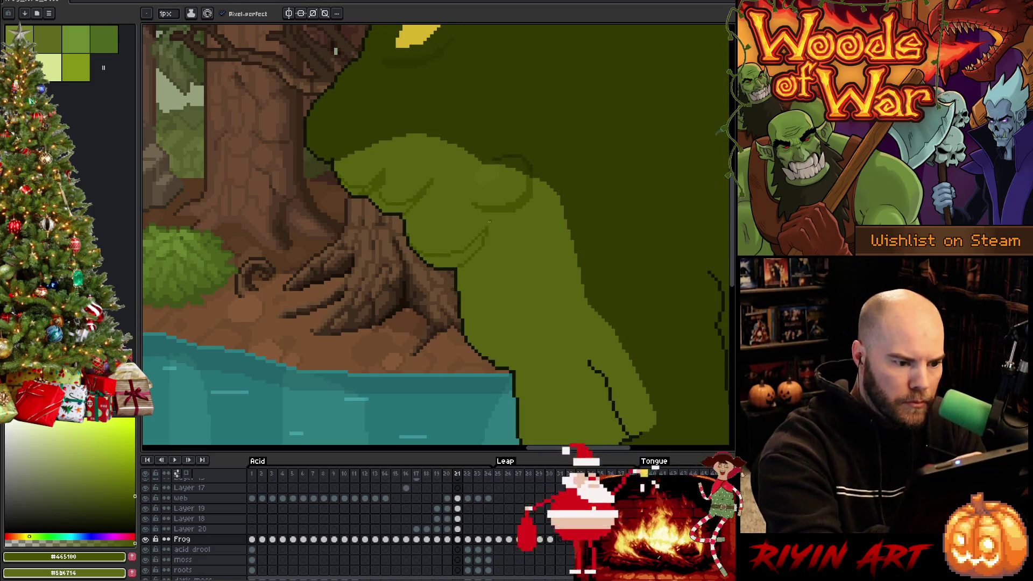
key("Left")
key("Right")
key("Right")
key("Left")
key("Right")
key("Left")
key("Left")
key("Right")
key("Left")
key("Right")
key("Right")
key("Left")
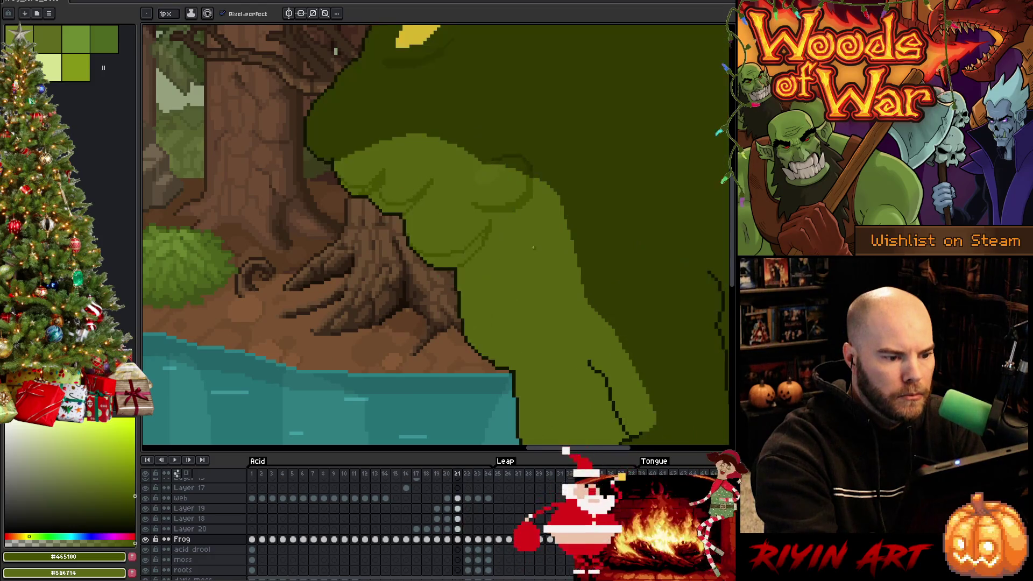
key("Right")
key("Left")
key("Right")
key("Left")
key("Right")
key("Left")
key("Right")
key("Left")
key("Right")
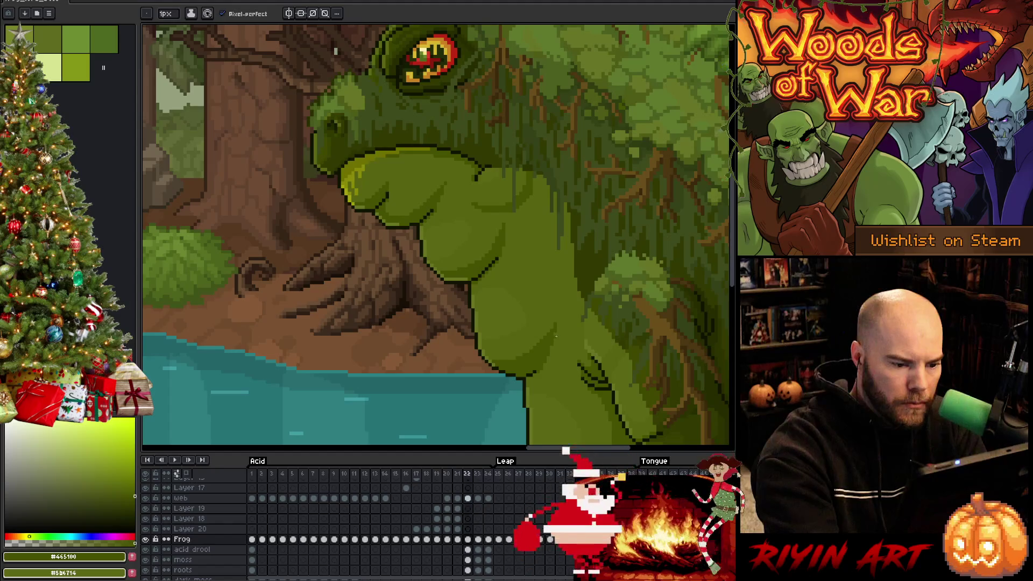
key("Left")
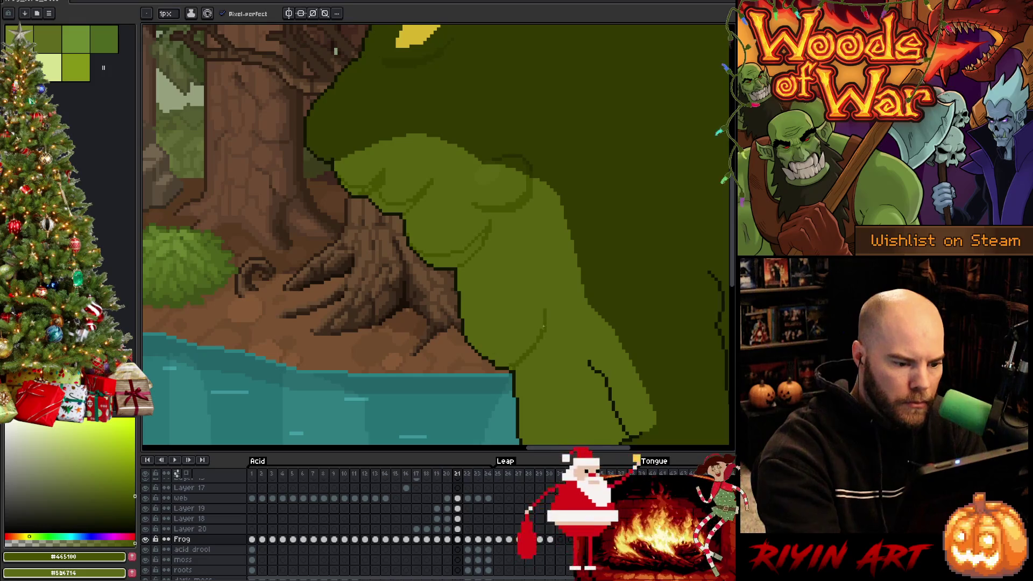
Step: Draw a dark green shading curve down the frog's belly on frame 21 and check it
mouse_move(541, 325)
left_mouse_down()
mouse_move(523, 342)
mouse_move(468, 338)
left_mouse_up()
key("Right")
key("Left")
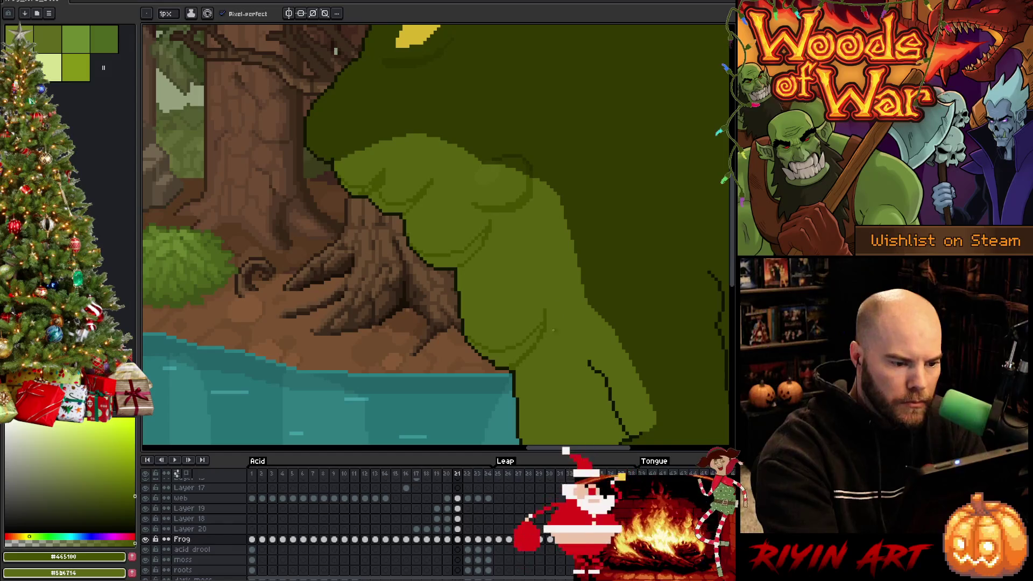
left_click_drag(557, 373, 542, 220)
key("Right")
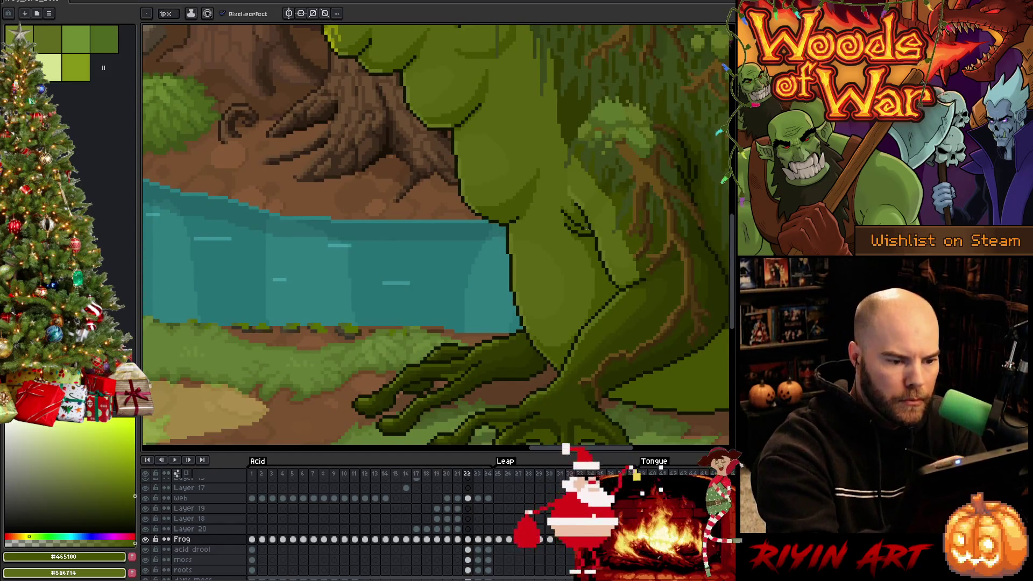
Step: Compare frames 21 and 22, then try a bucket fill on frame 21 and undo it
key("Left")
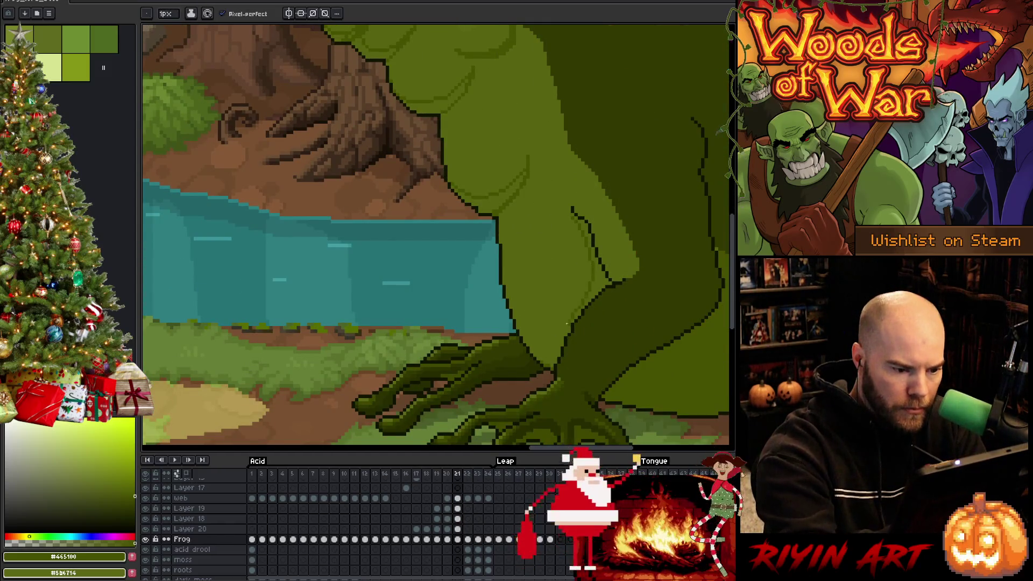
key("Right")
key("Left")
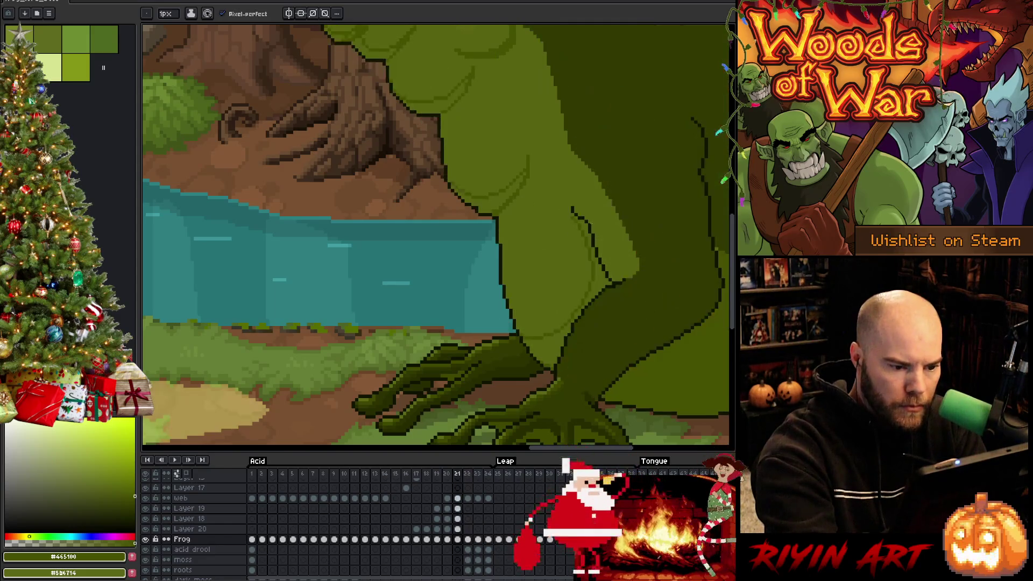
key("Right")
key("Left")
key("g")
left_click(591, 206)
key("ctrl+z")
key("b")
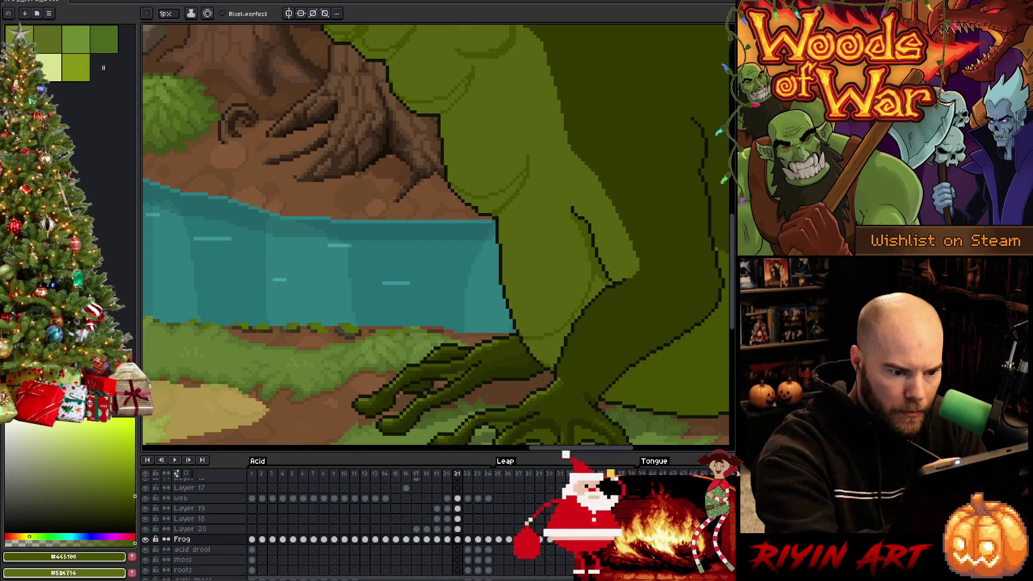
key("g")
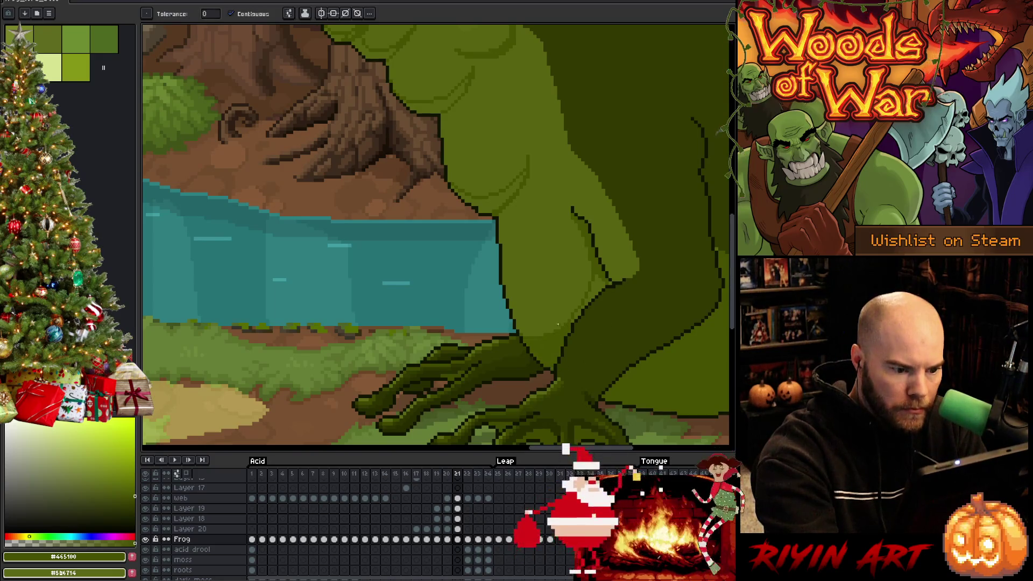
key("b")
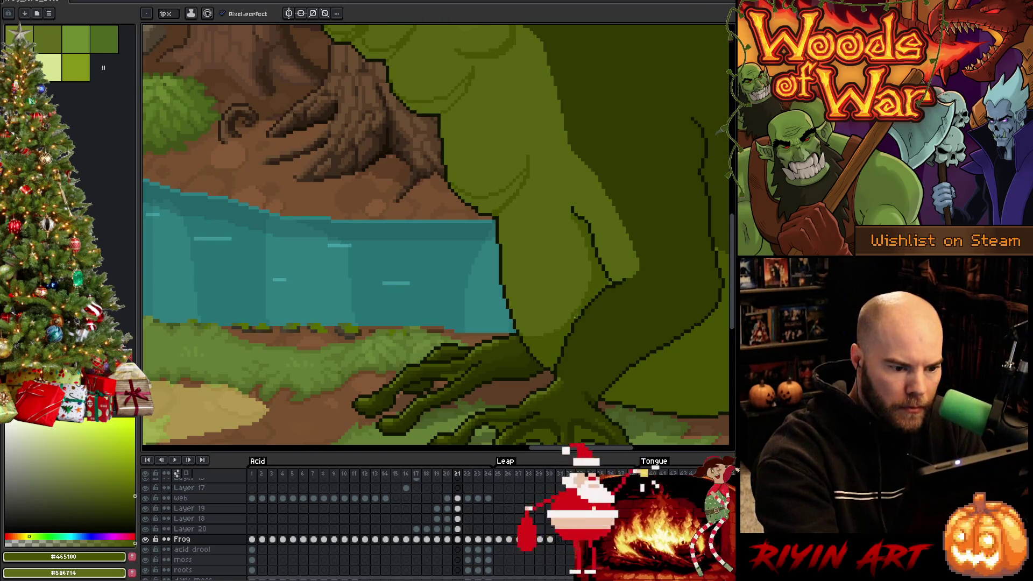
Step: Pick the layer under the frog, return to the Frog layer and sample its dark green
left_click(573, 313, "alt")
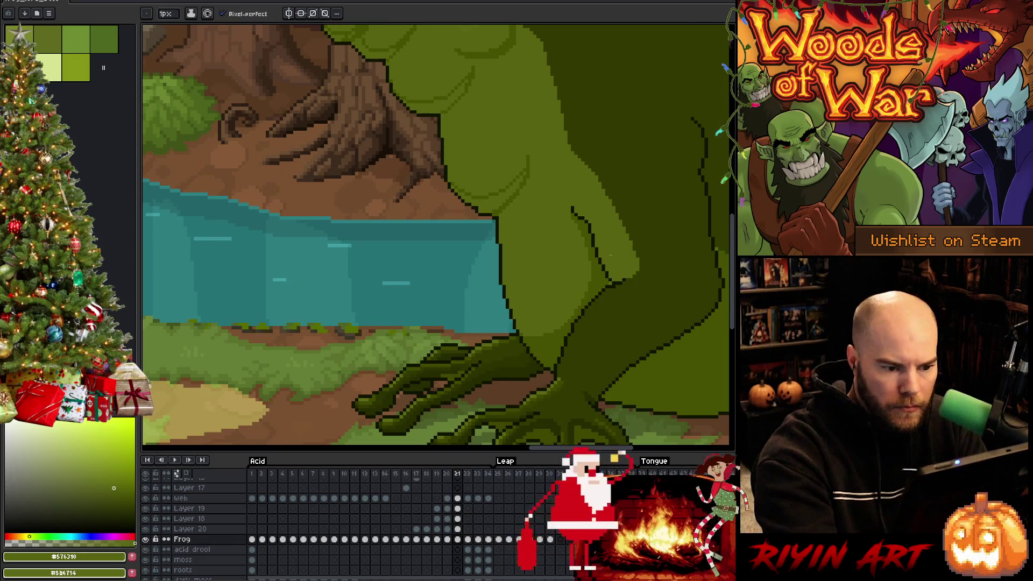
left_click(613, 286, "ctrl")
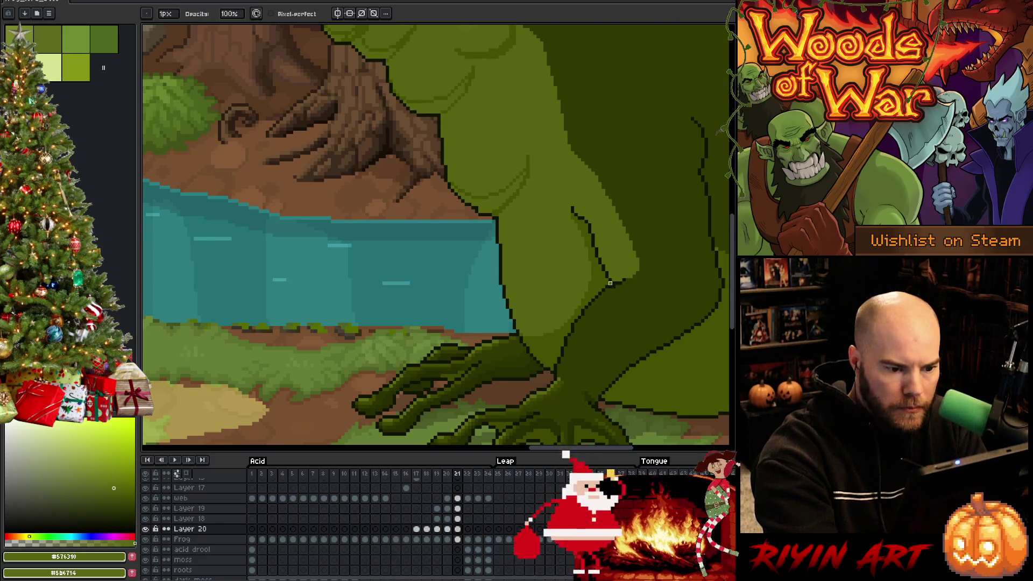
left_click(616, 290)
key("b")
left_click(610, 282, "alt")
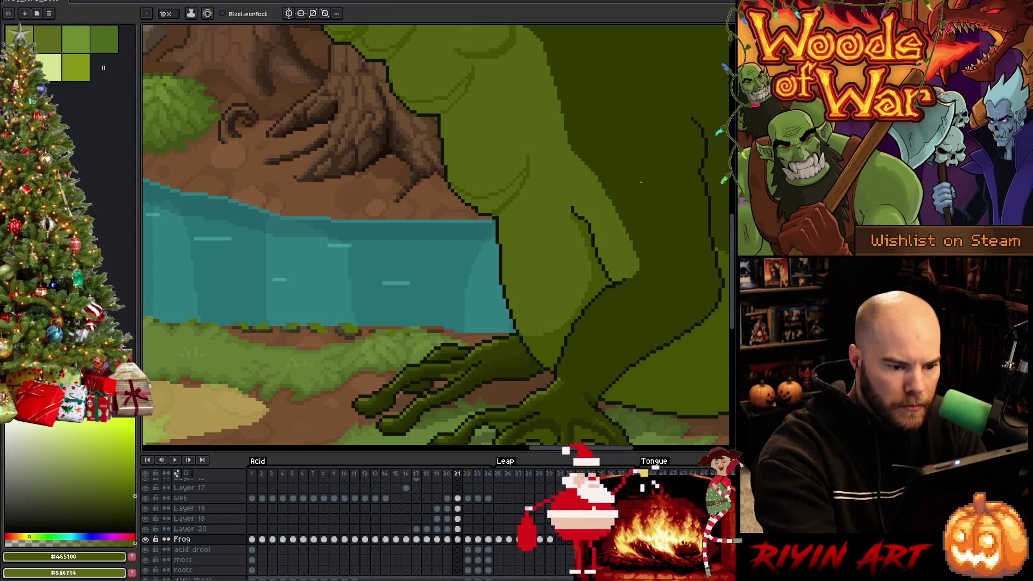
left_click_drag(534, 224, 574, 302)
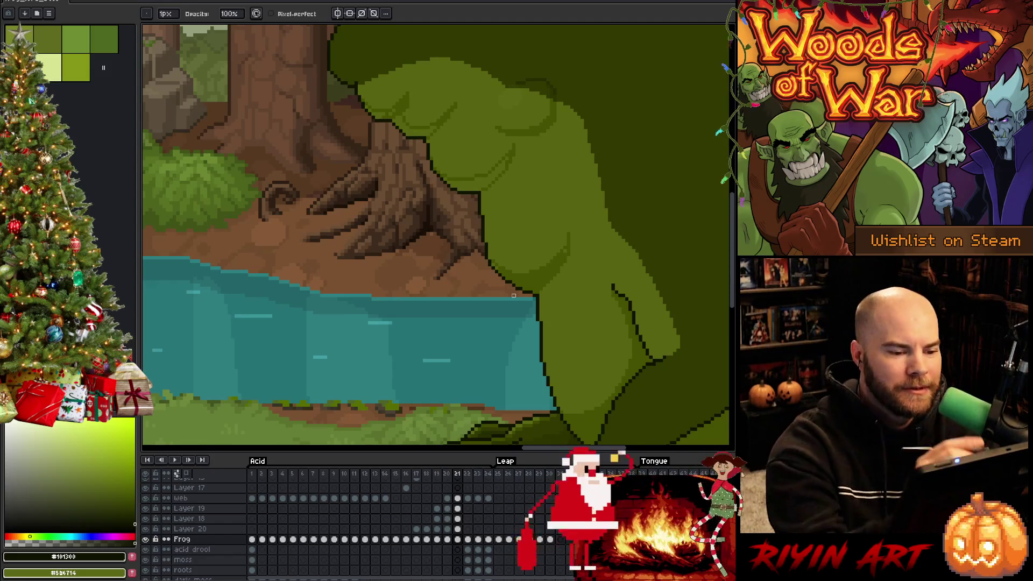
Step: Sample the frog's dark green, then choose the lighter green #576310
left_click(563, 254, "alt")
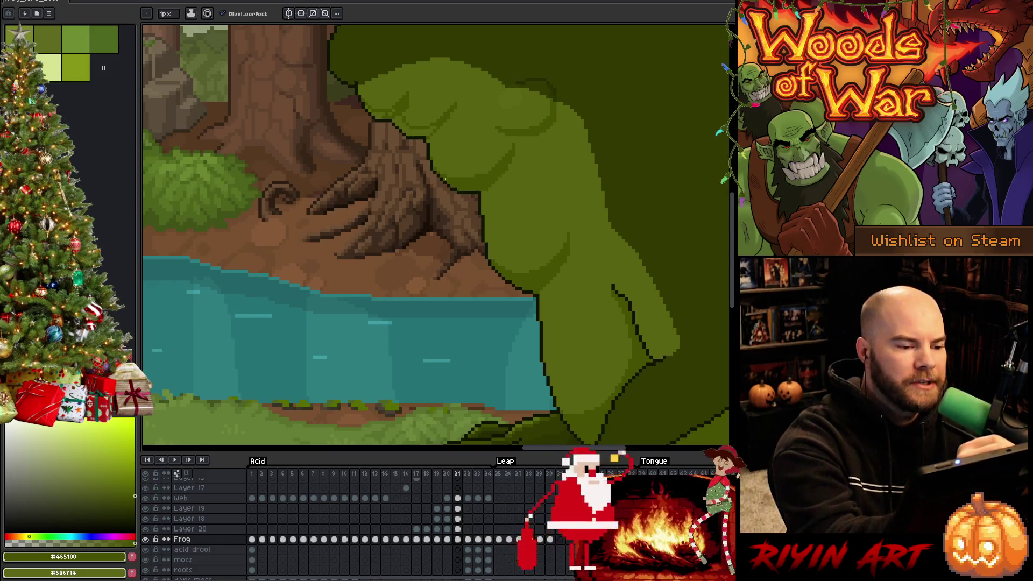
key("g")
key("b")
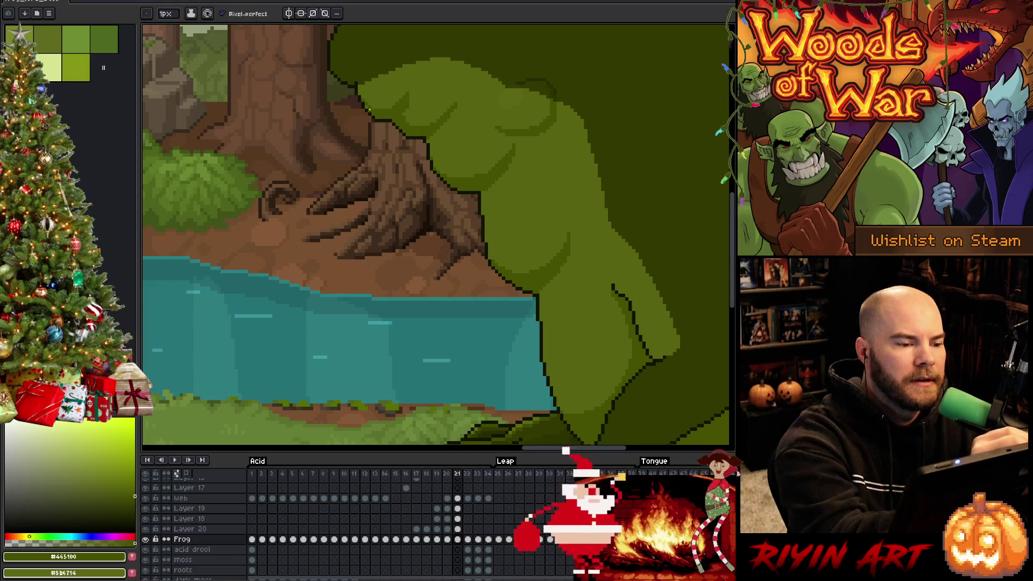
left_click(114, 487)
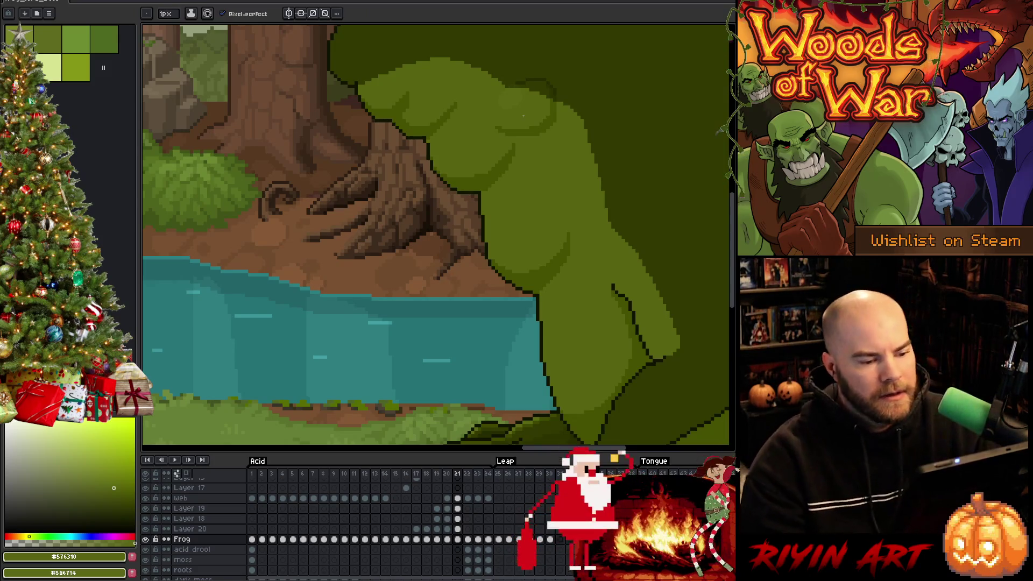
Step: Zoom out to the whole scene and compare frame 21 with frame 22
key("minus")
scroll(554, 221, "up", 1)
scroll(517, 267, "down", 1)
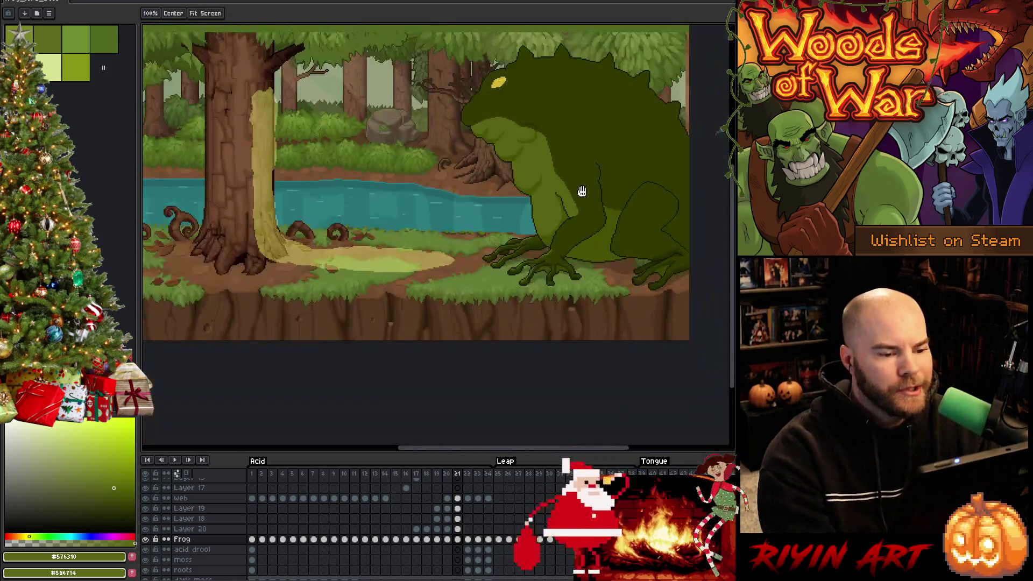
key("Right")
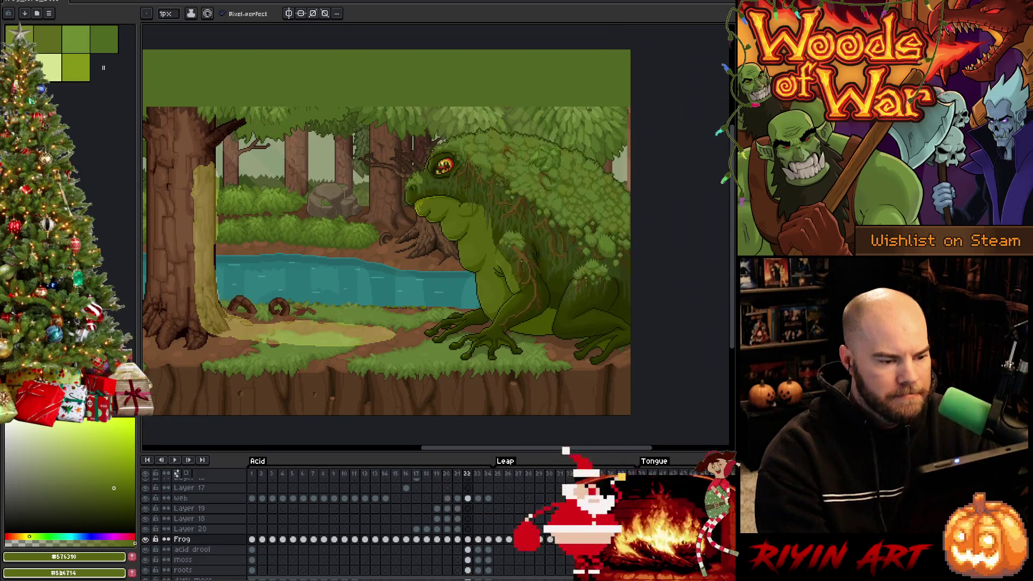
key("Left")
key("Left")
key("Right")
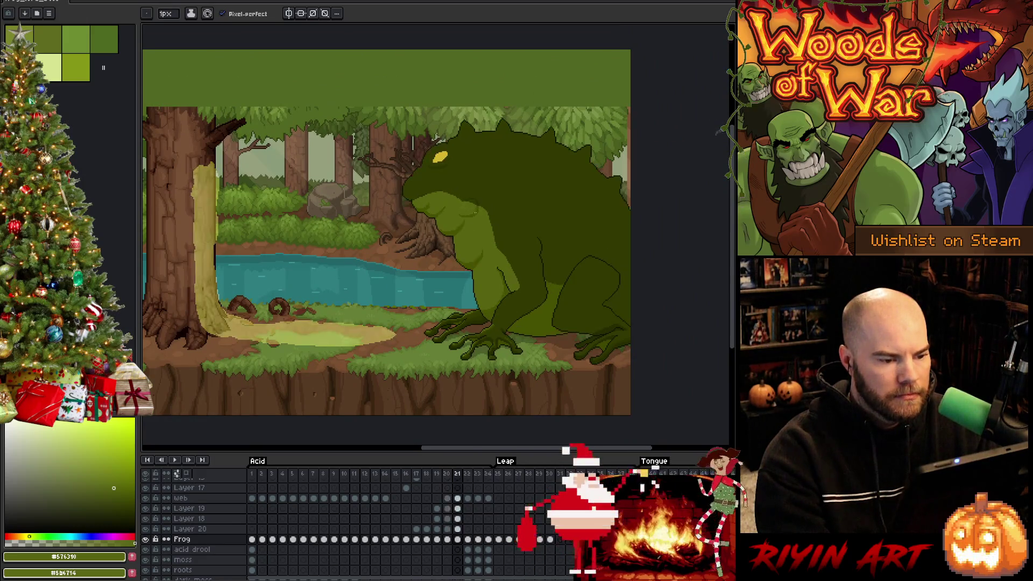
Step: Lasso the light-green chest bulge on Layer 20, shift it a few pixels, and commit the transform
key("Right")
key("Left")
scroll(476, 212, "up", 3)
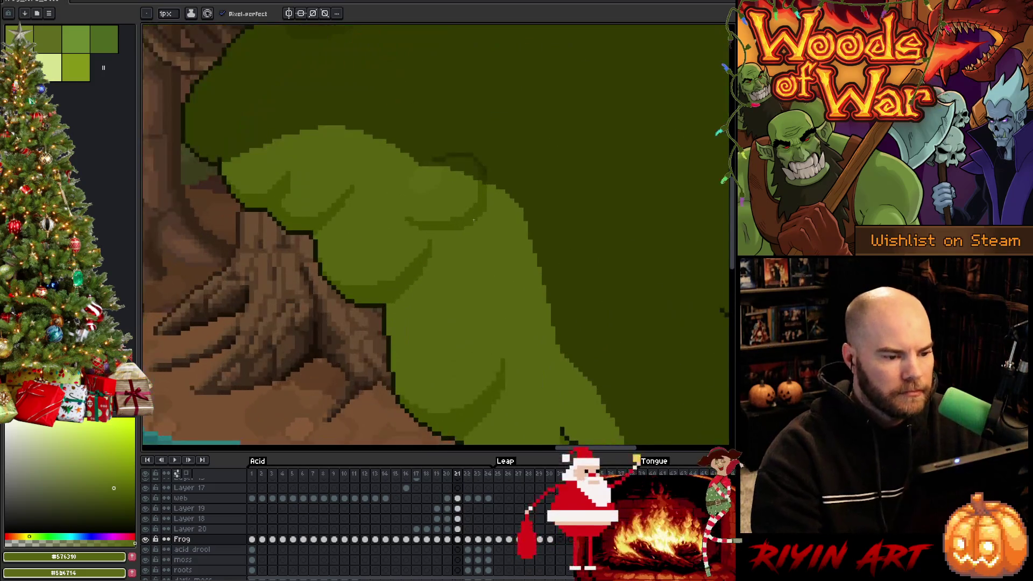
key("m")
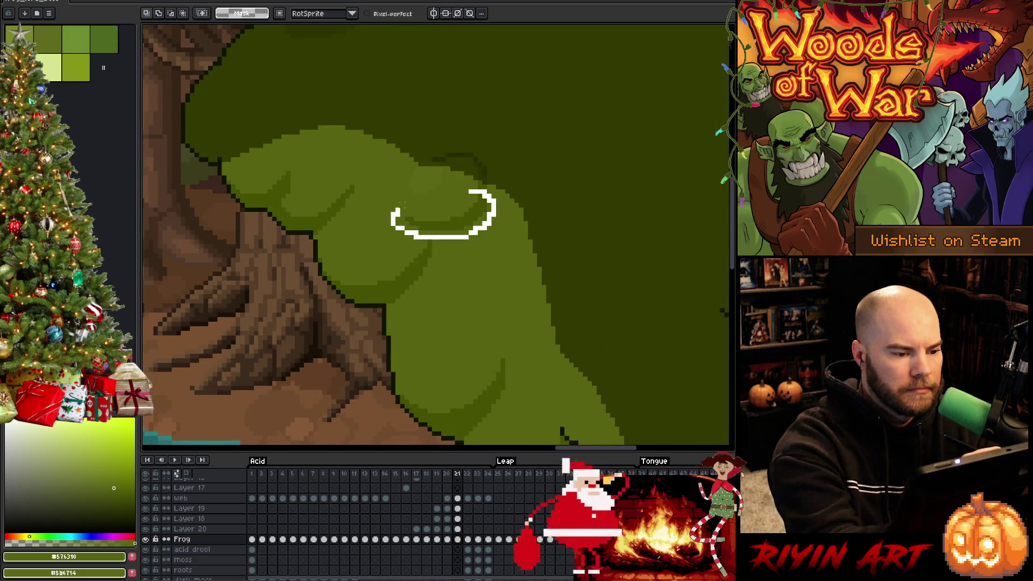
left_click_drag(401, 204, 462, 228)
key("Return")
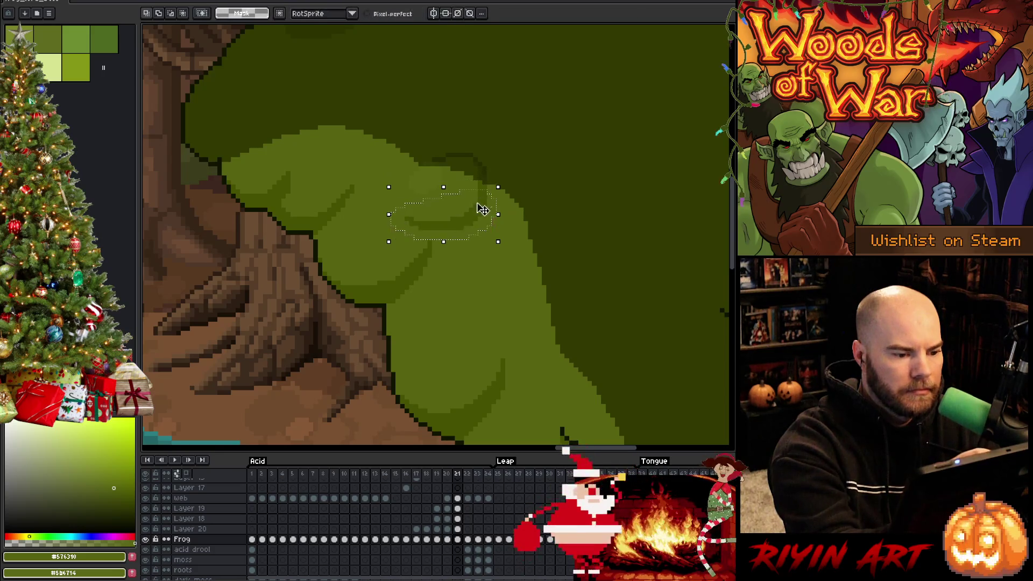
left_click(465, 226, "ctrl")
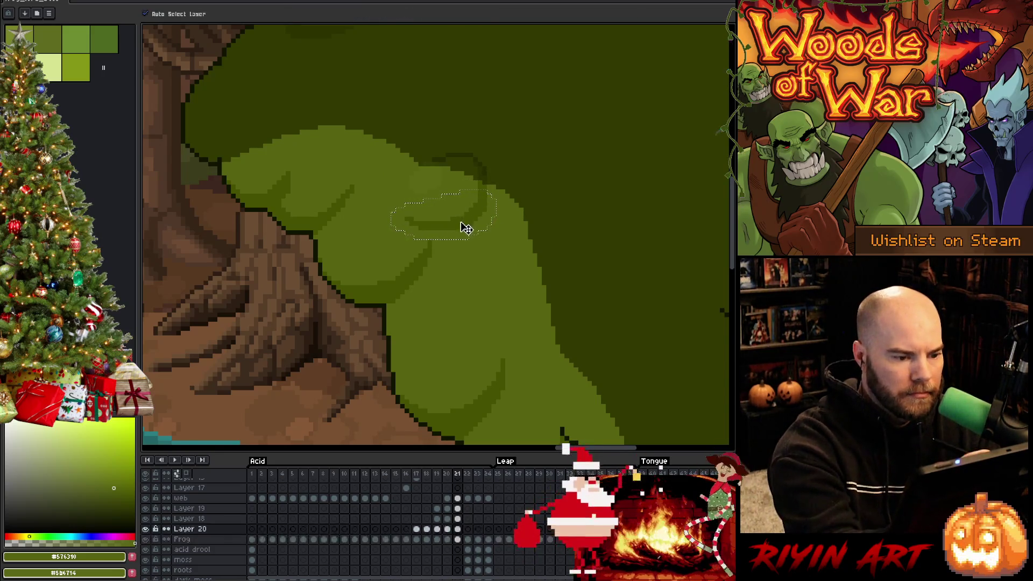
left_click_drag(471, 225, 472, 221)
key("Down")
key("ctrl+t")
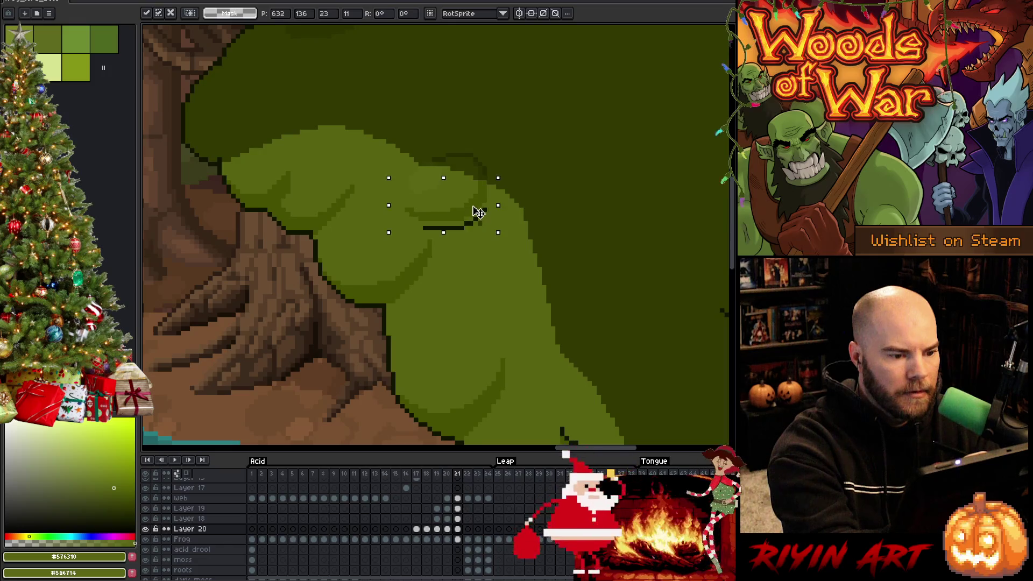
key("Return")
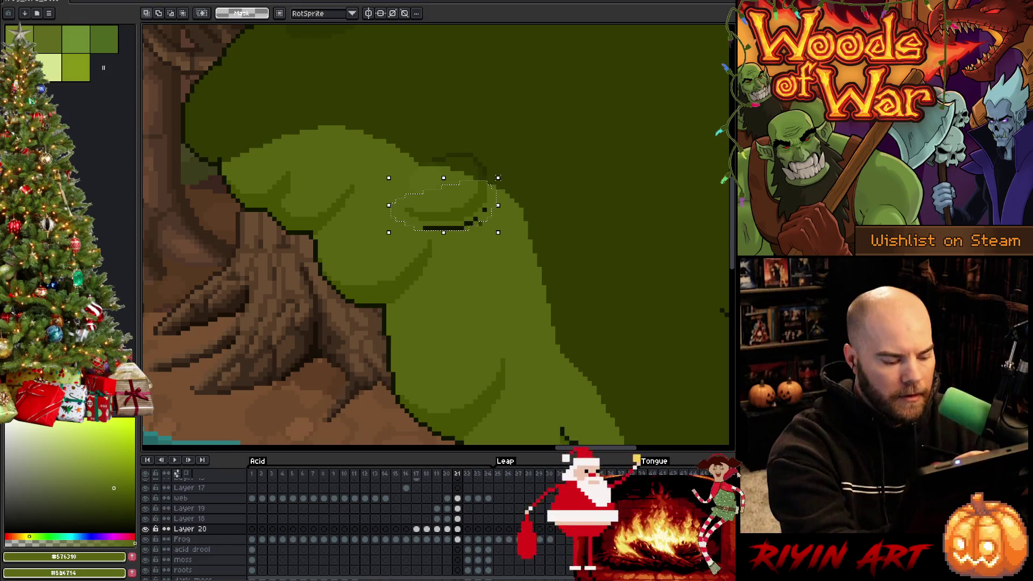
key("ctrl+d")
key("b")
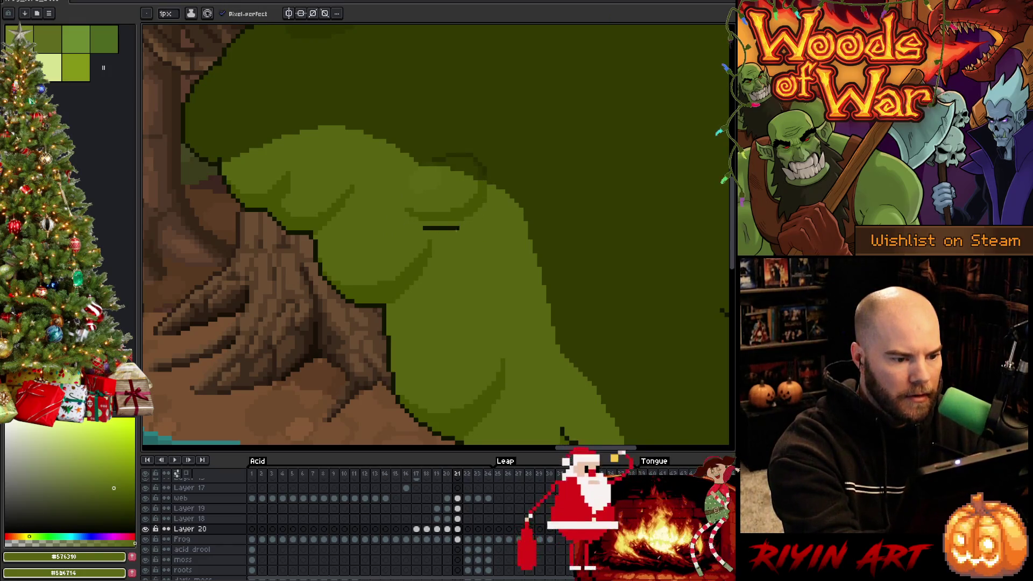
scroll(484, 254, "down", 4)
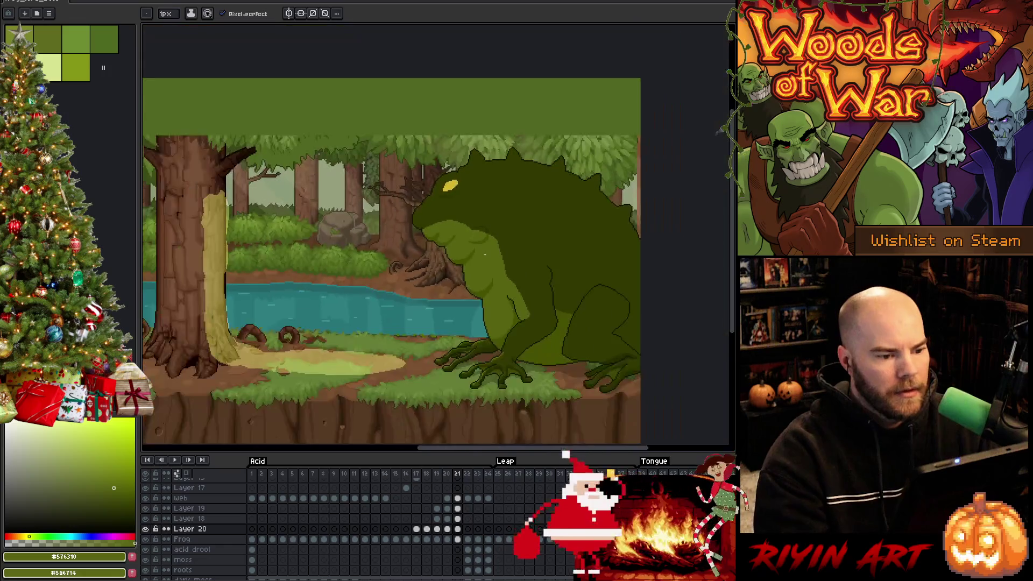
Step: Preview the animation, then sample dark green #465100 and switch to Layer 18 on frame 20
key("Return")
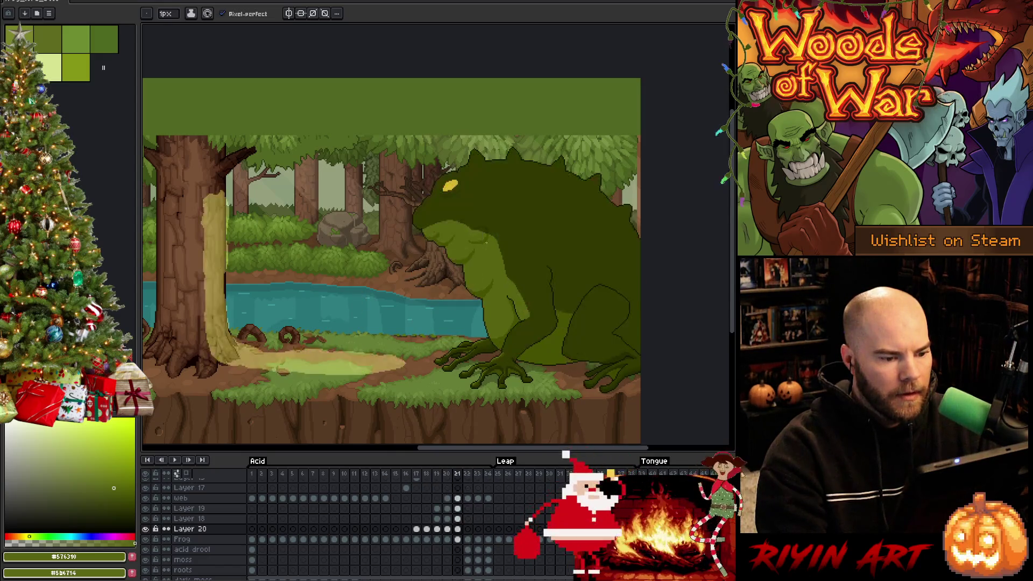
scroll(488, 323, "up", 2)
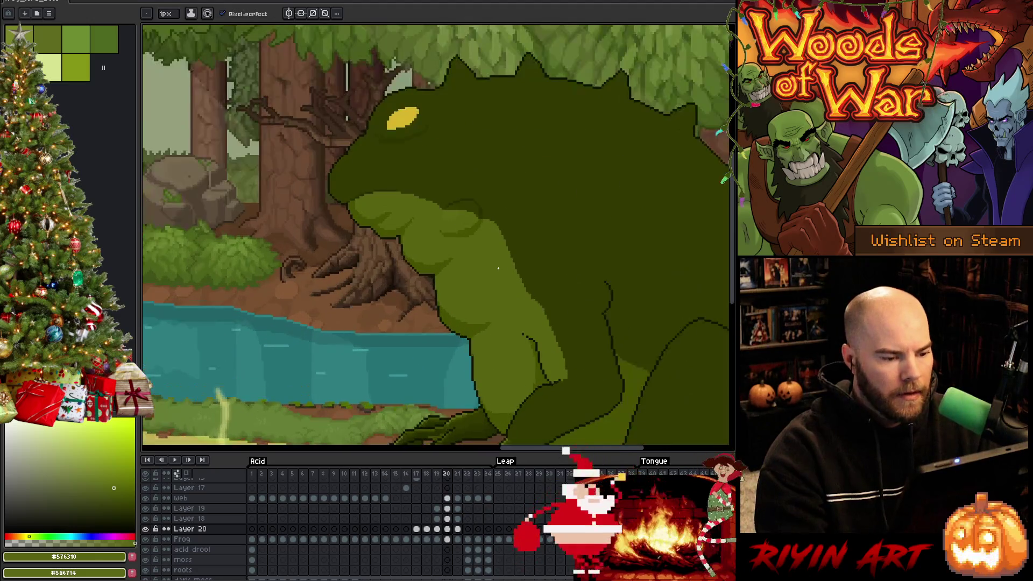
left_click(475, 327, "alt")
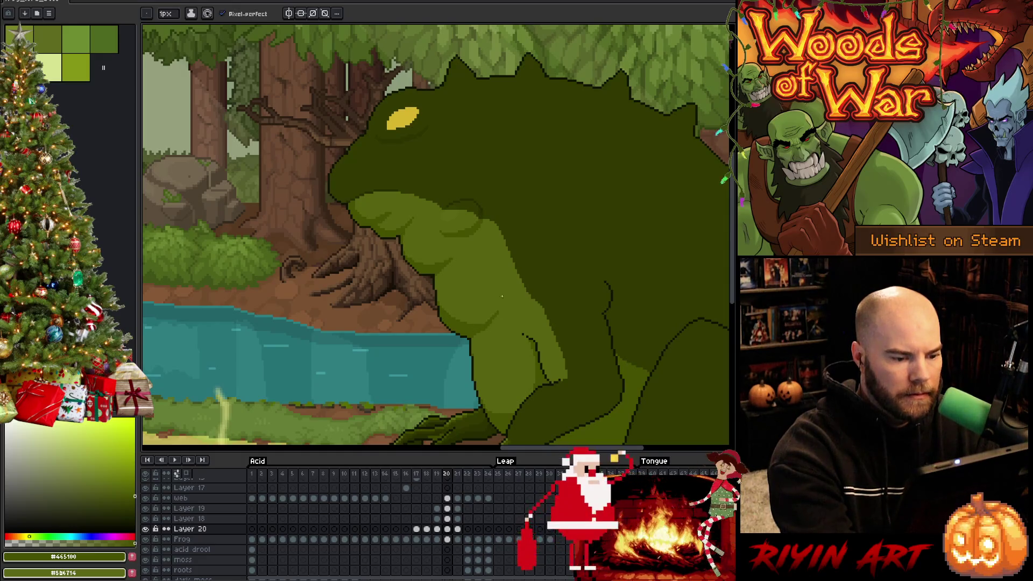
key("alt+Up")
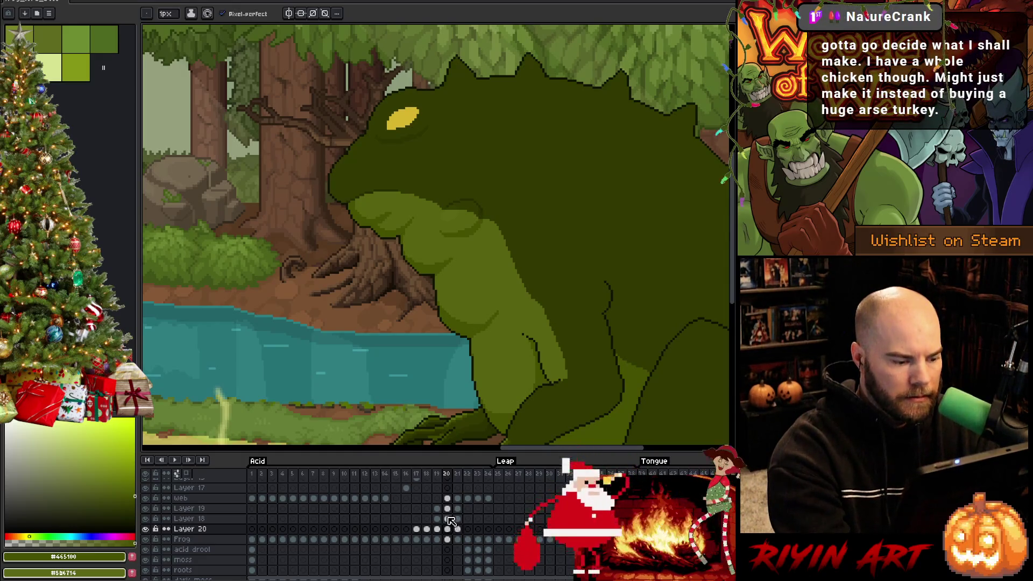
left_click(491, 318)
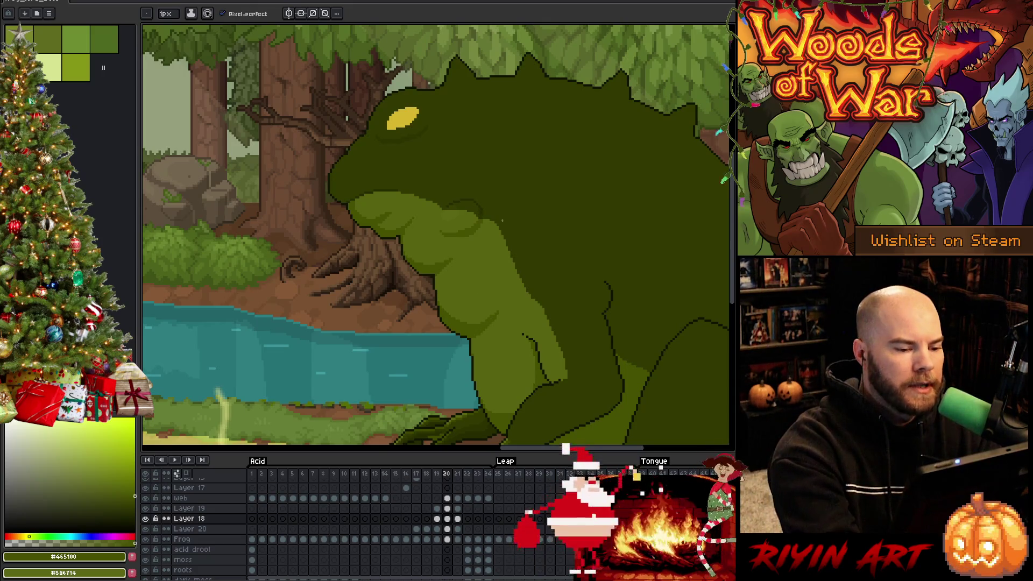
Step: Paint the chest shading alternating #576310 and #465100 on frames 20 and 19
left_click(488, 310, "alt")
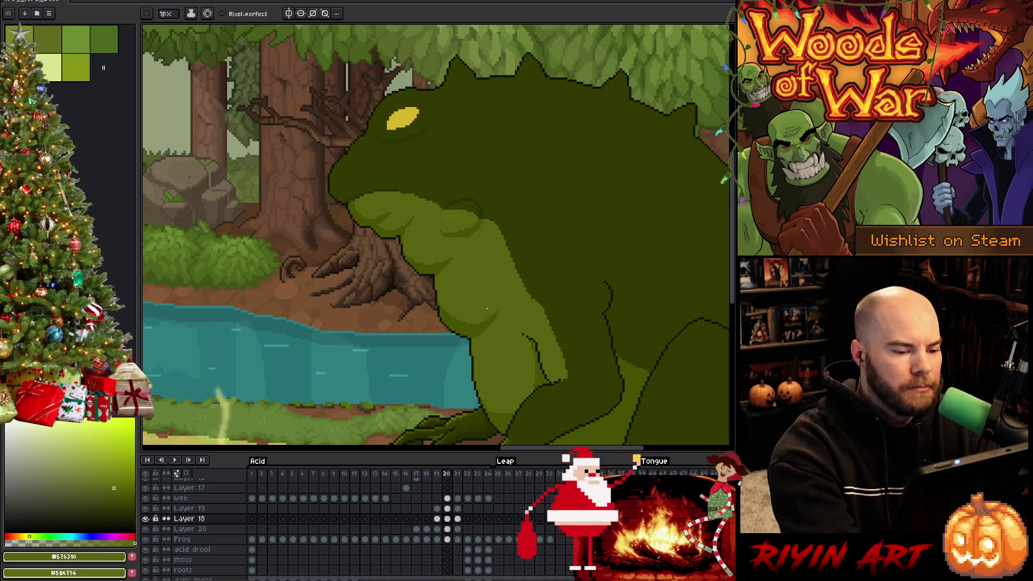
left_click(437, 268, "alt")
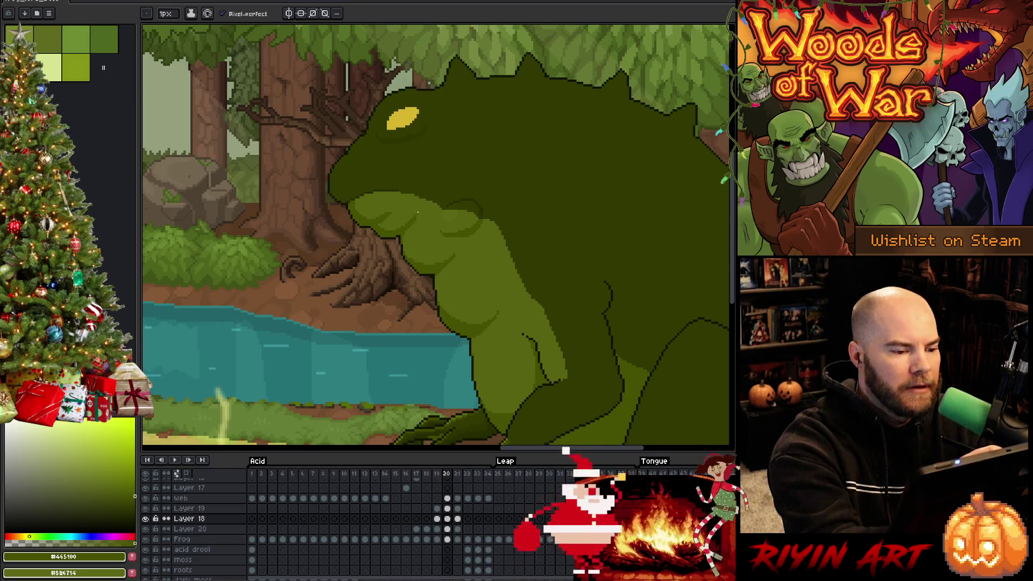
left_click(406, 216, "alt")
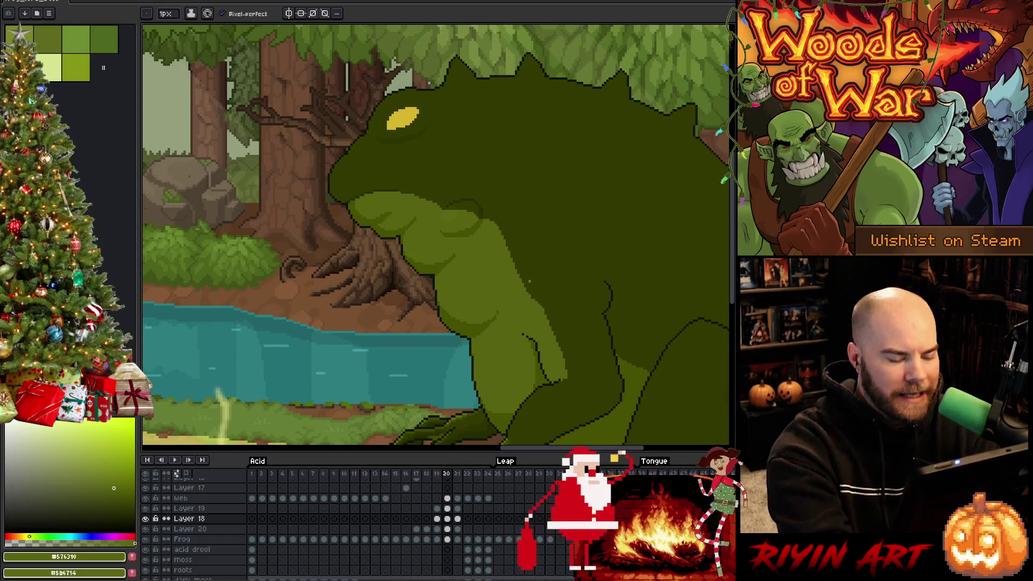
key("Left")
left_click(499, 374, "alt")
left_click(488, 388, "alt")
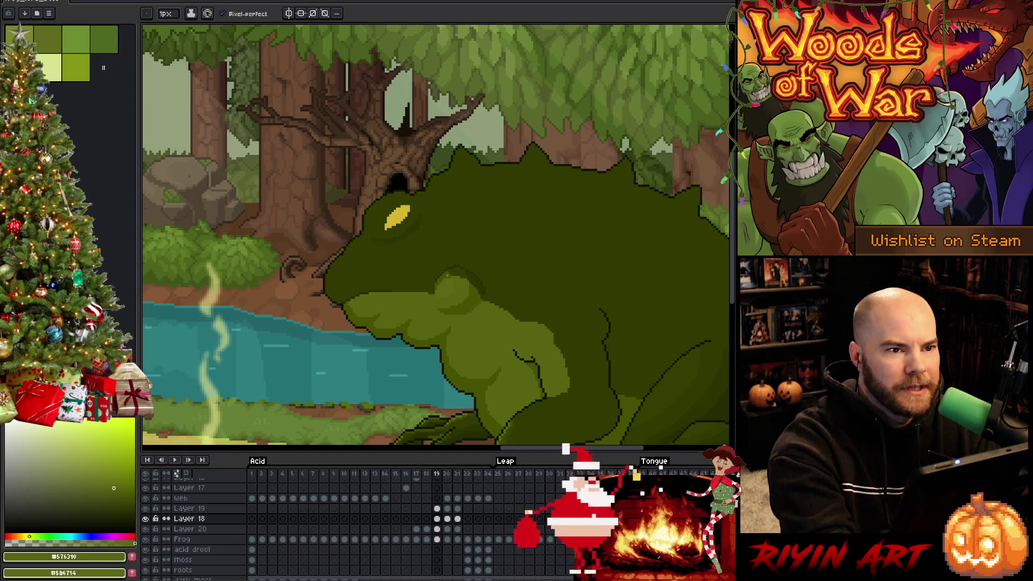
Step: Flip between frame 19 and its neighbouring frames to compare the poses
key("Right")
key("Left")
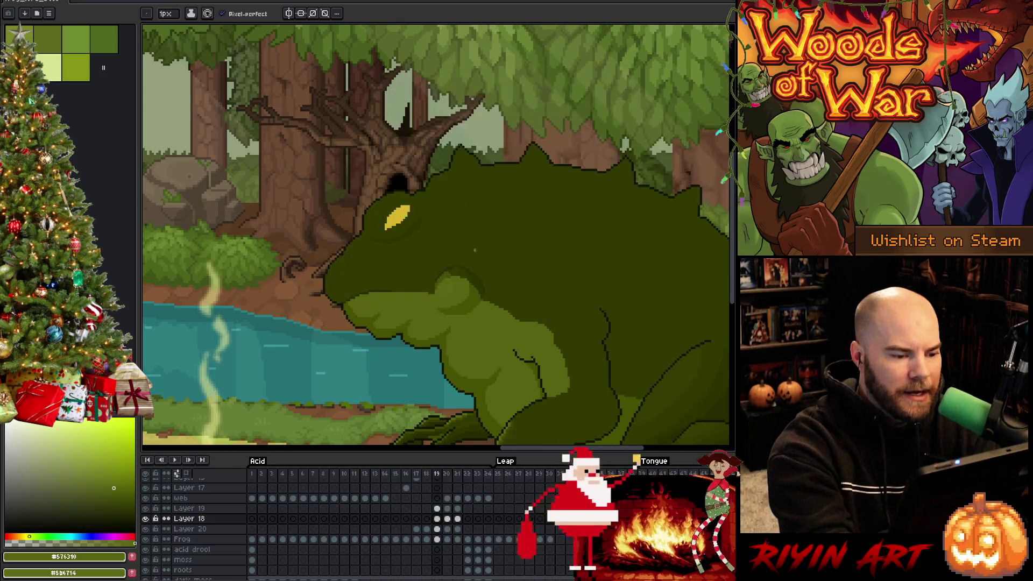
key("Left")
key("Right")
key("Right")
key("Left")
key("Right")
key("Right")
key("Right")
key("Left")
key("Left")
key("Left")
key("Right")
key("Right")
key("Left")
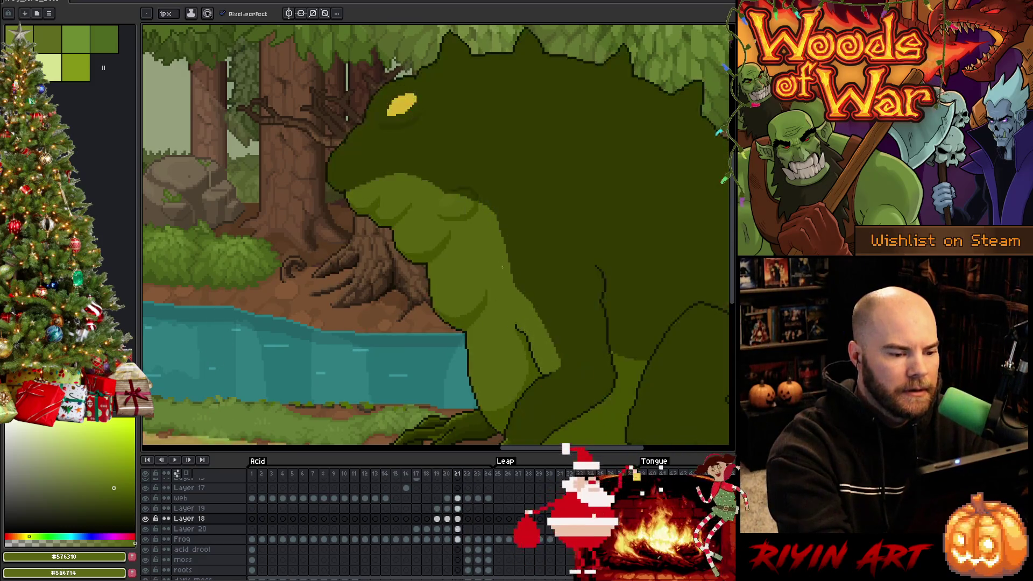
Step: Play the animation, save the file with Ctrl+S, and resume playback
key("Return")
scroll(377, 301, "down", 2)
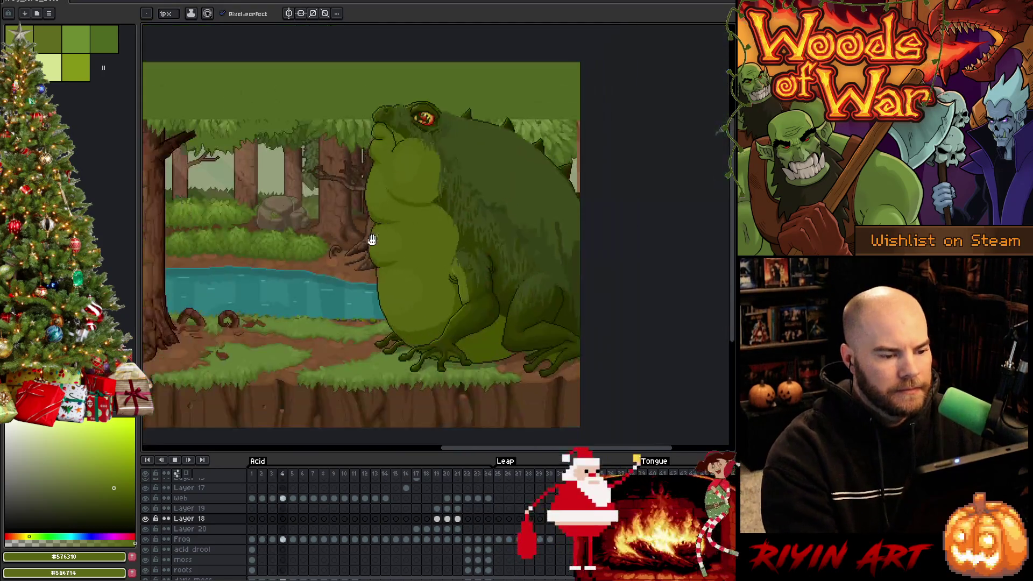
key("ctrl+s")
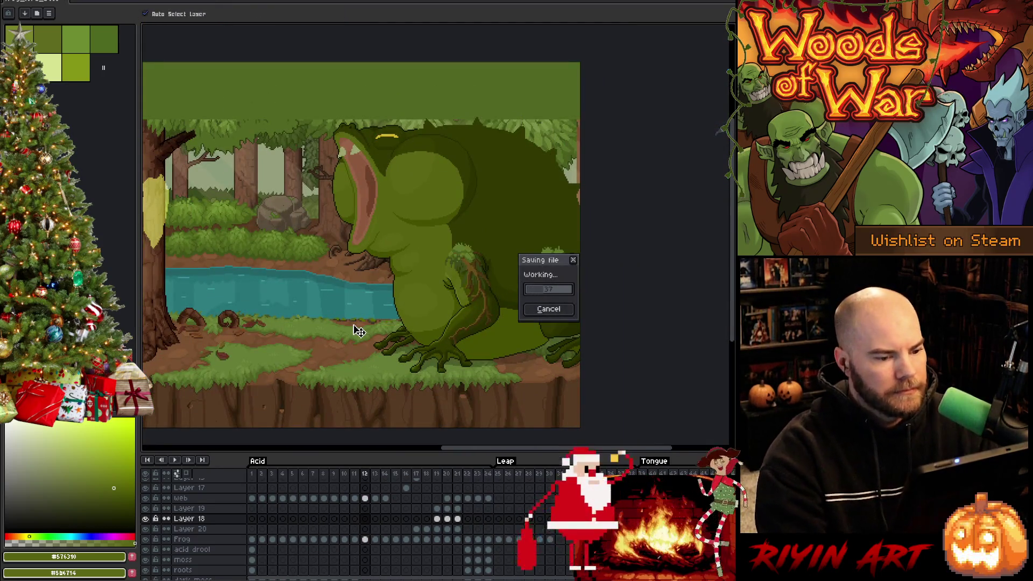
key("Return")
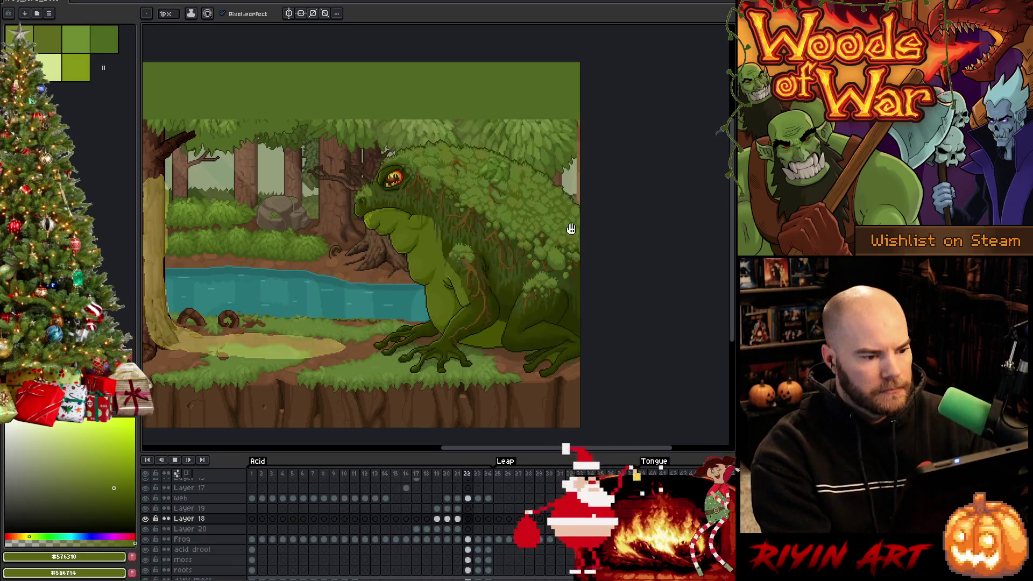
Step: Zoom in on the frog's eye and back out again
scroll(462, 260, "up", 2)
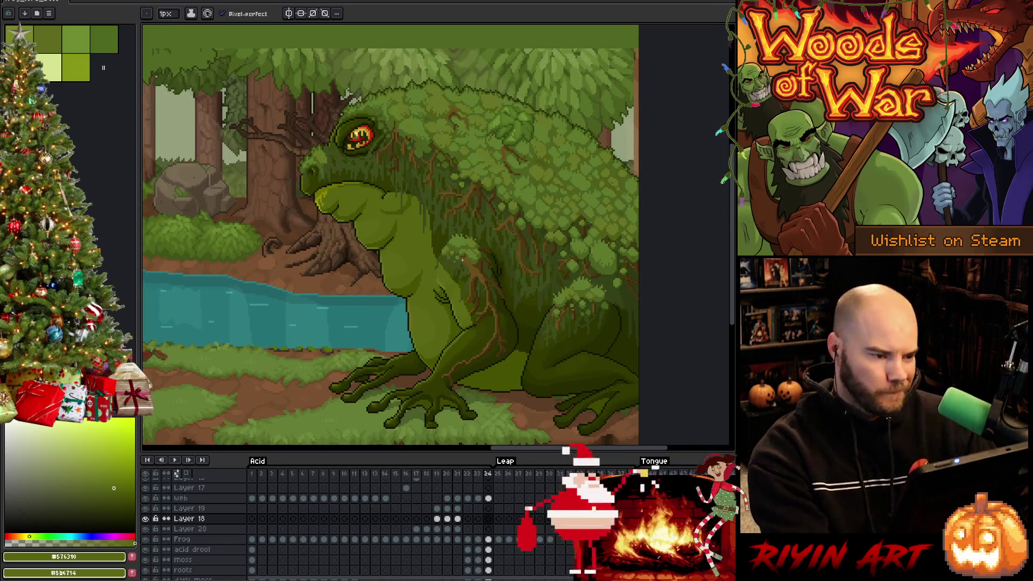
scroll(461, 261, "down", 2)
scroll(423, 209, "up", 3)
scroll(423, 210, "up", 1)
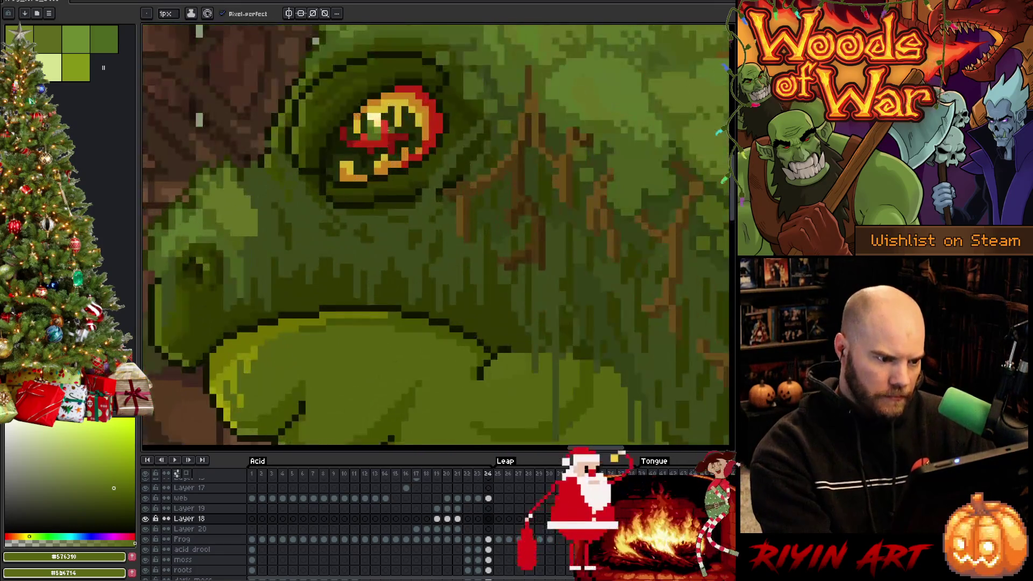
scroll(373, 125, "up", 3)
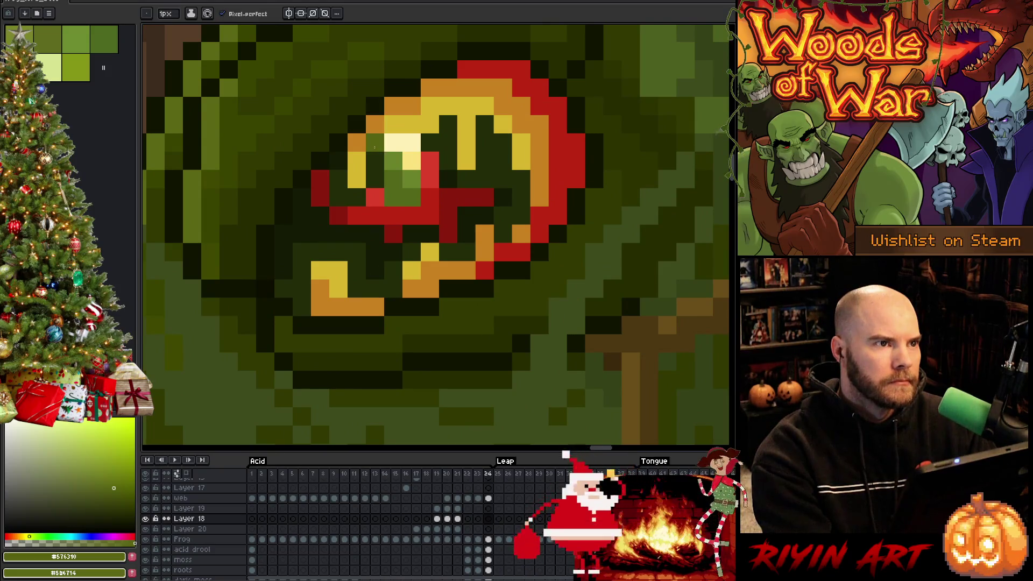
scroll(373, 125, "down", 3)
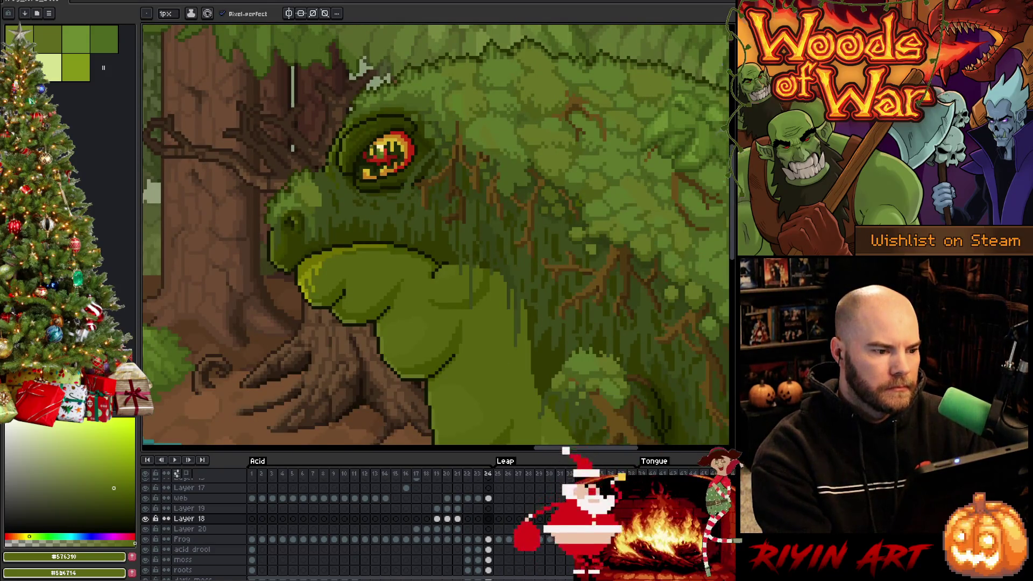
Step: Step from the first frame forward through the animation, back one frame, and zoom in
key("Home")
key("period")
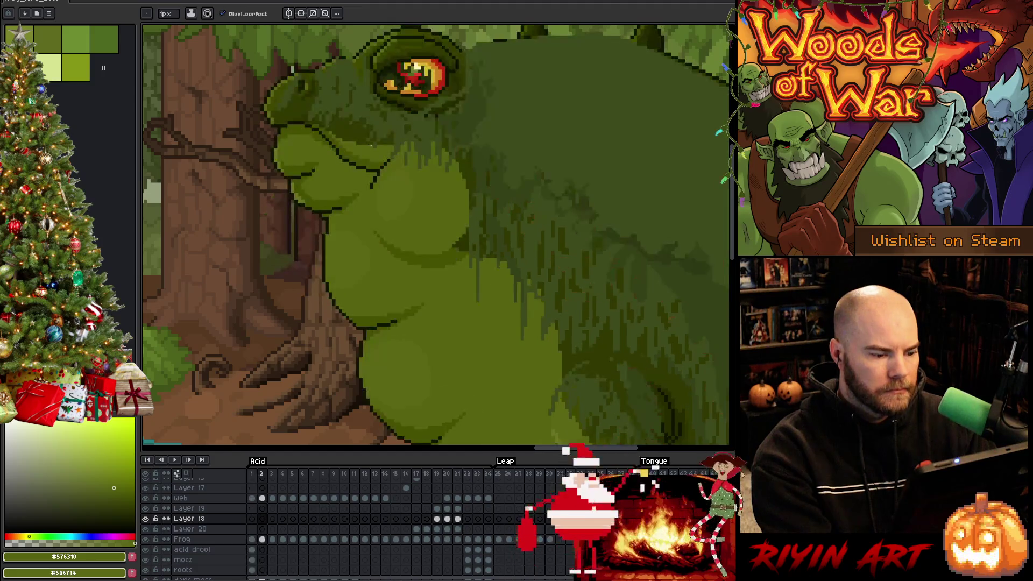
key("period")
key("period")
key("period")
key("period")
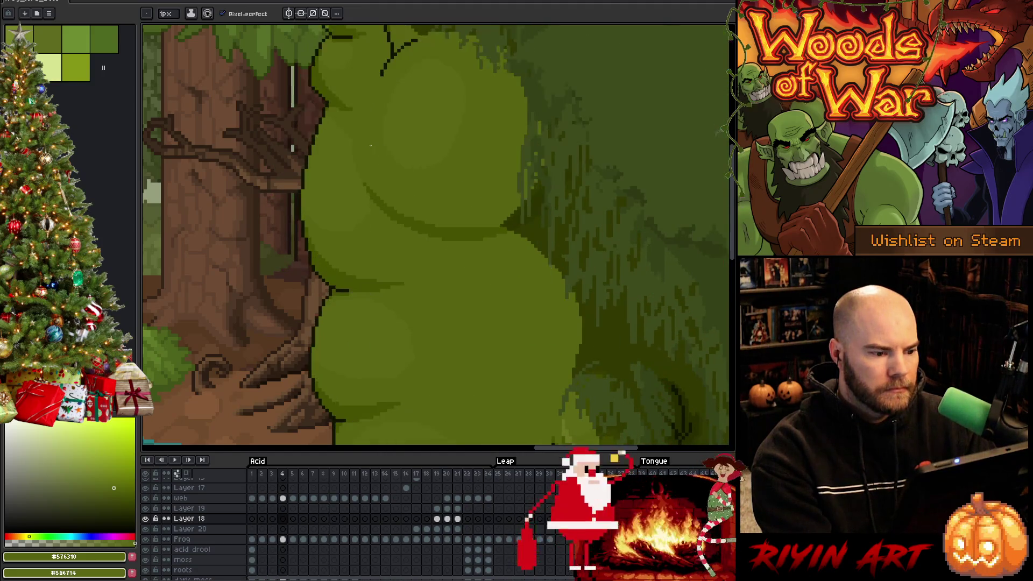
key("period")
key("period")
key("period")
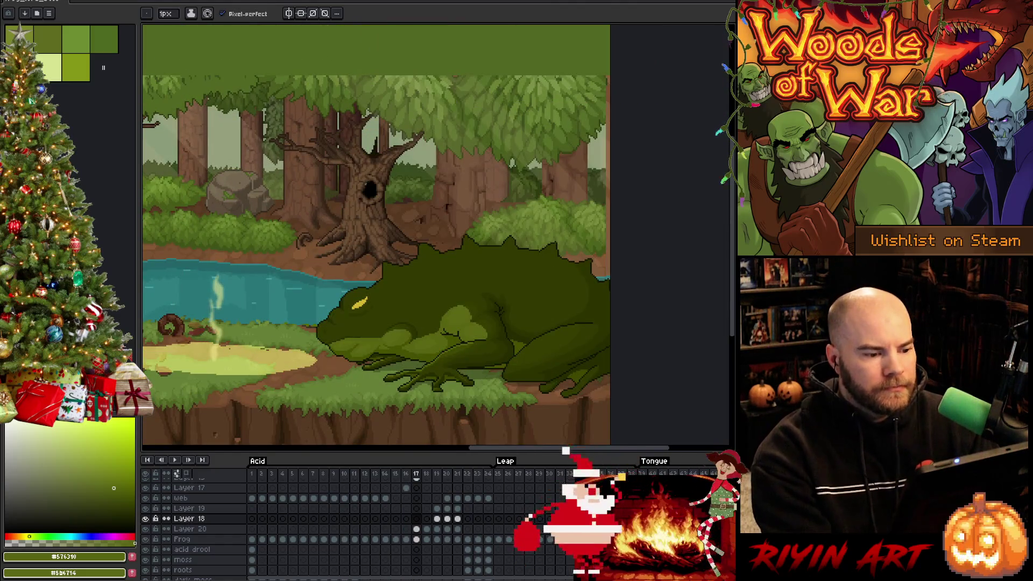
key("period")
key("period")
key("period")
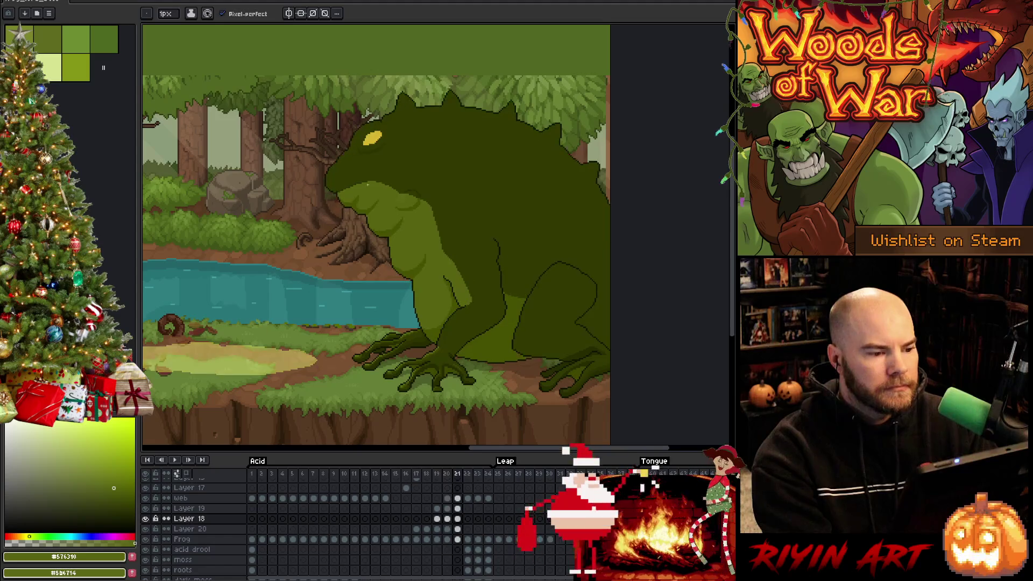
key("comma")
key("comma")
key("comma")
key("comma")
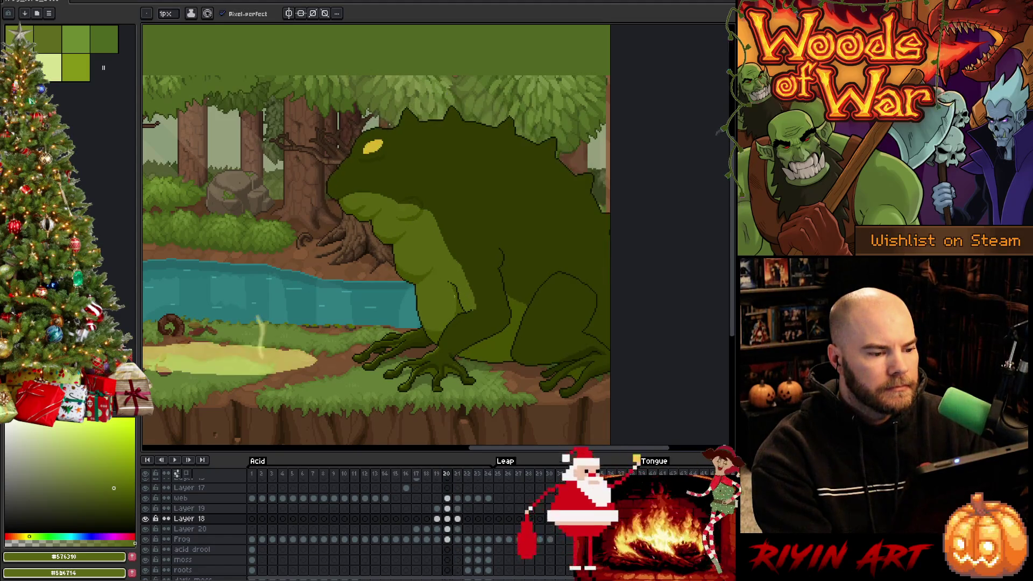
scroll(422, 321, "up", 1)
scroll(422, 321, "up", 1)
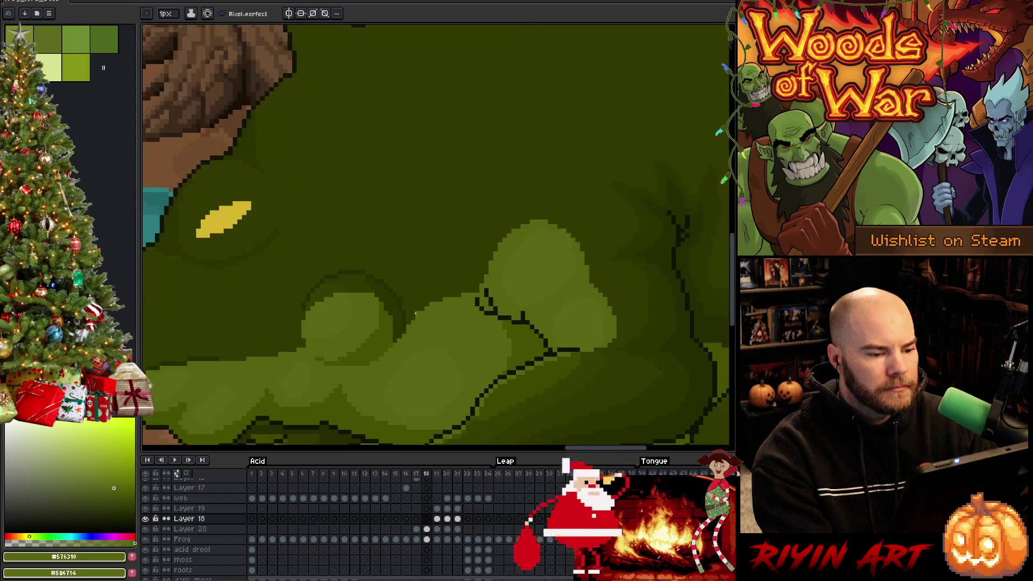
Step: Eyedrop the frog's mid green #5b6714 and step to frame 19
left_click(419, 323, "alt")
key("period")
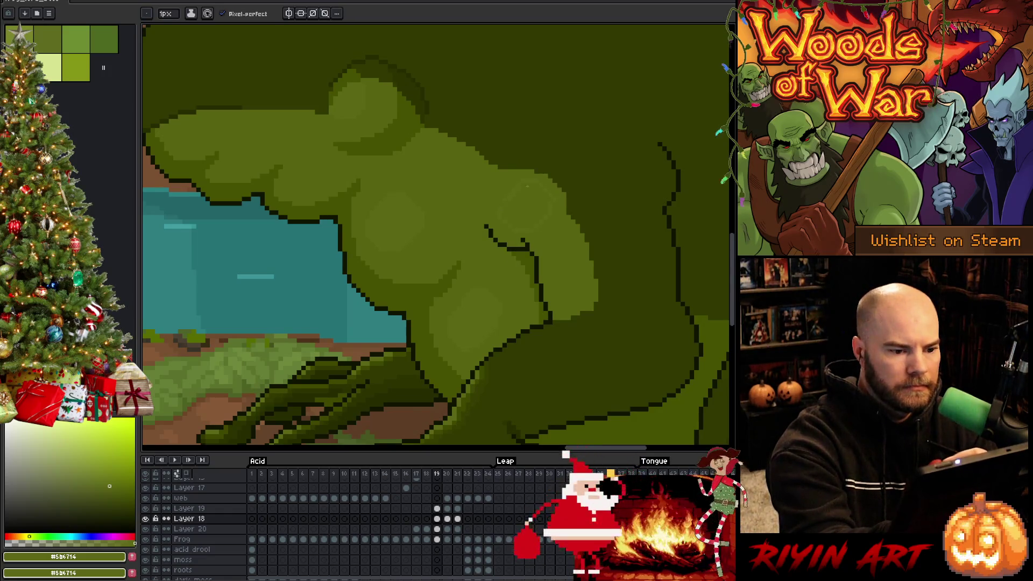
key("g")
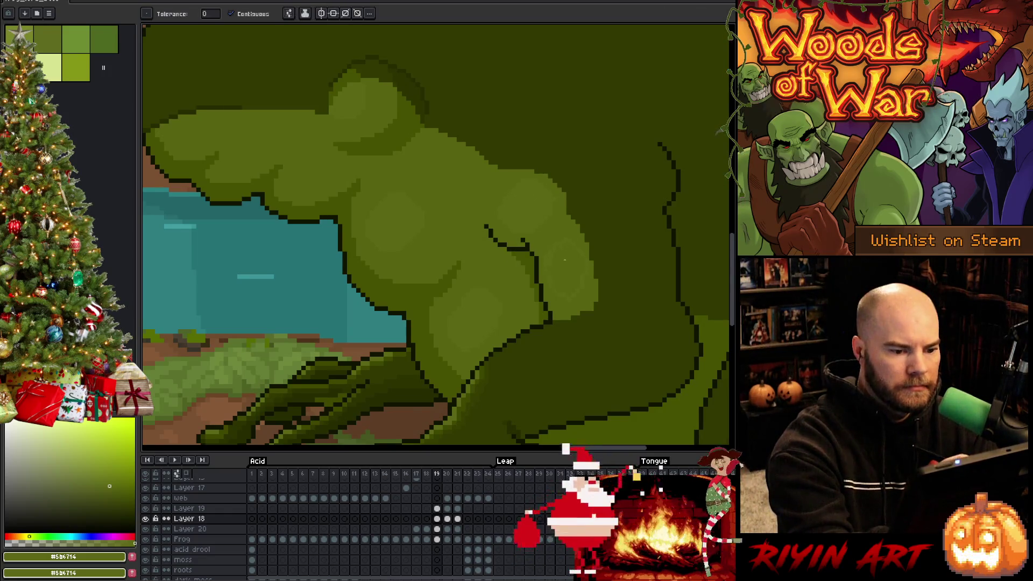
key("b")
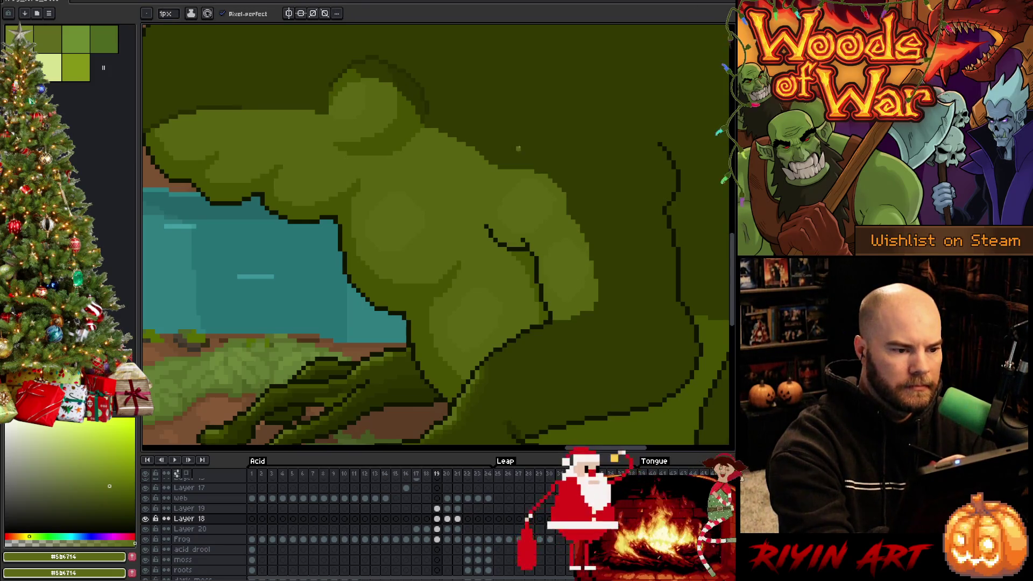
key("g")
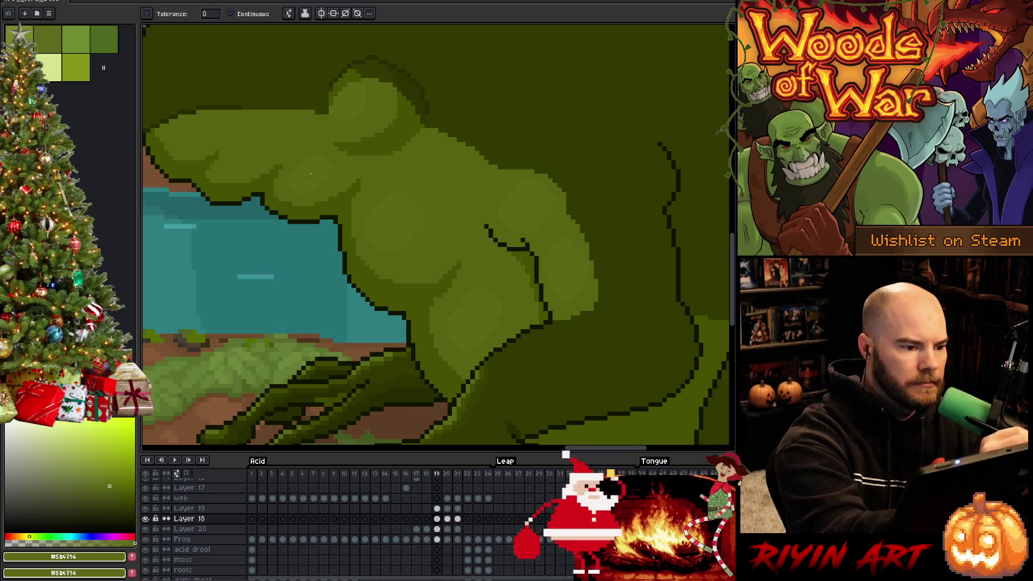
key("b")
Step: Toggle between Paint Bucket and Pencil, compare poses, and advance to frame 20
key("g")
key("b")
key("g")
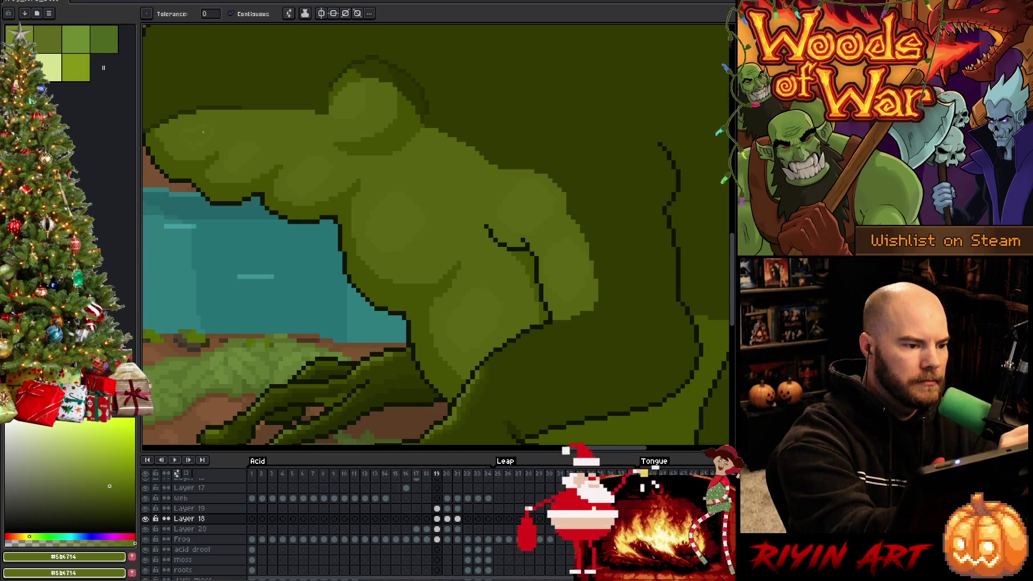
key("b")
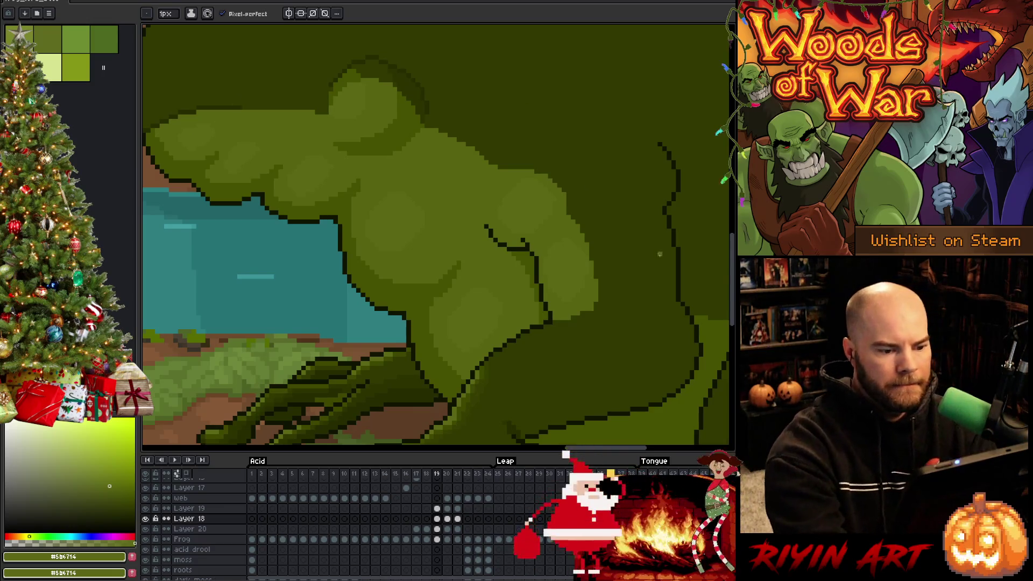
key("Right")
key("Left")
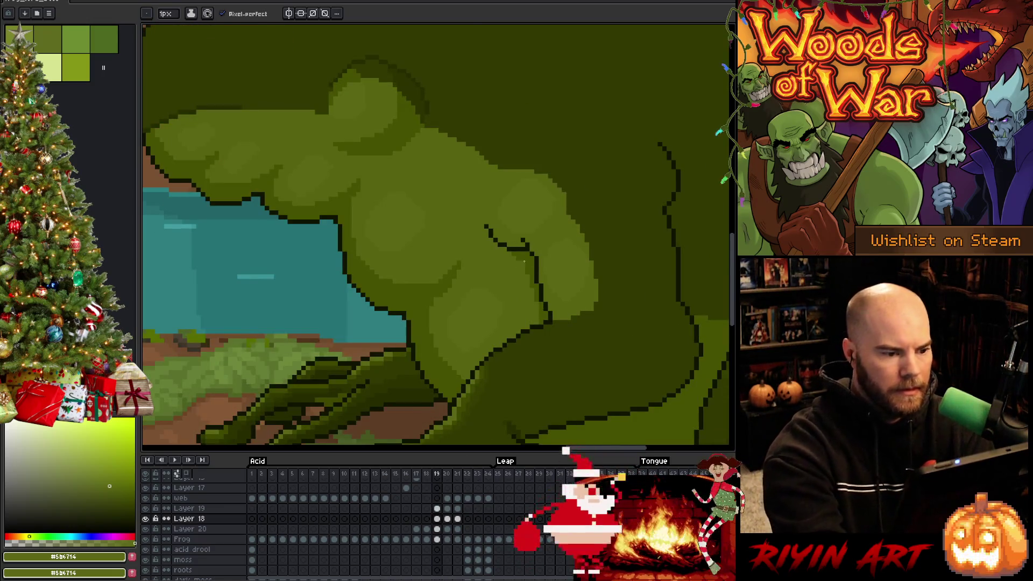
key("Right")
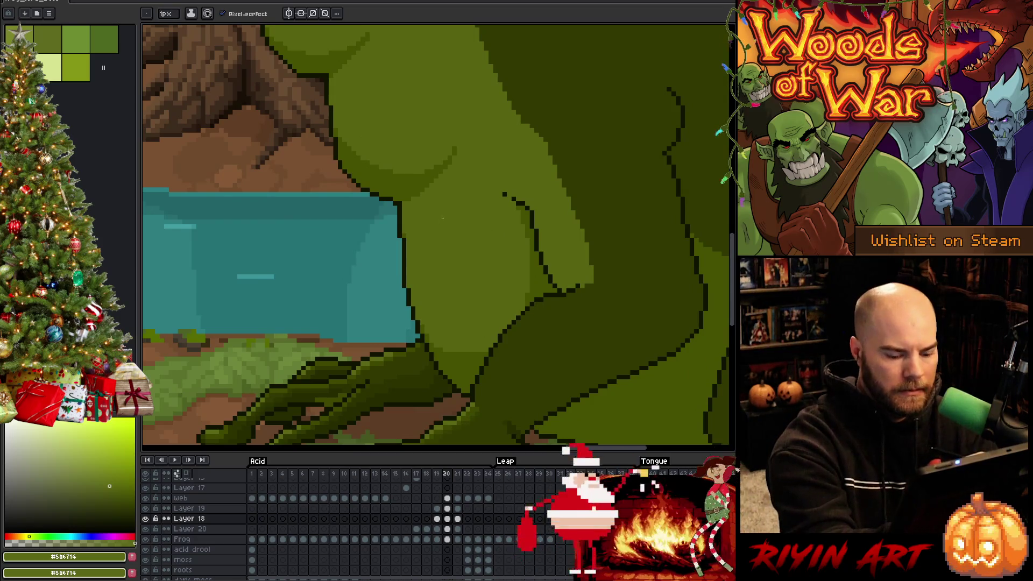
Step: Compare frame 20 with its neighbour and pan up the frog's arm toward the tree roots
key("Right")
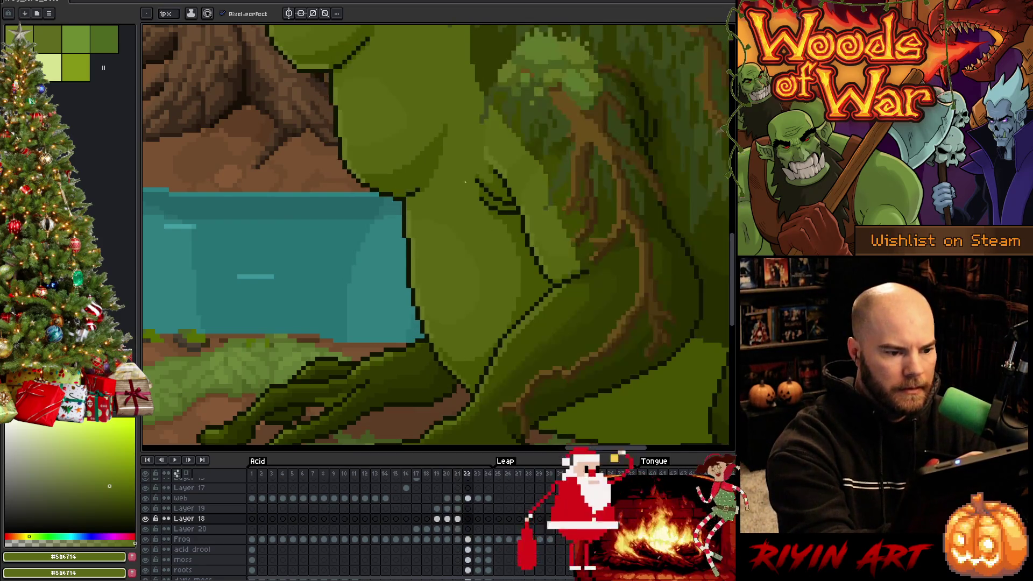
key("Left")
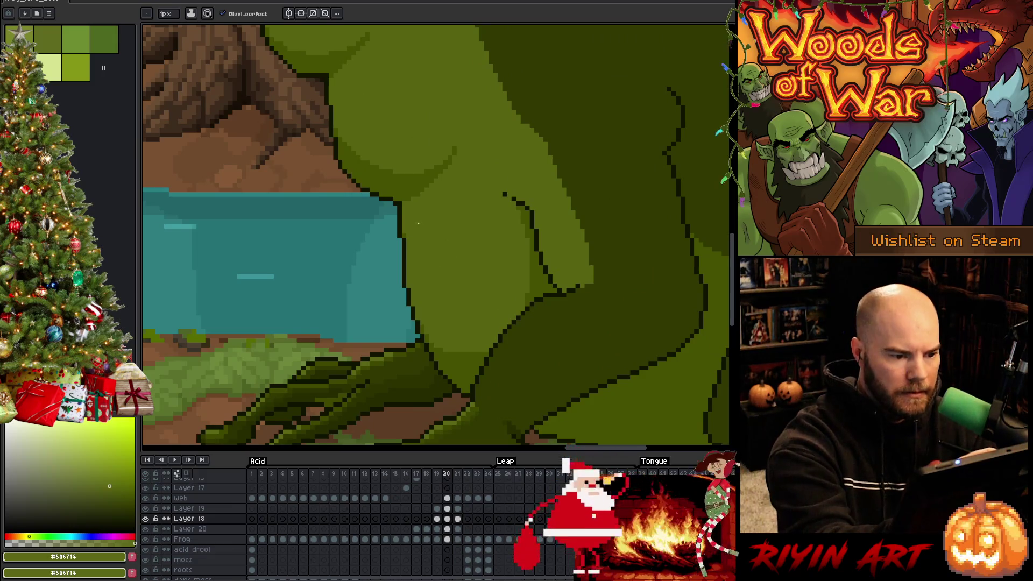
key("Right")
key("Left")
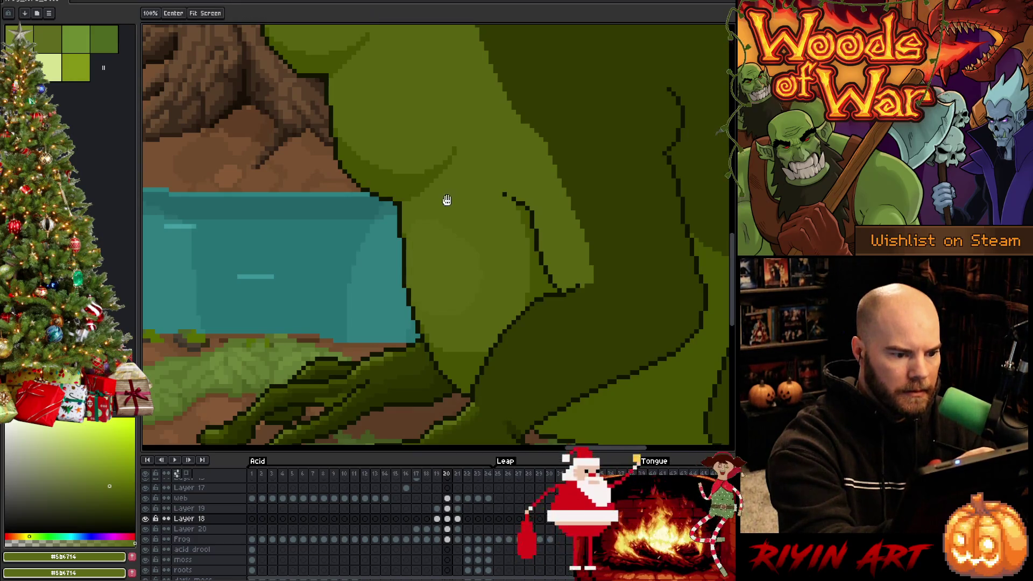
left_click_drag(444, 201, 493, 247)
key("alt")
key("alt")
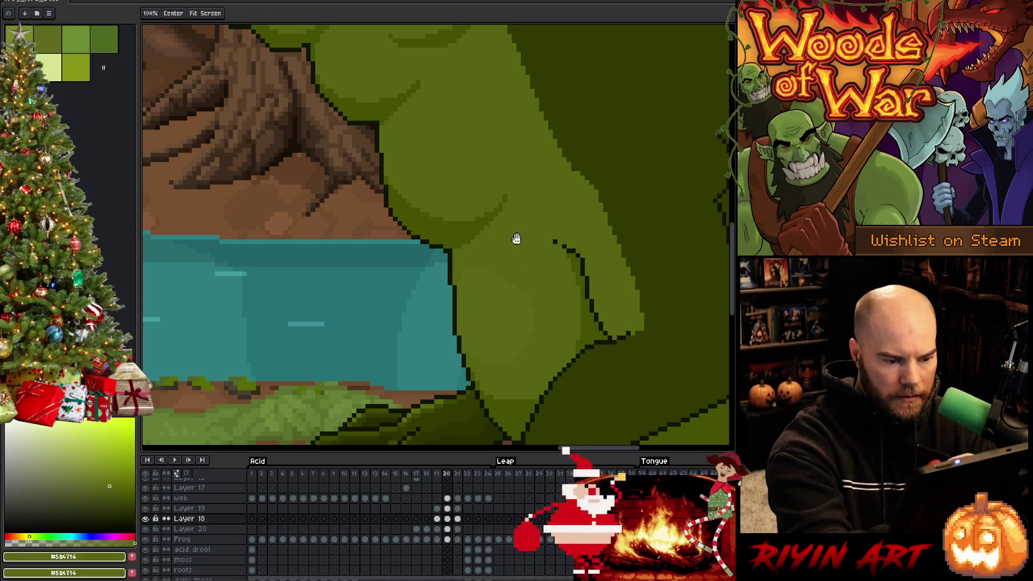
left_click_drag(514, 237, 530, 303)
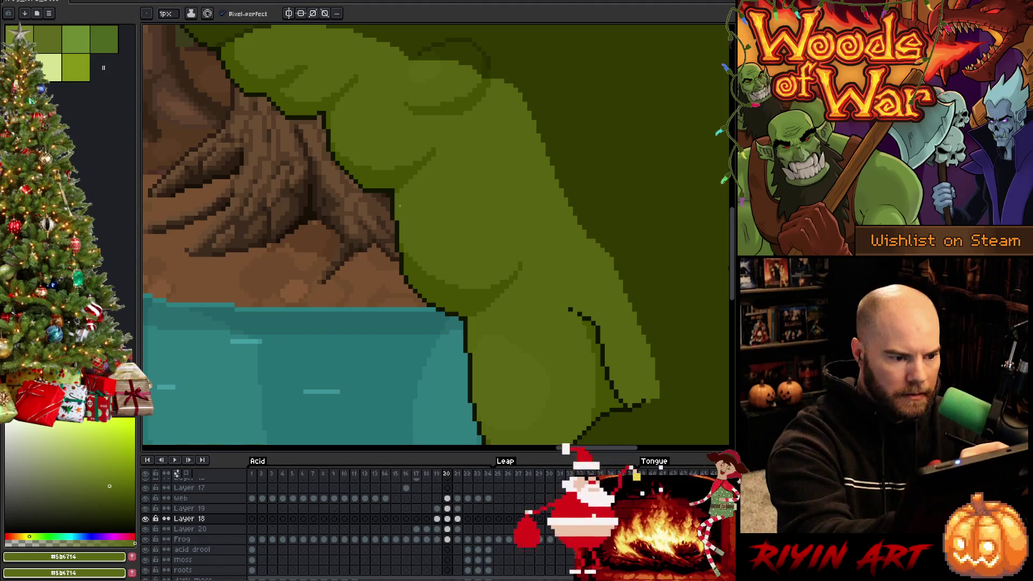
Step: Shade frame 20's chest using greens #576310, #5b6714 and outline #101300
key("g")
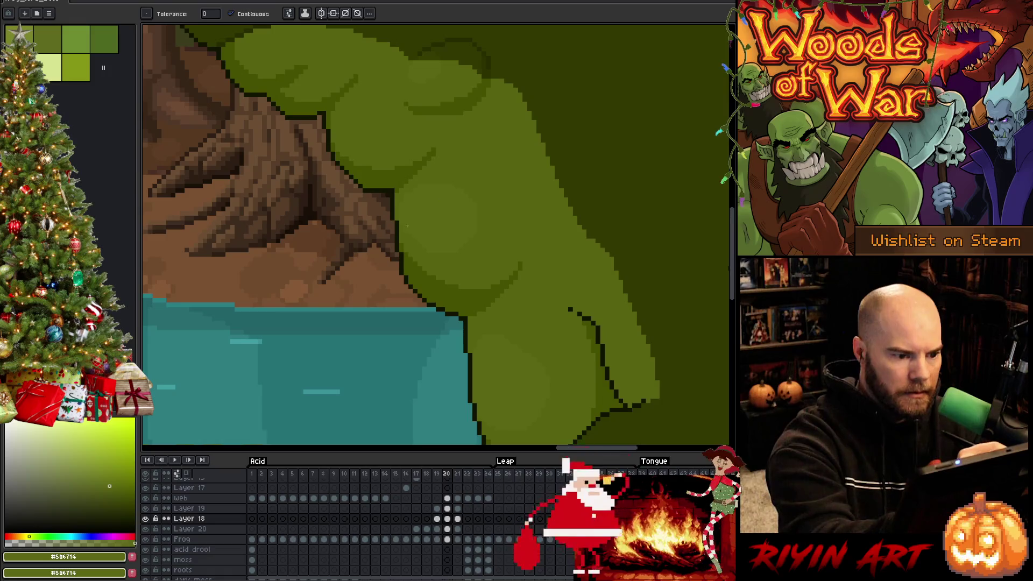
key("b")
key("Right")
key("Right")
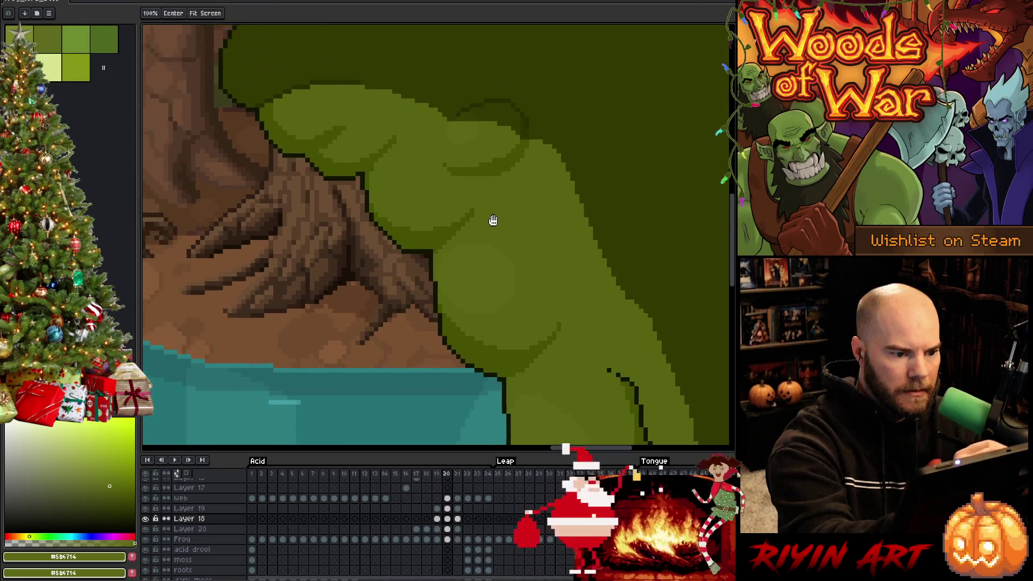
key("Left")
key("Left")
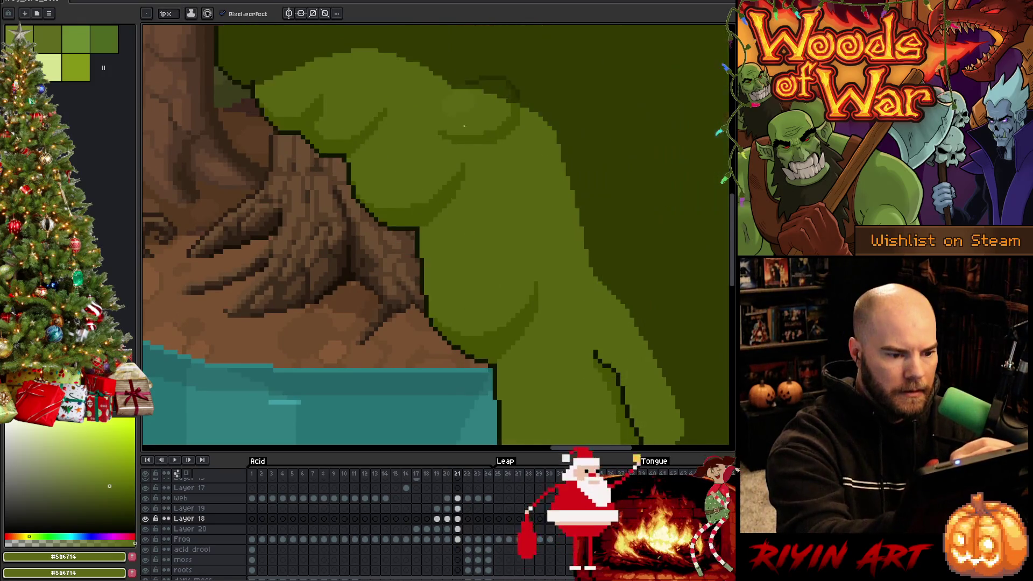
left_click(511, 323, "alt")
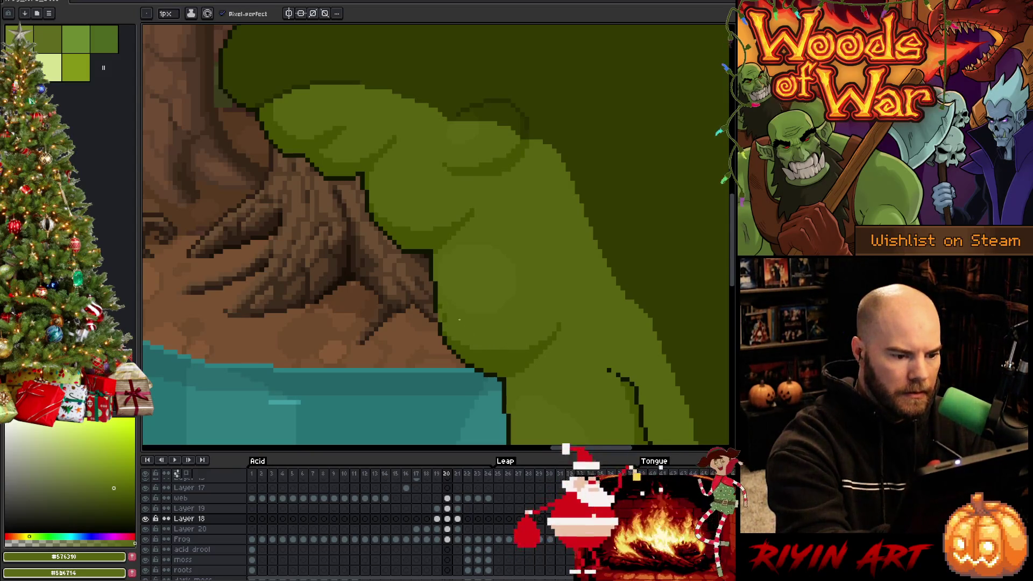
left_click(440, 314, "alt")
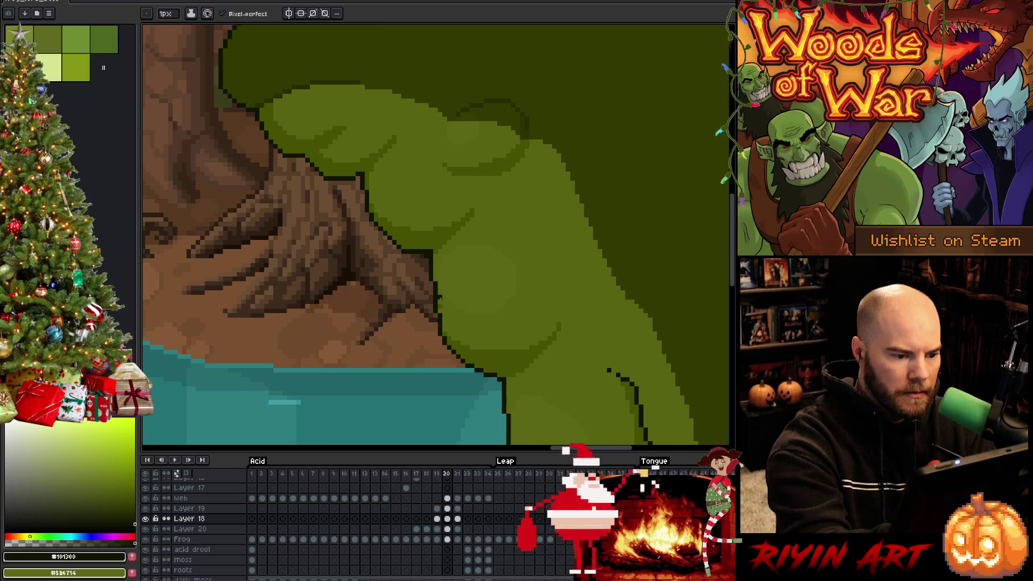
left_click(439, 305, "alt")
left_click(475, 289, "alt")
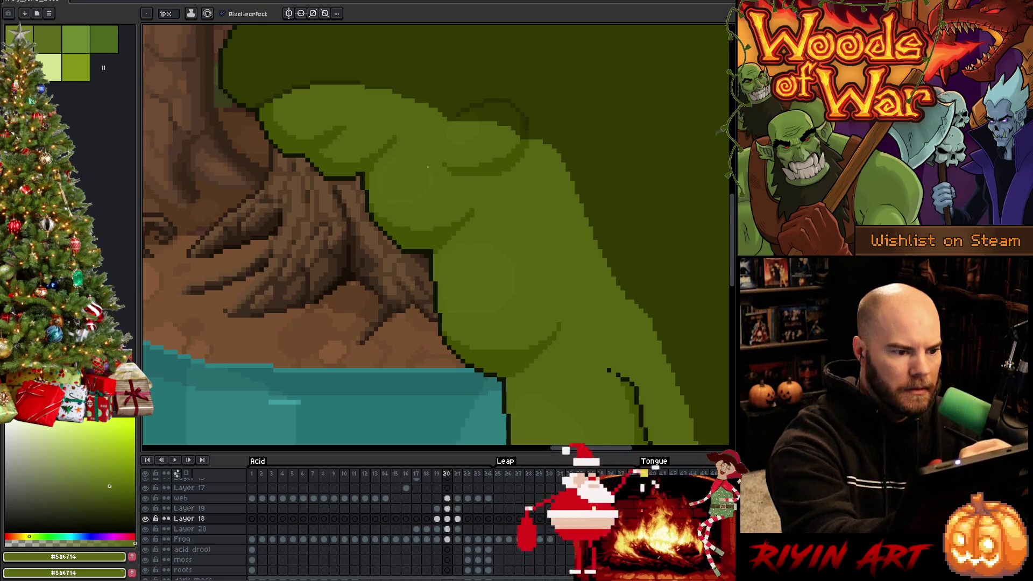
Step: Add more slightly darker and mid-green chest shading, checking neighbouring frames
key("g")
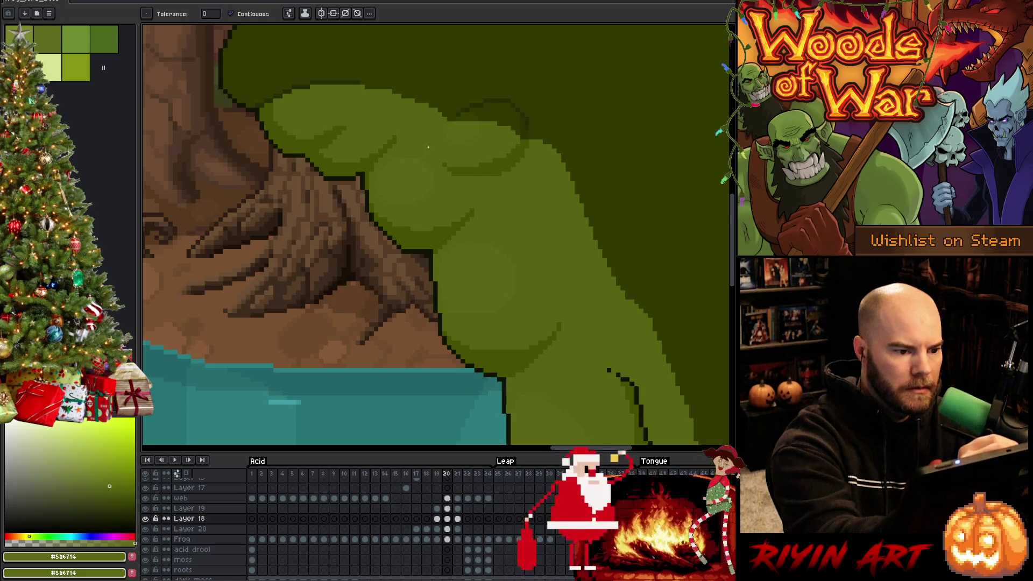
key("Return")
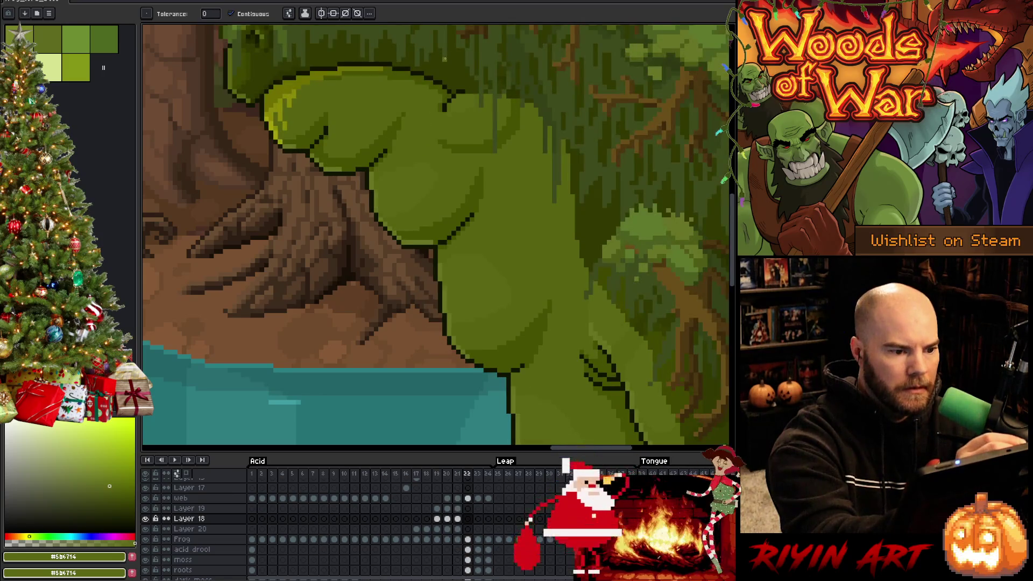
key("Return")
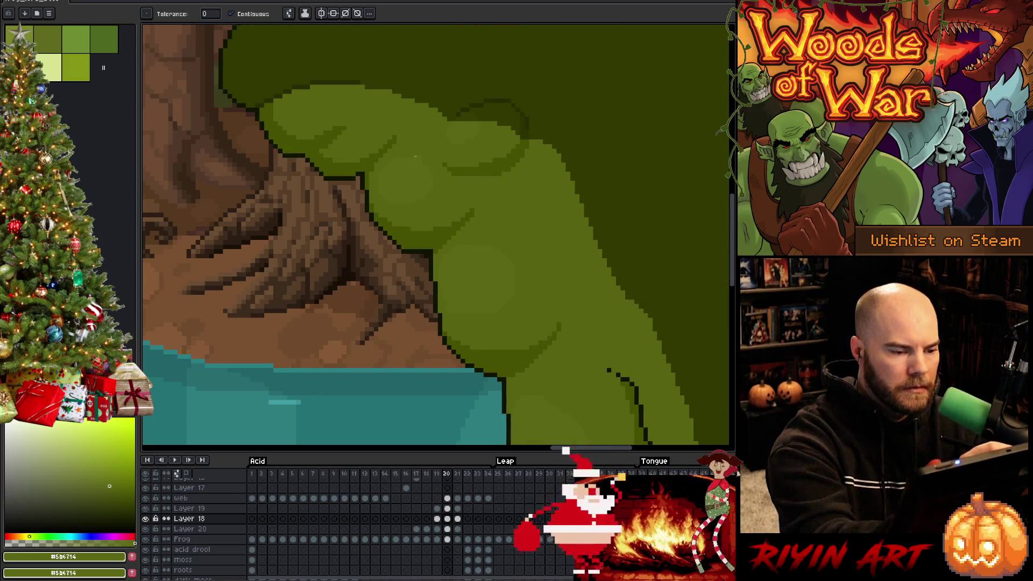
key("b")
left_click(420, 222, "alt")
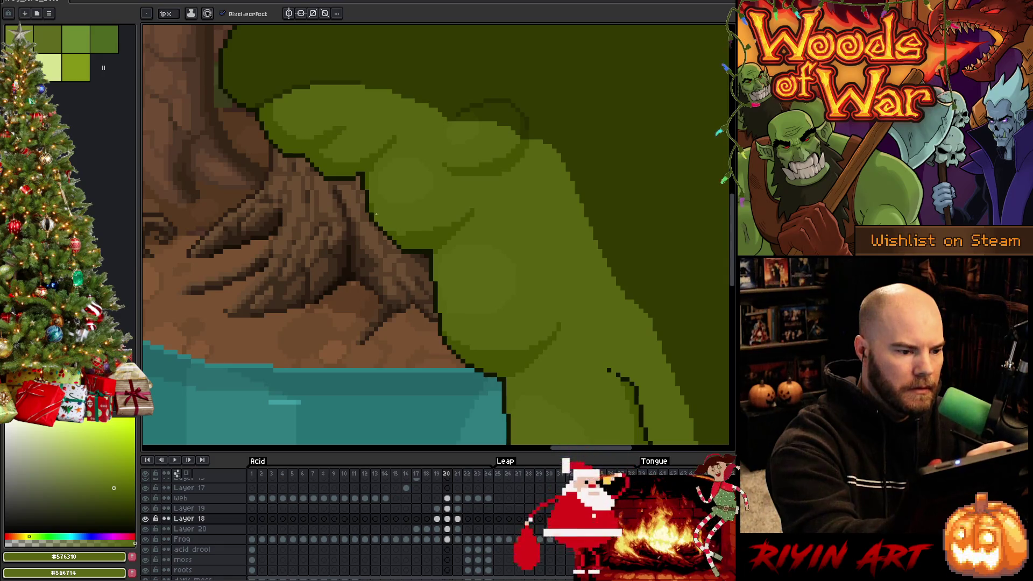
left_click(407, 171, "alt")
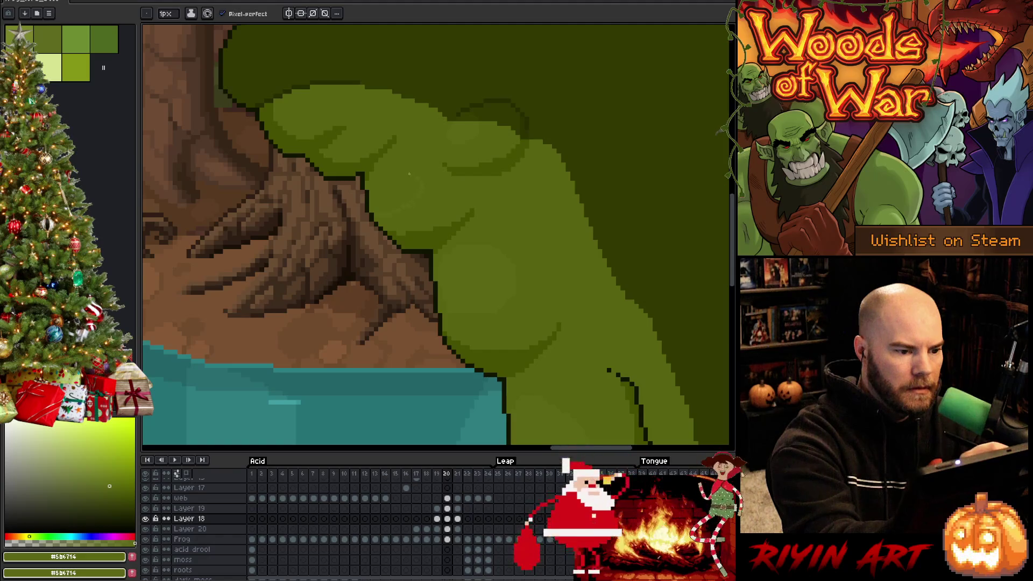
Step: Touch up the chest with outline and mid-green pixels, then compare against frame 22
key("g")
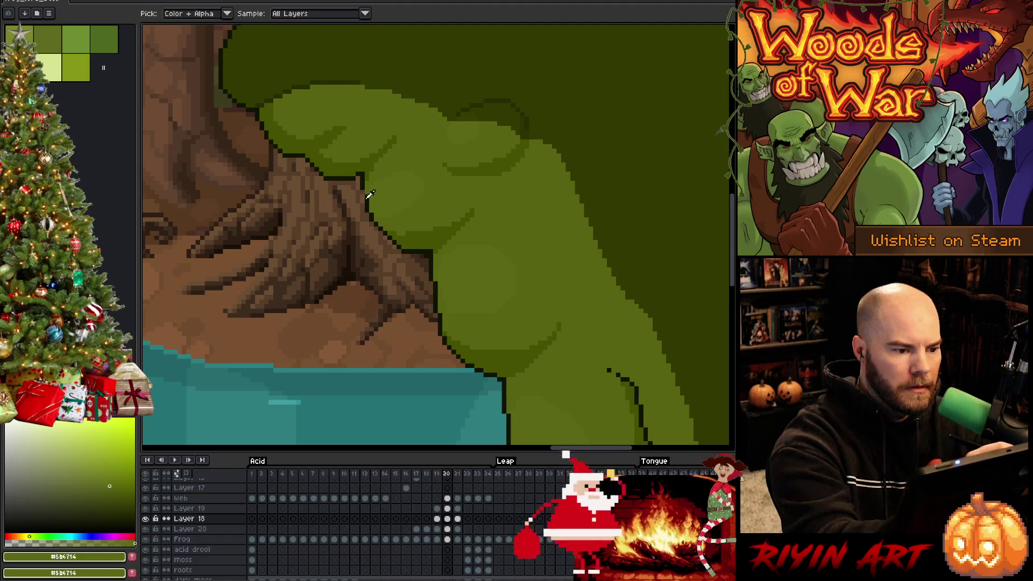
left_click(385, 164, "alt")
key("b")
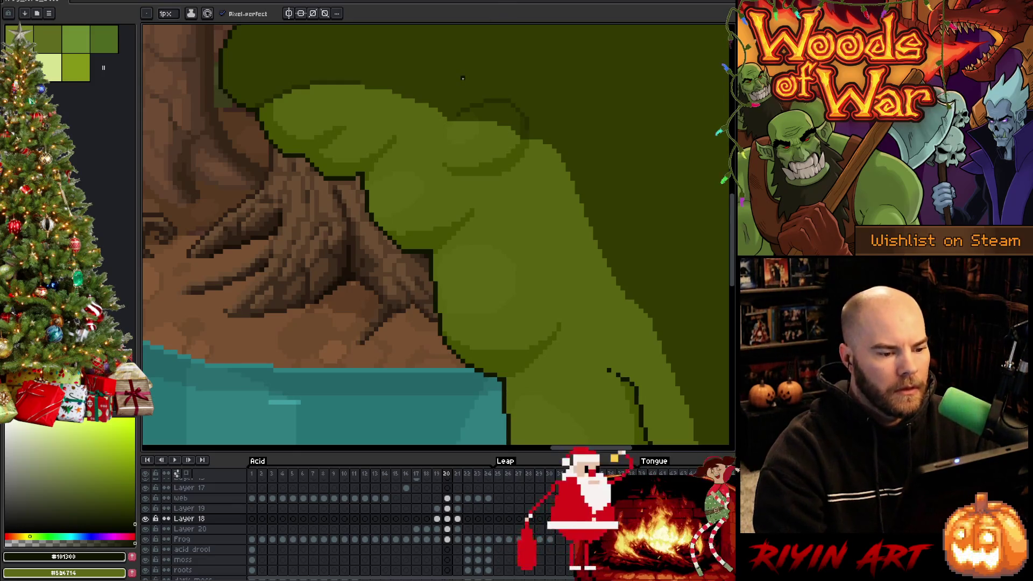
left_click(513, 78, "alt")
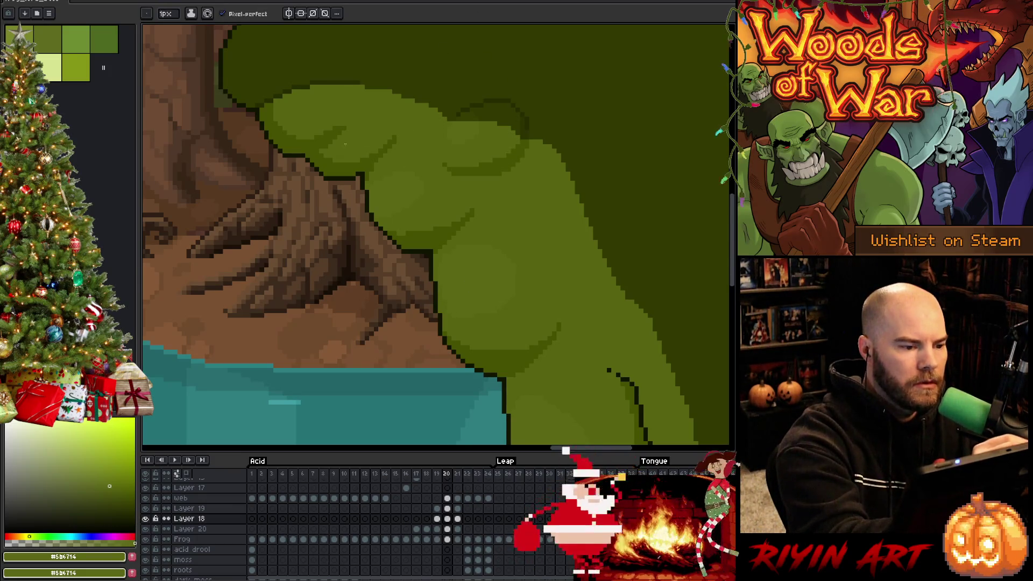
key("period")
key("period")
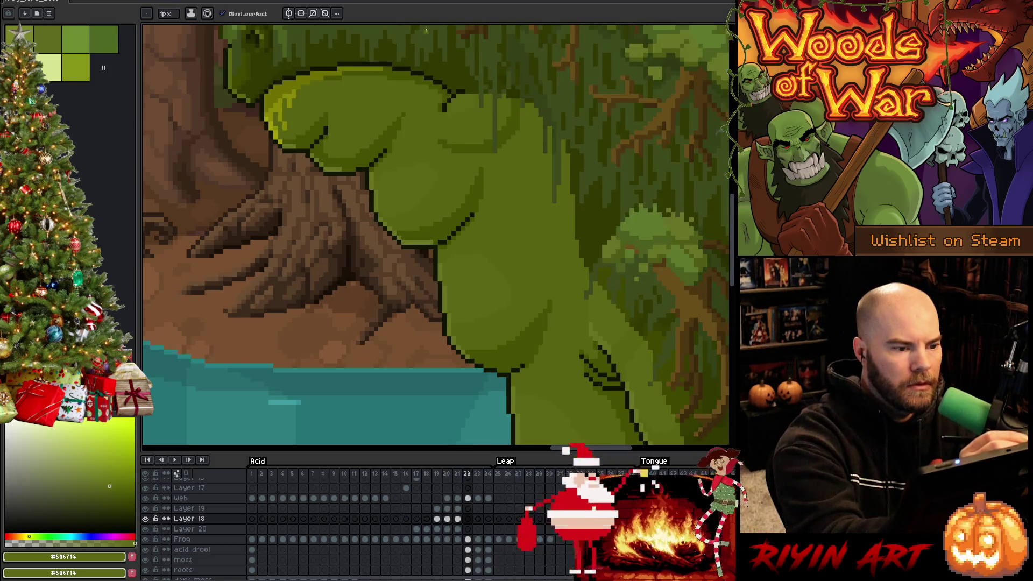
key("comma")
key("comma")
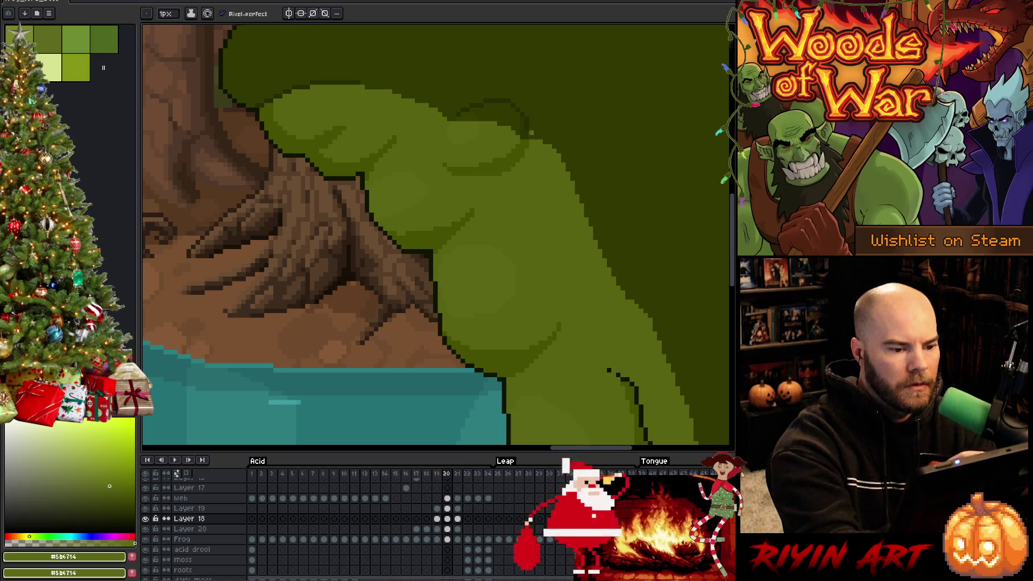
Step: Compare frames 20 and 22, then shade frame 20's belly with darker and mid greens
key("period")
key("comma")
key("period")
key("period")
key("comma")
key("comma")
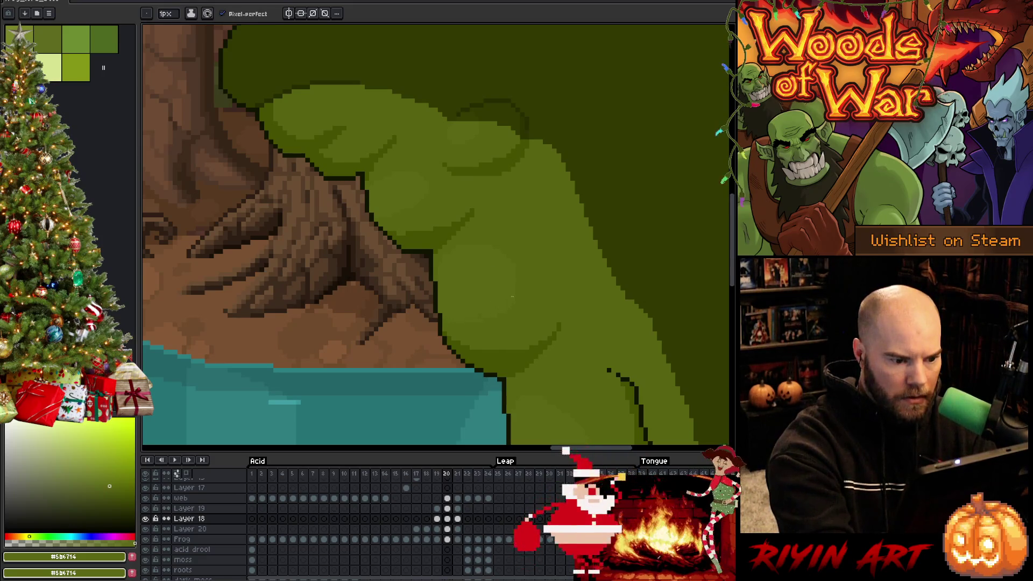
left_click(530, 267, "alt")
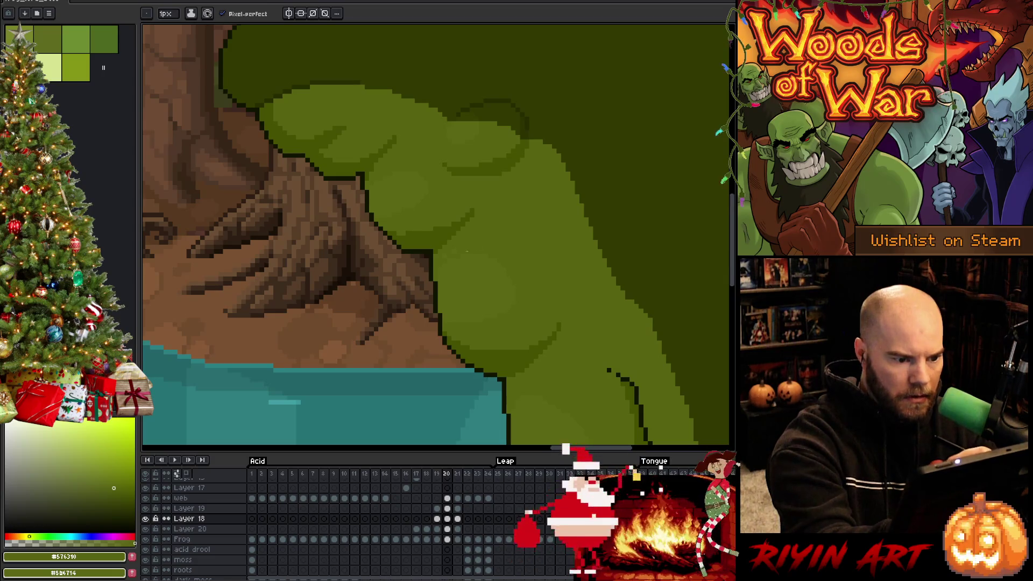
left_click(440, 269, "alt")
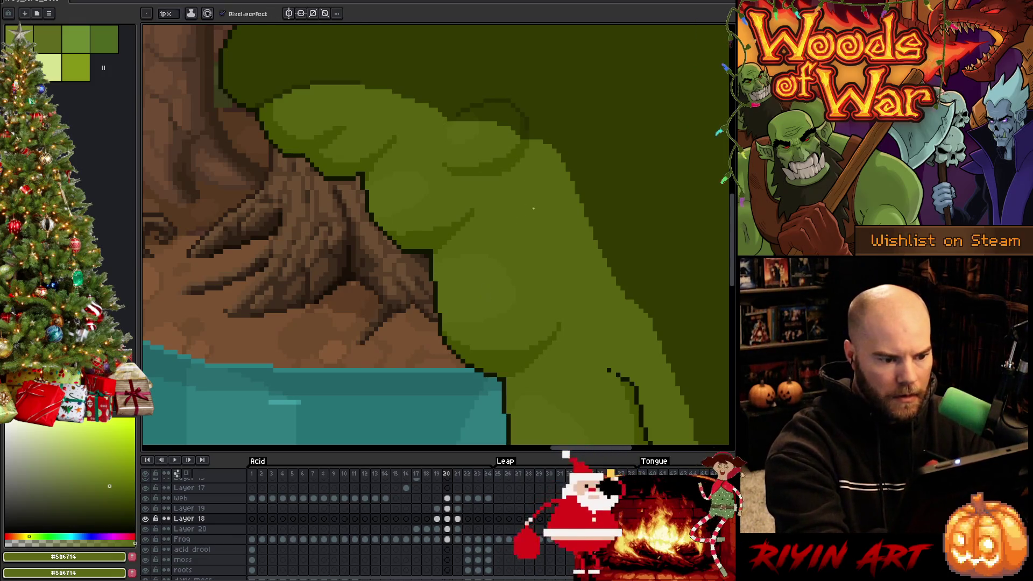
Step: Finish frame 20's belly with alternating #576310 and #5b6714 pixels
key("Right")
key("Left")
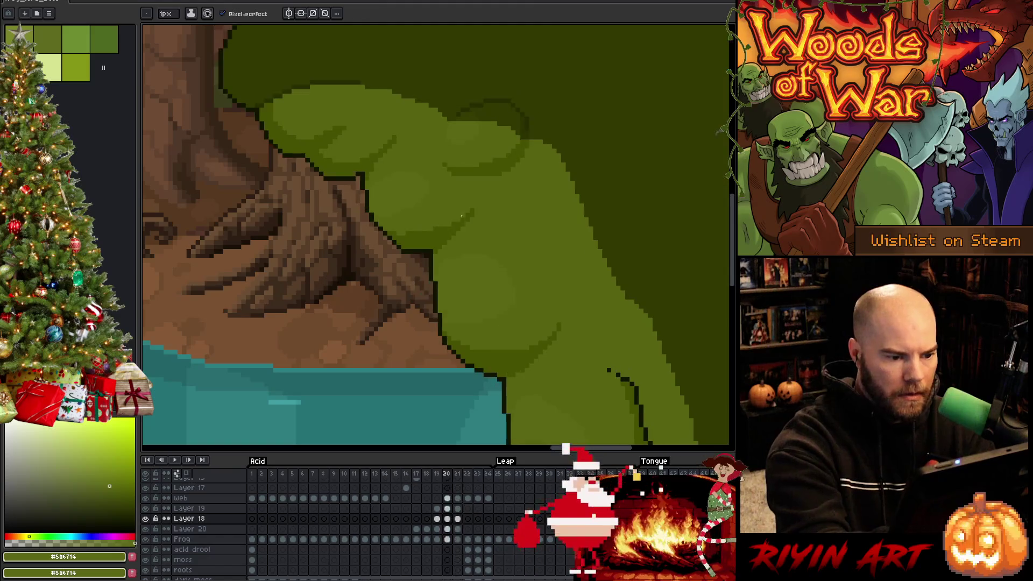
key("Right")
key("Right")
key("Left")
key("Left")
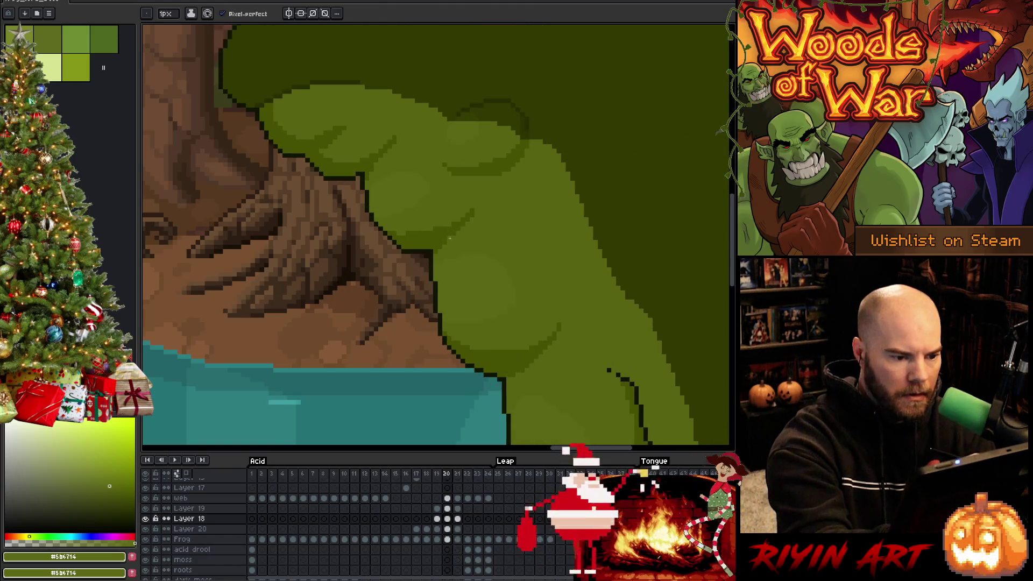
left_click(437, 264, "alt")
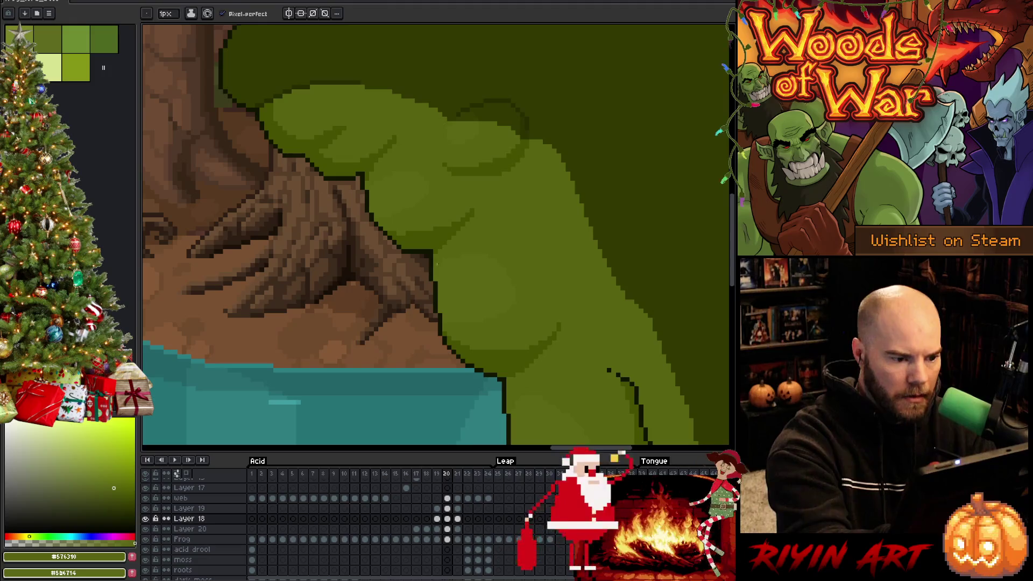
left_click(467, 272, "alt")
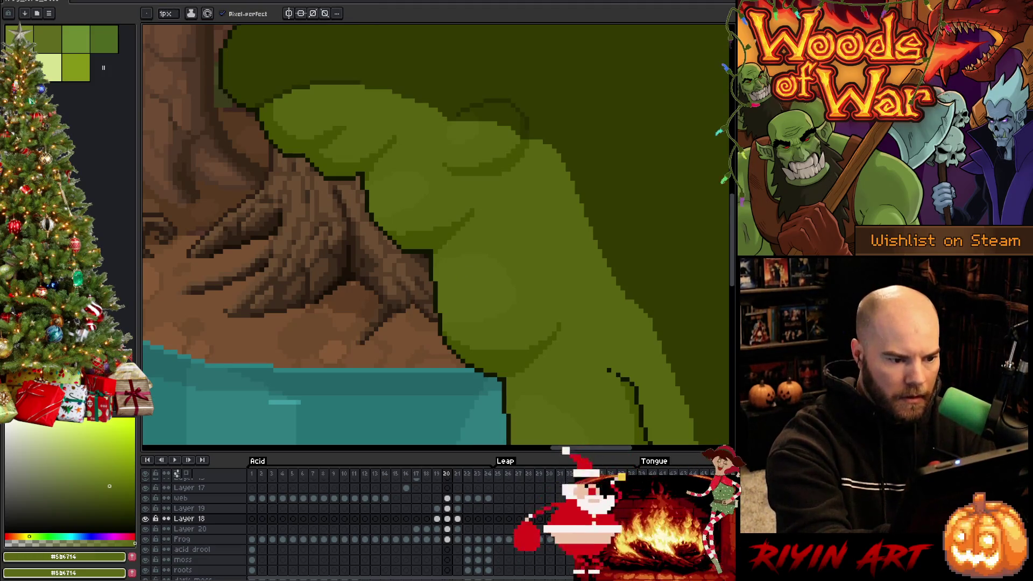
left_click(443, 261, "alt")
left_click(457, 250, "alt")
Step: Move to frame 21, undo the accidental solid green fill, and paint matching shading
key("period")
key("g")
left_click(442, 256)
key("ctrl+z")
key("b")
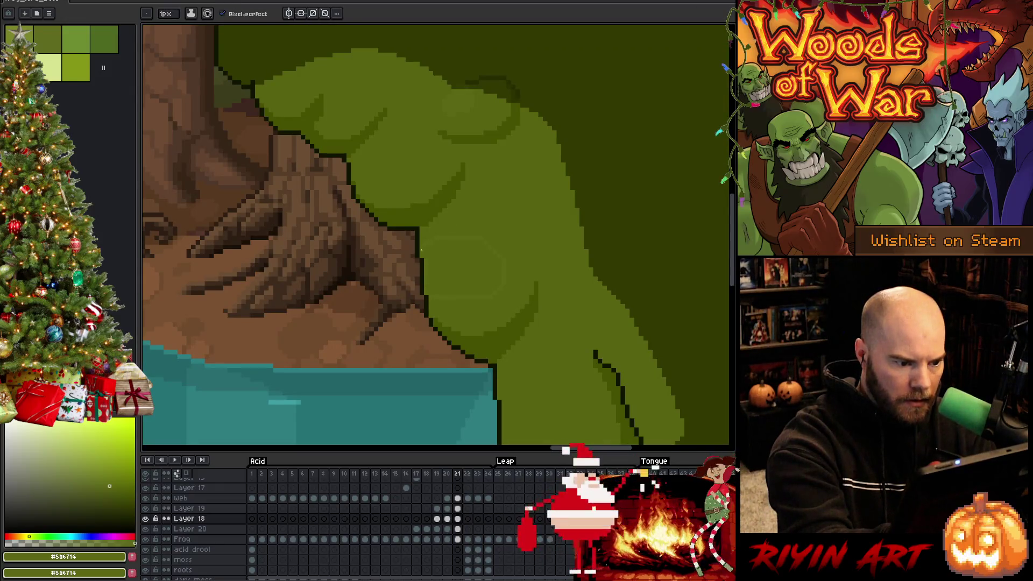
key("g")
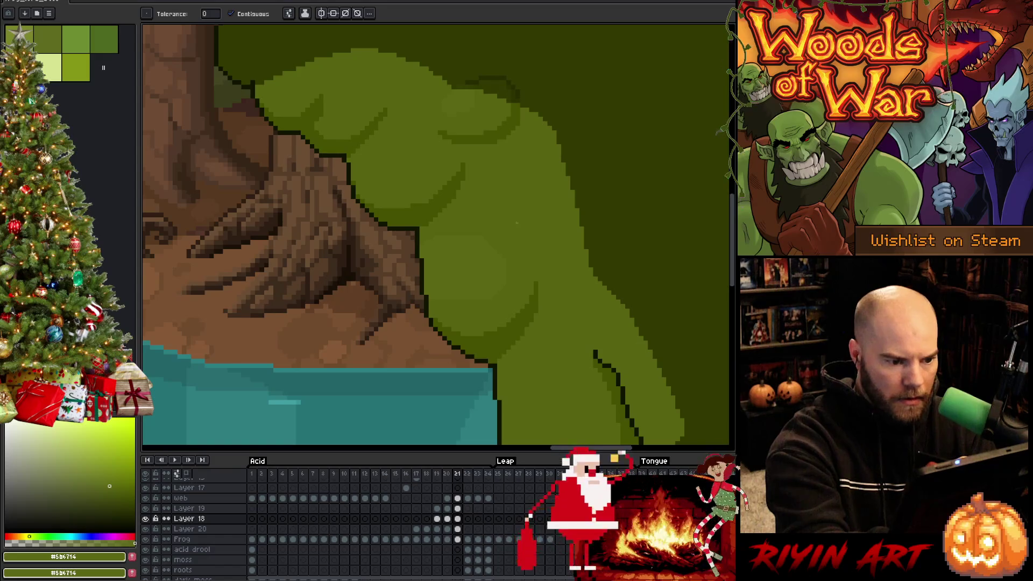
key("b")
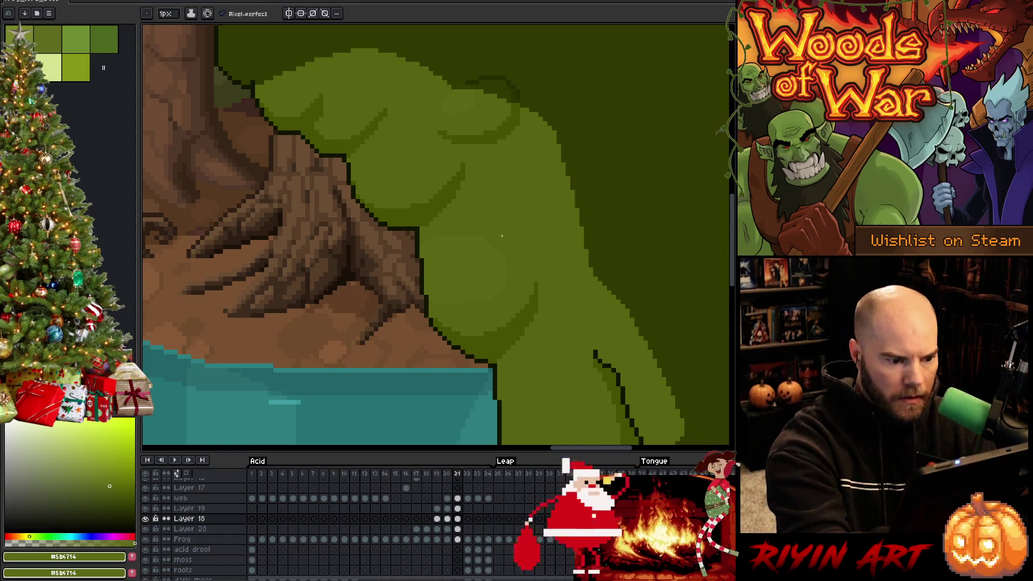
key("ctrl+z")
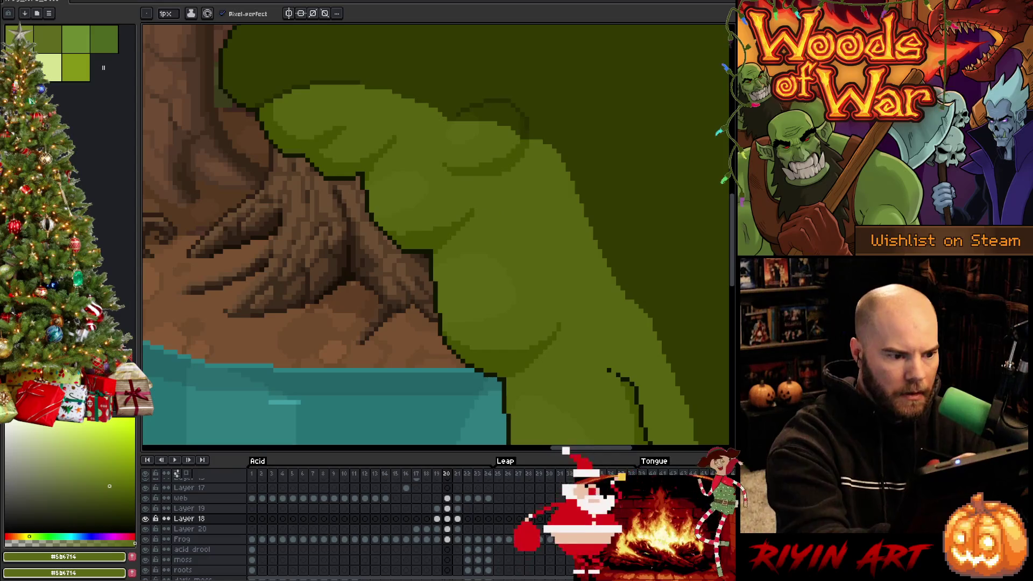
key("ctrl+y")
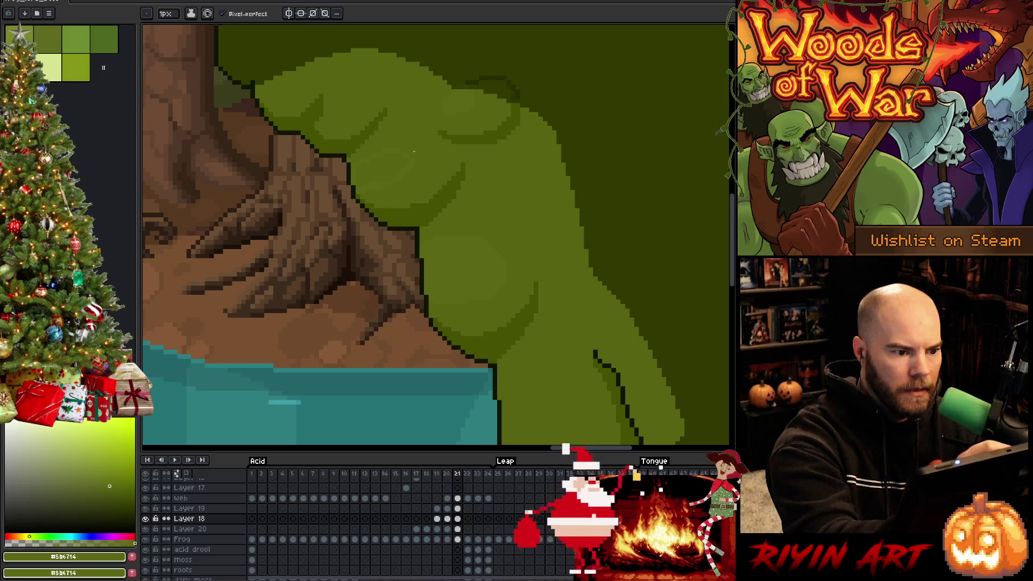
Step: Check frame 21 against frame 22 and add slightly darker green shading
key("g")
key("b")
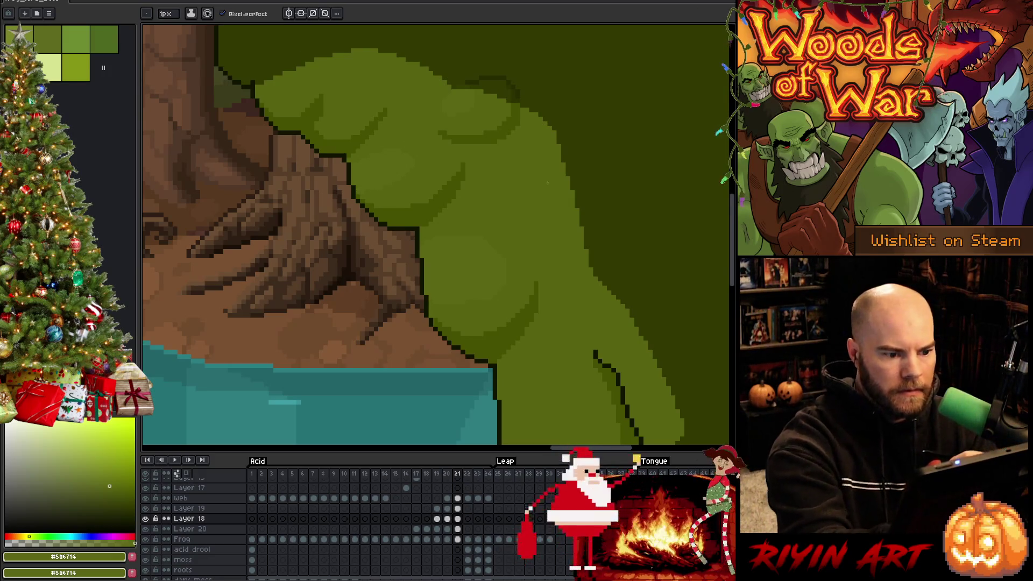
key("Right")
key("Left")
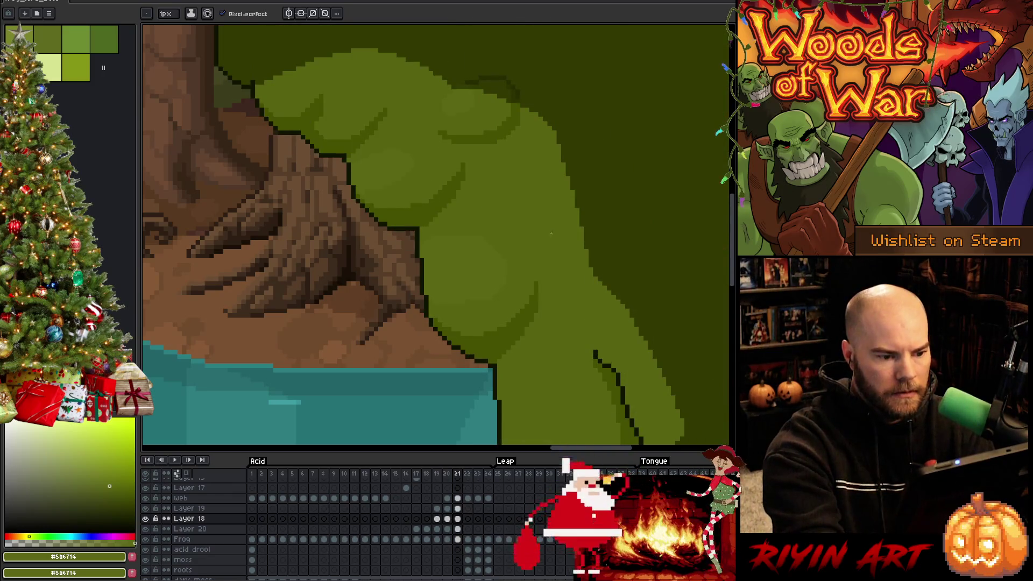
key("Right")
key("Left")
left_click(464, 232, "alt")
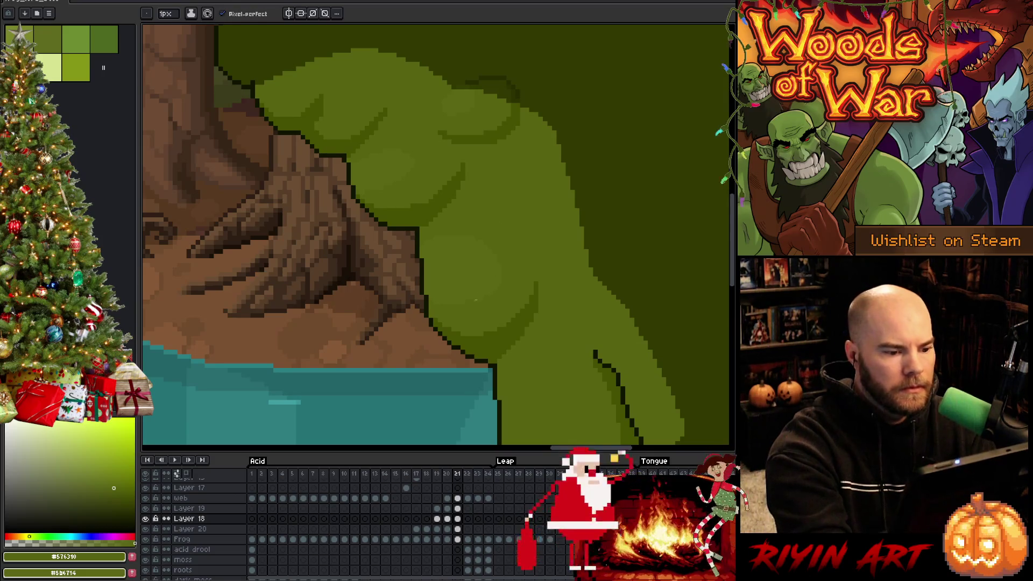
scroll(627, 233, "down", 5)
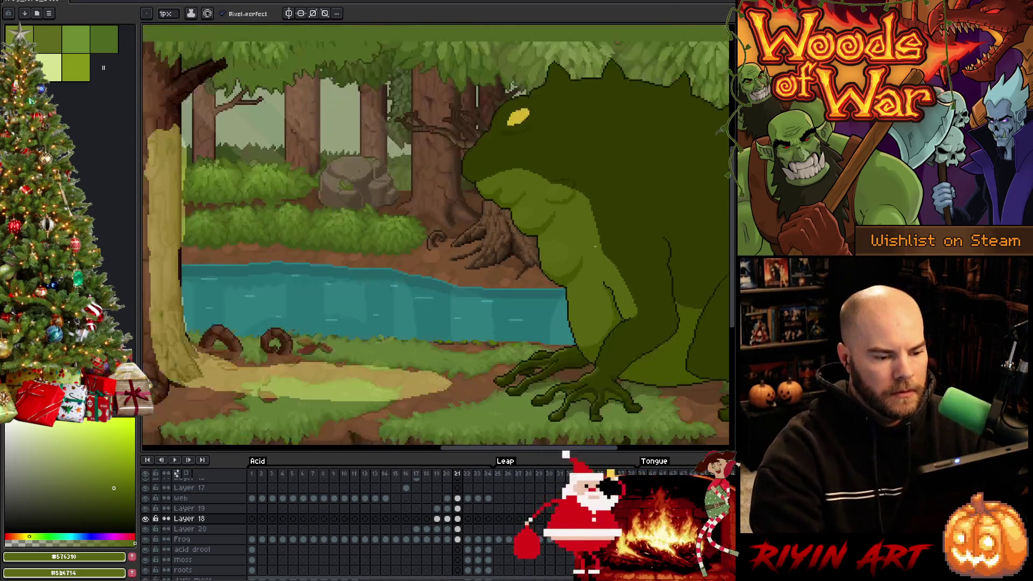
Step: Save the animation file and clear the shading selection
scroll(444, 235, "up", 3)
scroll(443, 235, "up", 1)
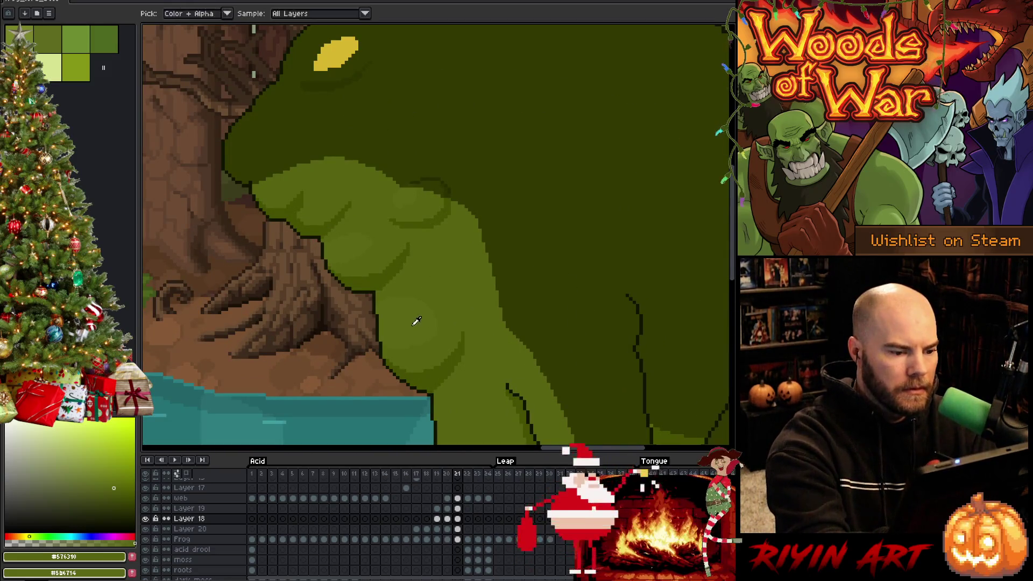
scroll(416, 319, "down", 3)
key("ctrl+s")
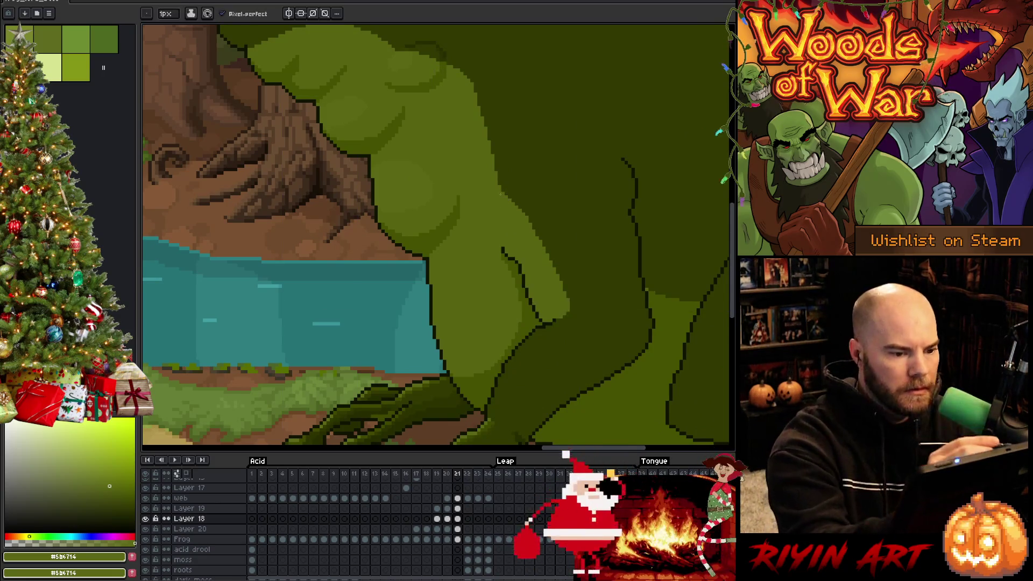
left_click(446, 288, "ctrl")
key("ctrl+d")
Step: Select the frog's pixels on the Frog layer in frame 21 and compare with frame 22
left_click(461, 540)
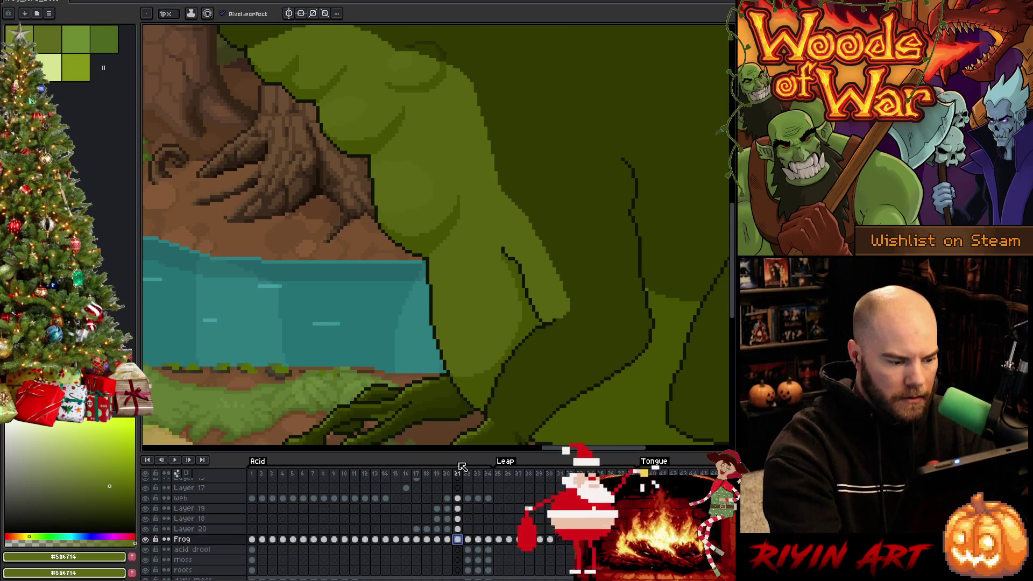
left_click(458, 539, "ctrl")
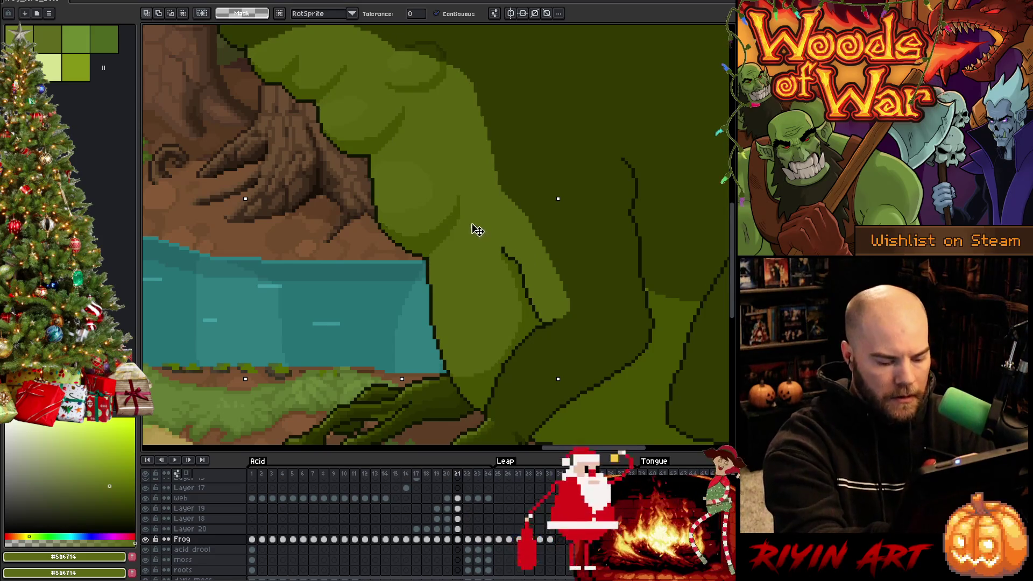
key("period")
key("comma")
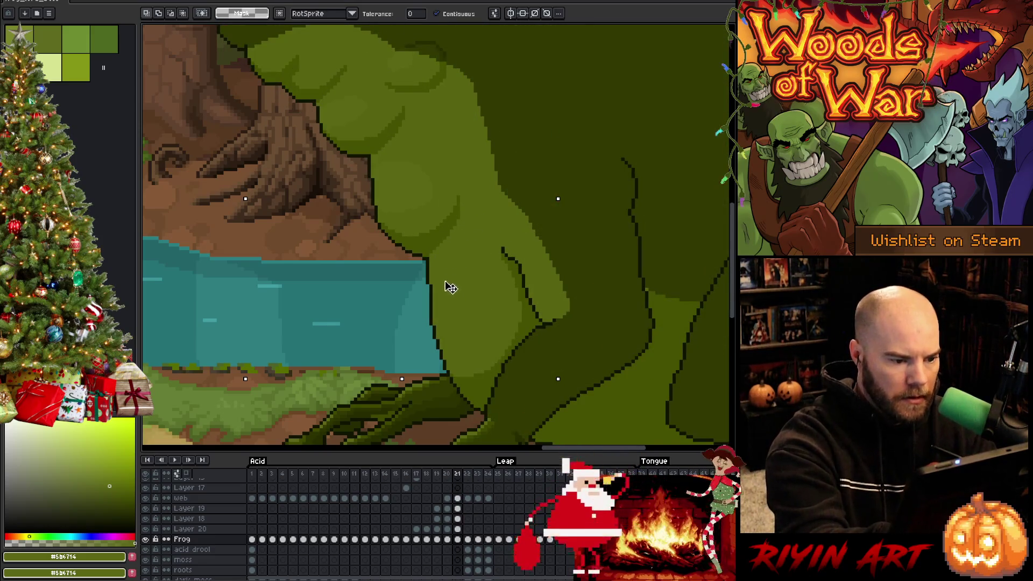
key("b")
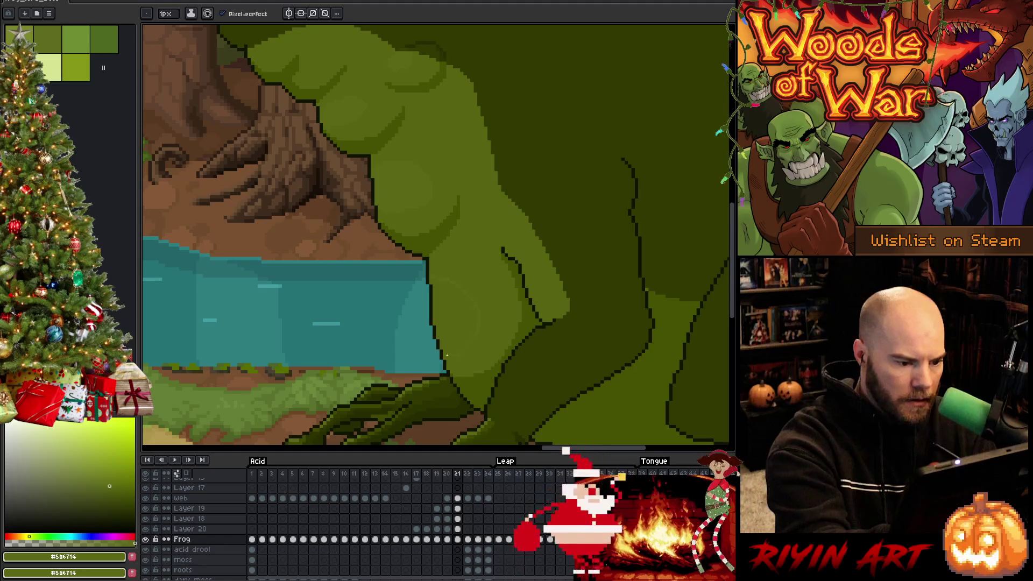
Step: Flip between neighbouring frames, settle on frame 20, and select Layer 20
key("g")
key("period")
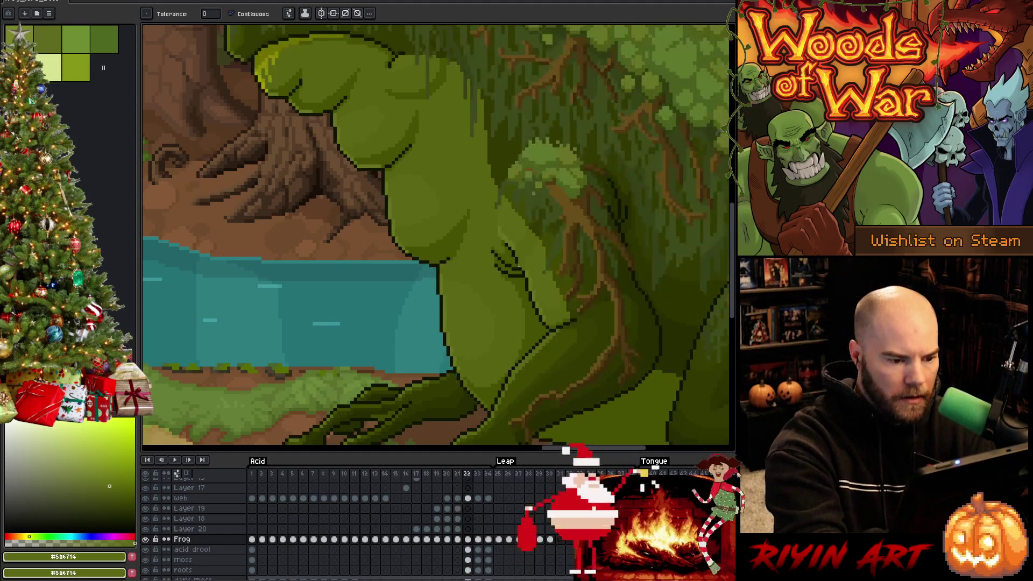
key("comma")
key("comma")
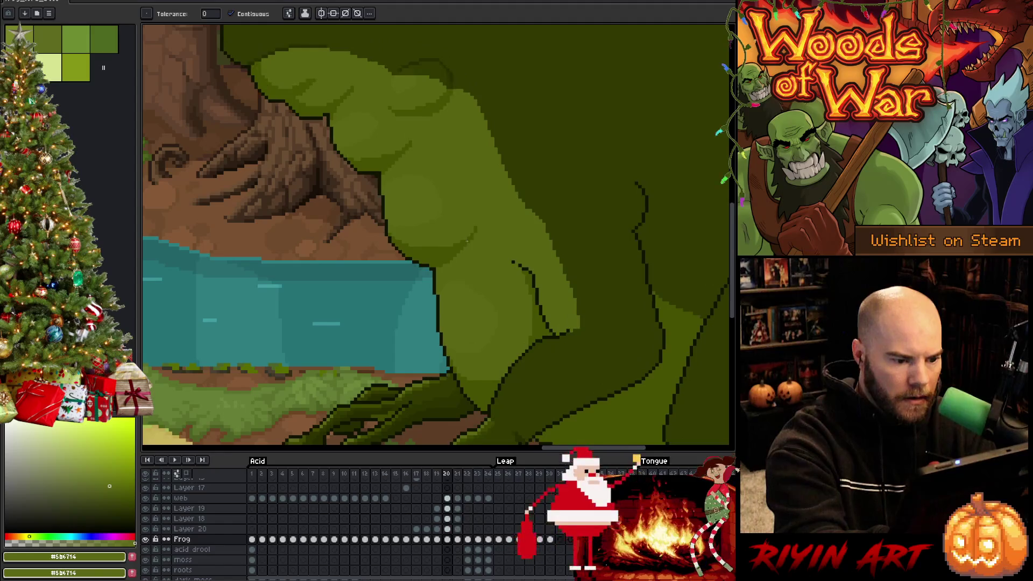
key("period")
key("period")
key("comma")
key("comma")
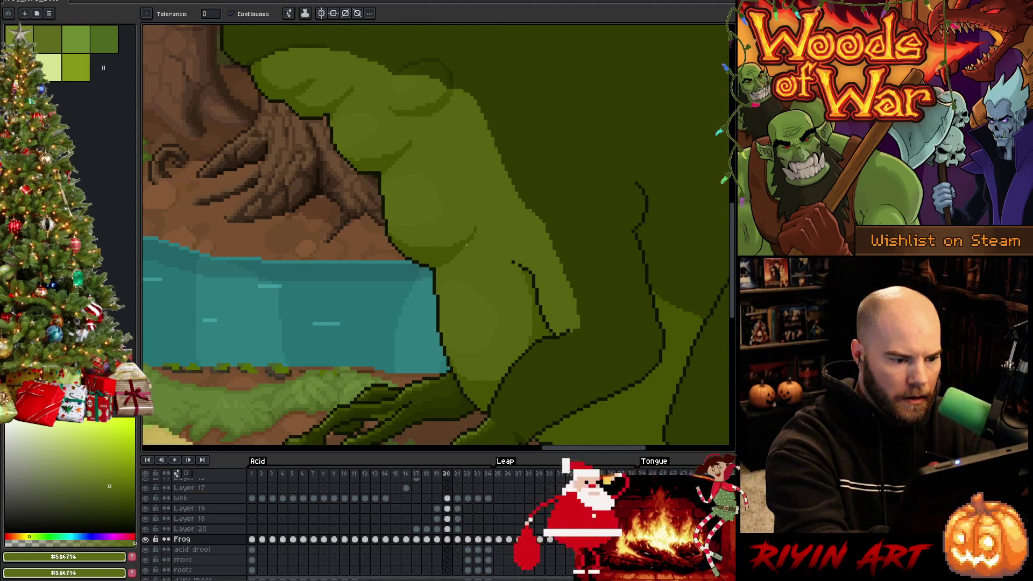
key("b")
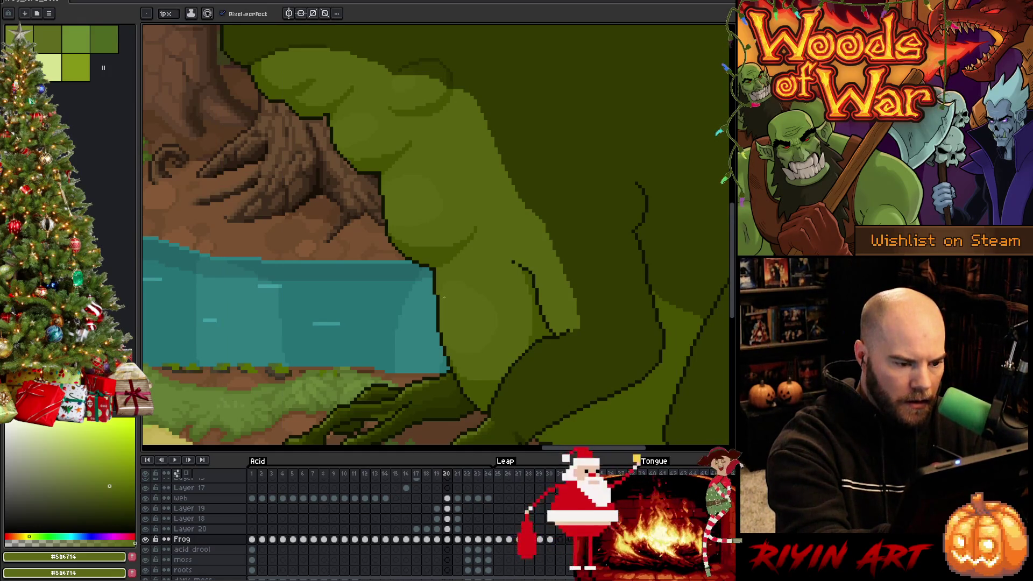
left_click(188, 529)
Step: Merge Layer 20 and Layer 18 down into the Frog layer and check its visibility
key("ctrl+e")
left_click(186, 518)
key("ctrl+e")
left_click(146, 519)
left_click(147, 519)
Step: Eyedrop greens #576310 and #5b6714 from the frog, then save the file
key("i")
key("b")
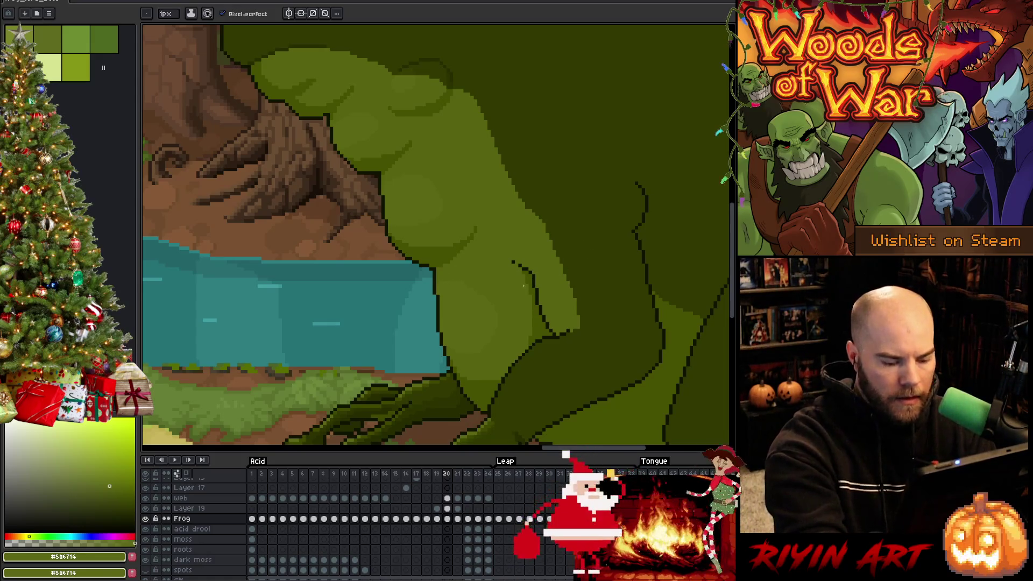
left_click(483, 283, "alt")
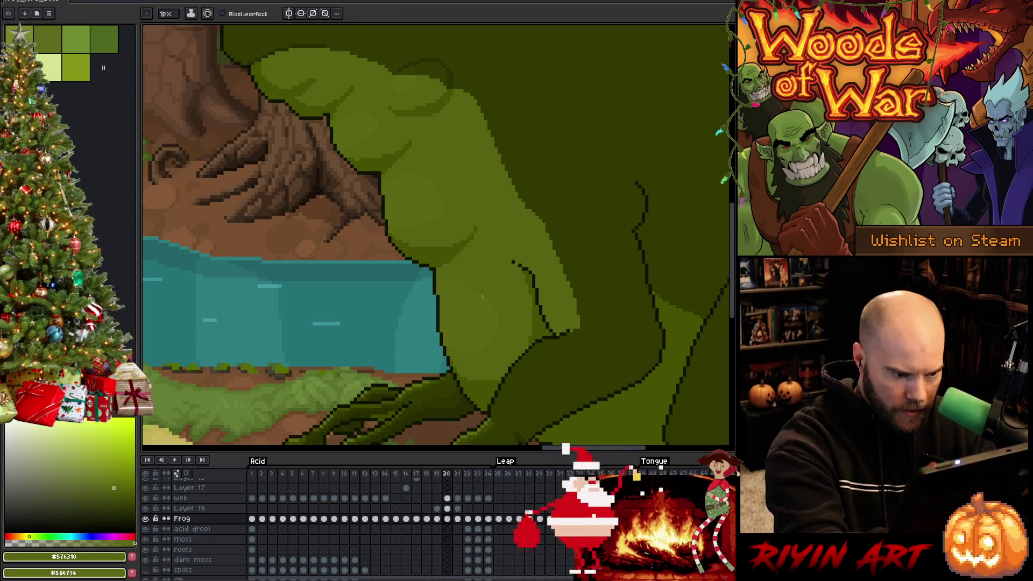
left_click(488, 290, "alt")
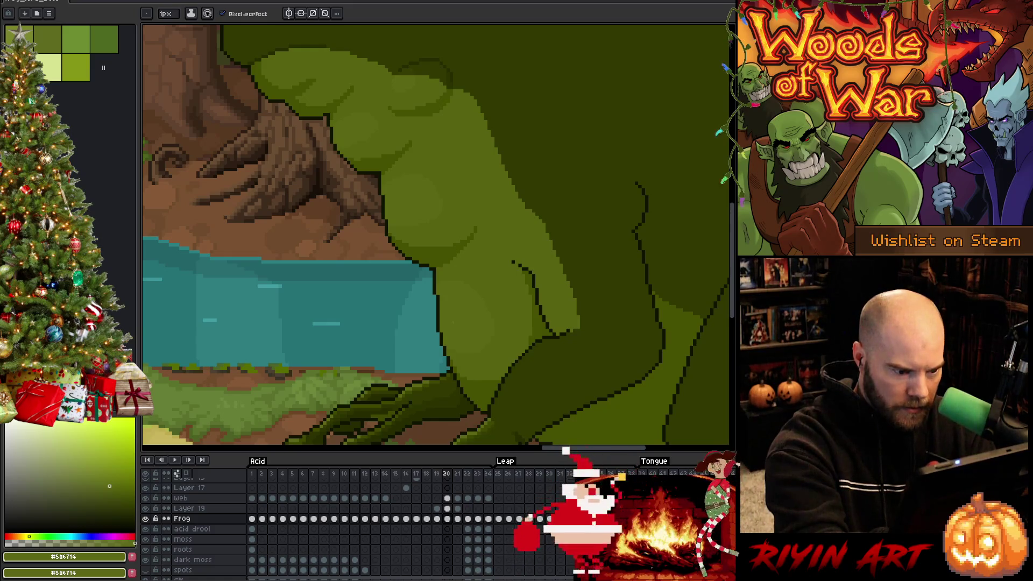
key("ctrl+s")
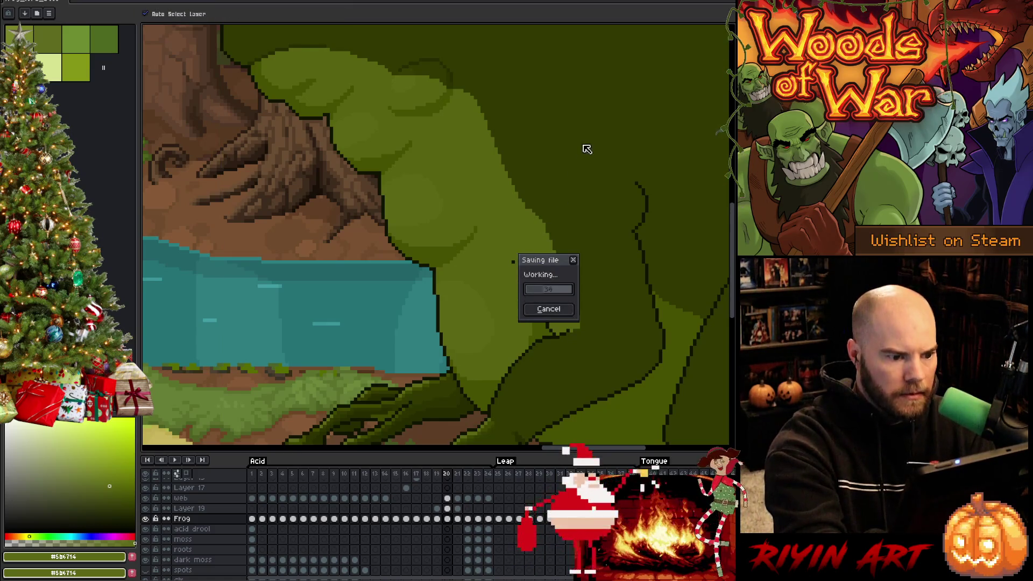
Step: Eyedrop the dark outline, then the frog's mid-green #576310 as the drawing colour
key("alt")
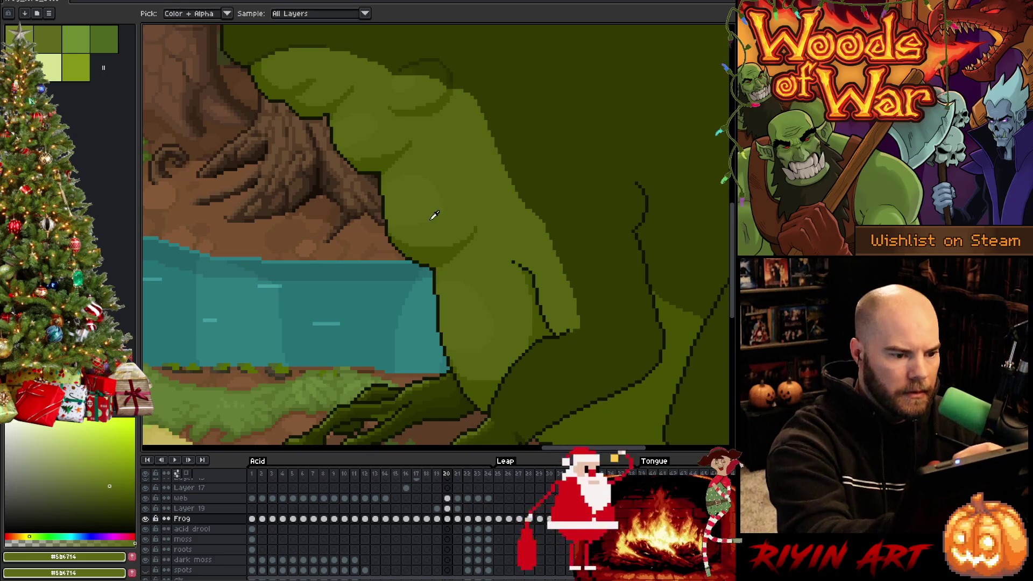
left_click(525, 267)
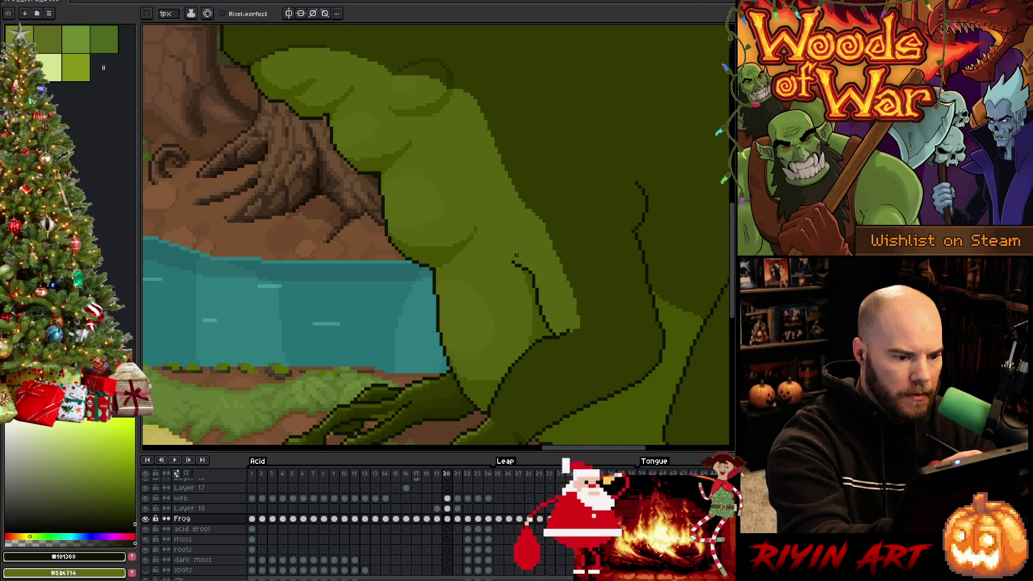
left_click(419, 245, "alt")
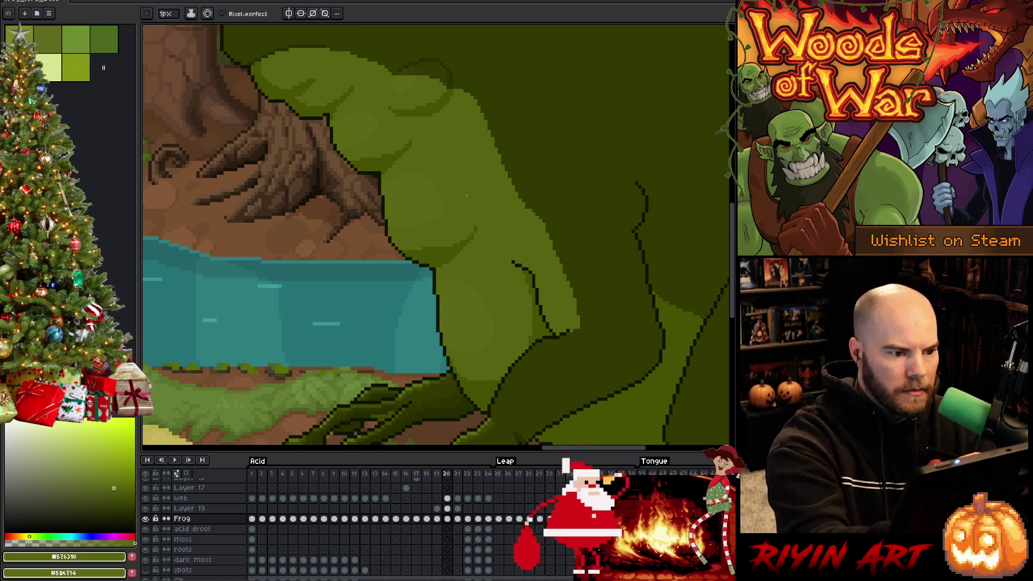
scroll(506, 293, "down", 5)
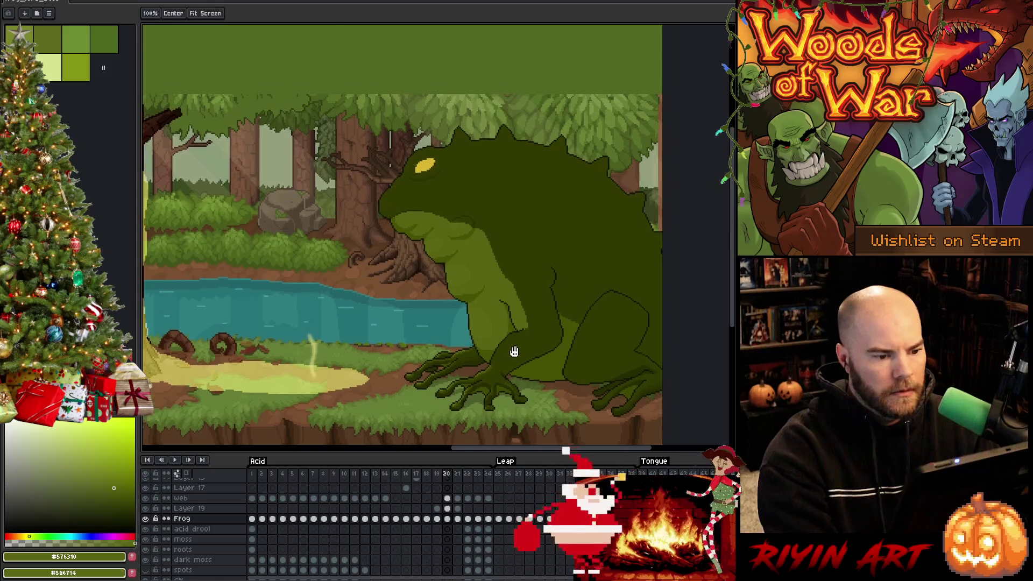
scroll(480, 303, "up", 7)
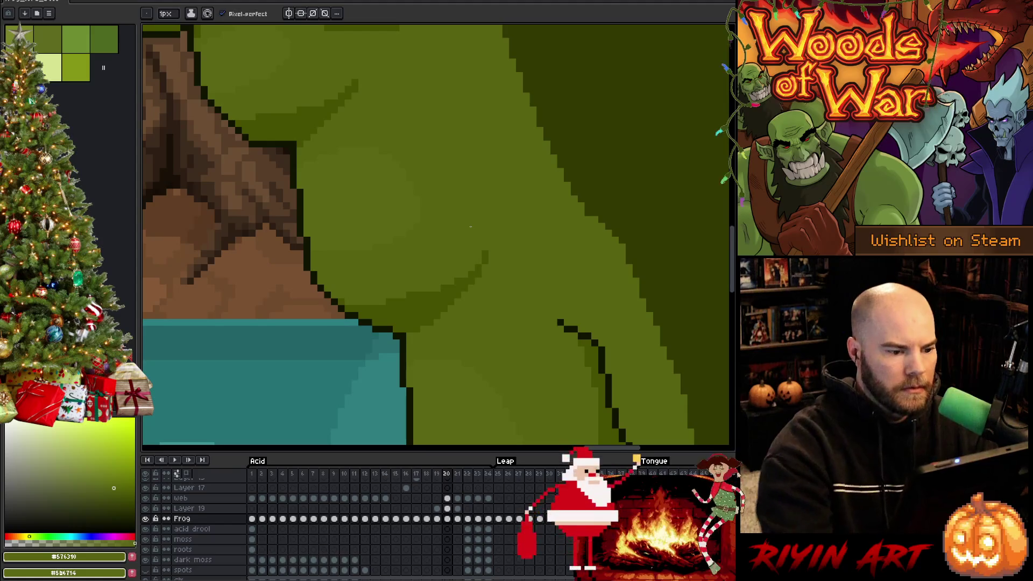
Step: On frame 19, paint a lighter green highlight along the chest edge and pick #465100
scroll(348, 305, "down", 5)
key("comma")
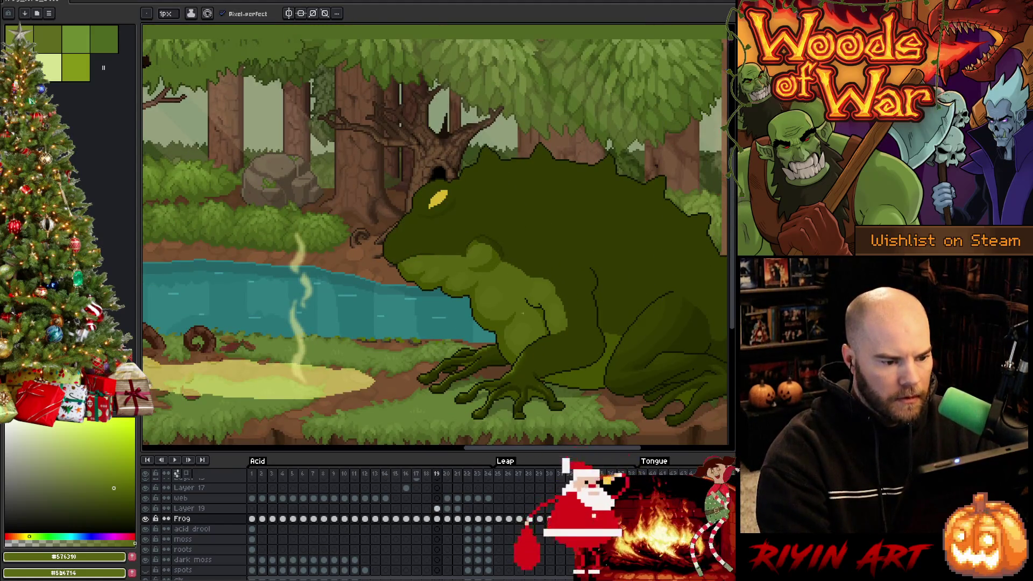
scroll(522, 313, "up", 5)
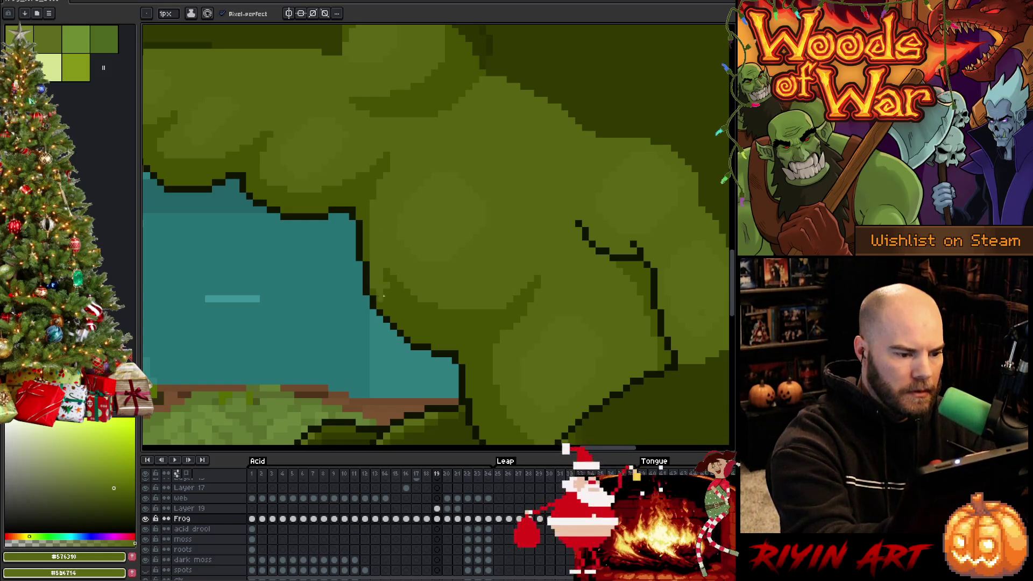
left_click_drag(412, 313, 467, 312)
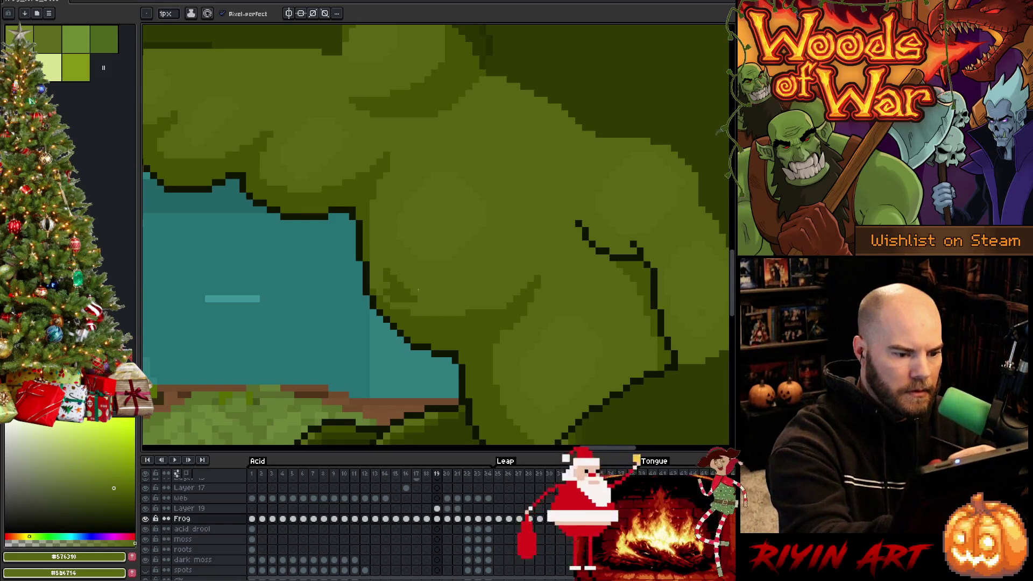
left_click(409, 317, "alt")
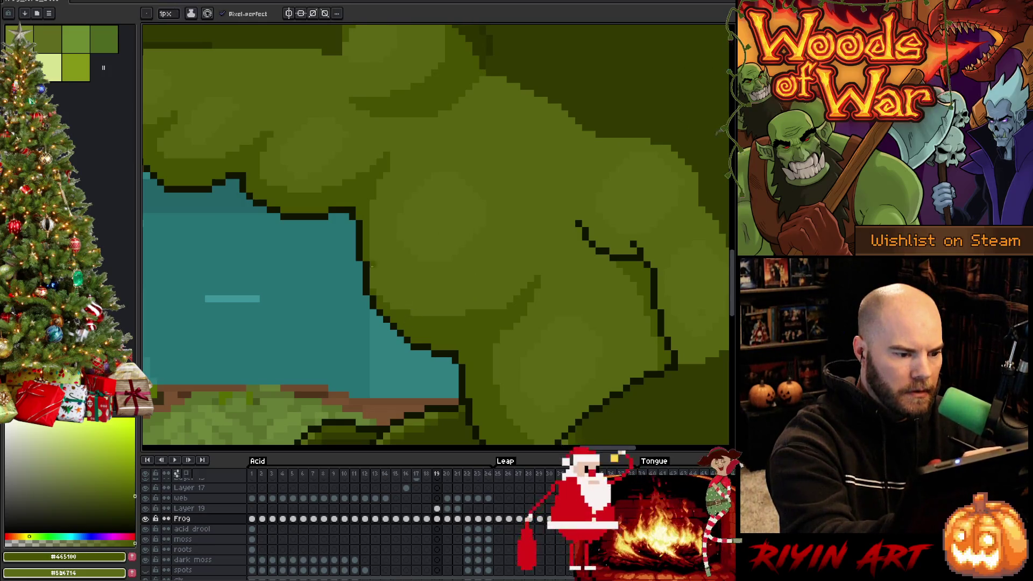
Step: Pick #576310 and paint lighter pixels down the frog's arm
scroll(407, 245, "down", 4)
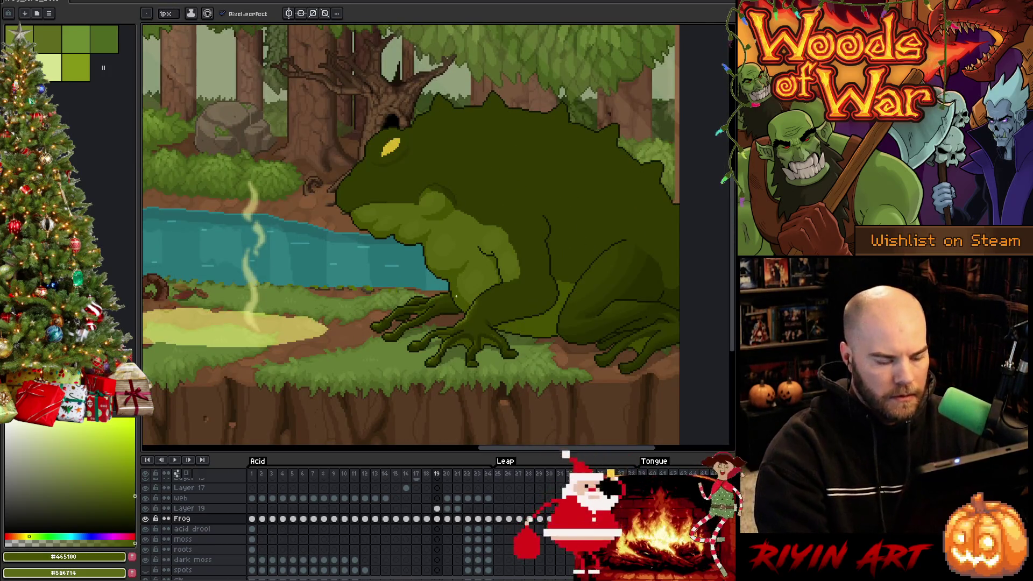
scroll(494, 296, "up", 4)
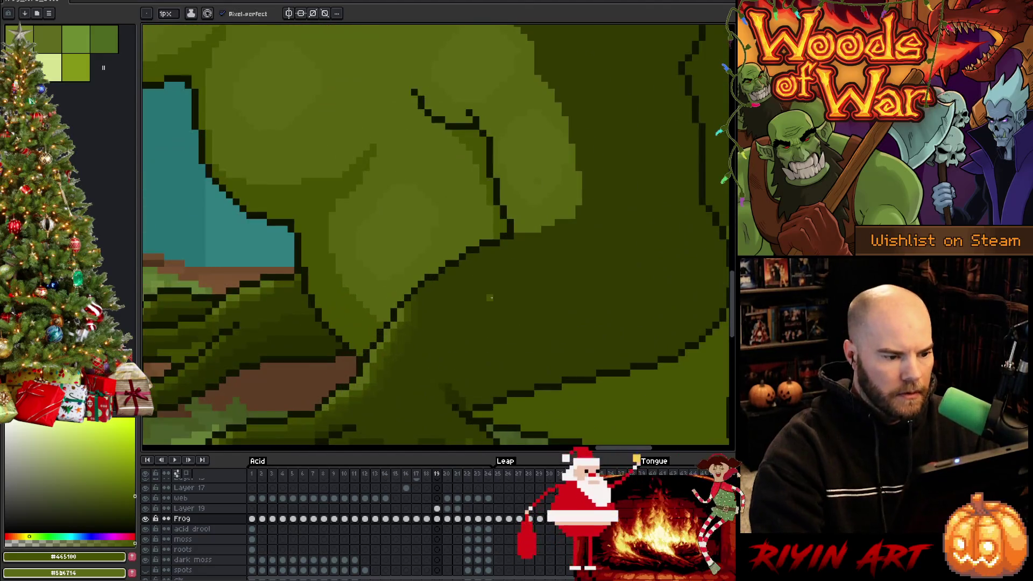
left_click(340, 215, "alt")
mouse_move(327, 226)
left_mouse_down()
mouse_move(324, 247)
mouse_move(316, 231)
mouse_move(372, 305)
left_mouse_up()
mouse_move(323, 275)
left_mouse_down()
mouse_move(377, 320)
mouse_move(330, 260)
left_mouse_up()
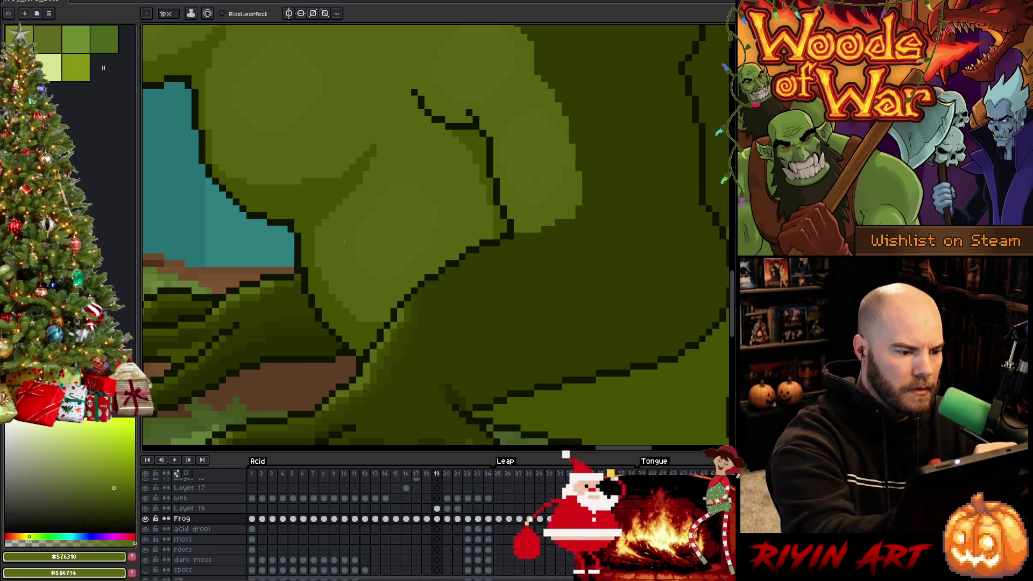
scroll(368, 321, "down", 4)
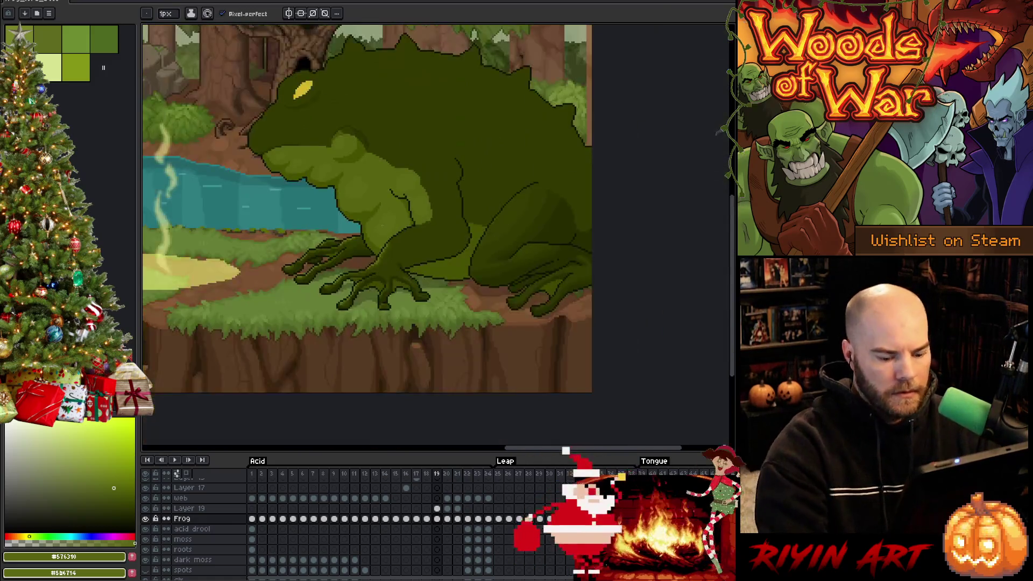
Step: Check the arm across frames, then start foot shading with #5b6714 and #576310
key("Right")
key("Right")
key("Right")
key("Left")
key("Left")
key("Left")
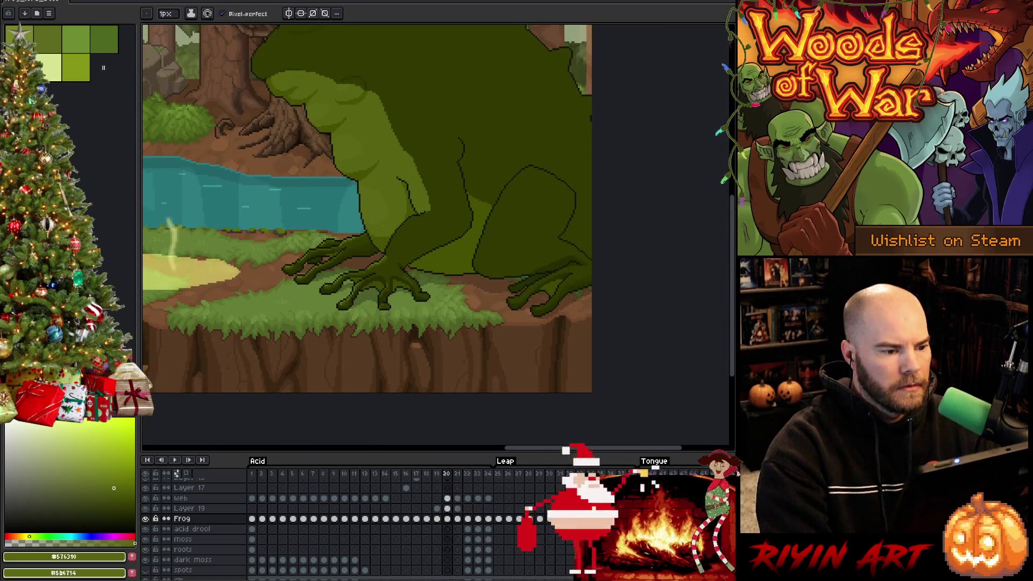
scroll(383, 224, "up", 5)
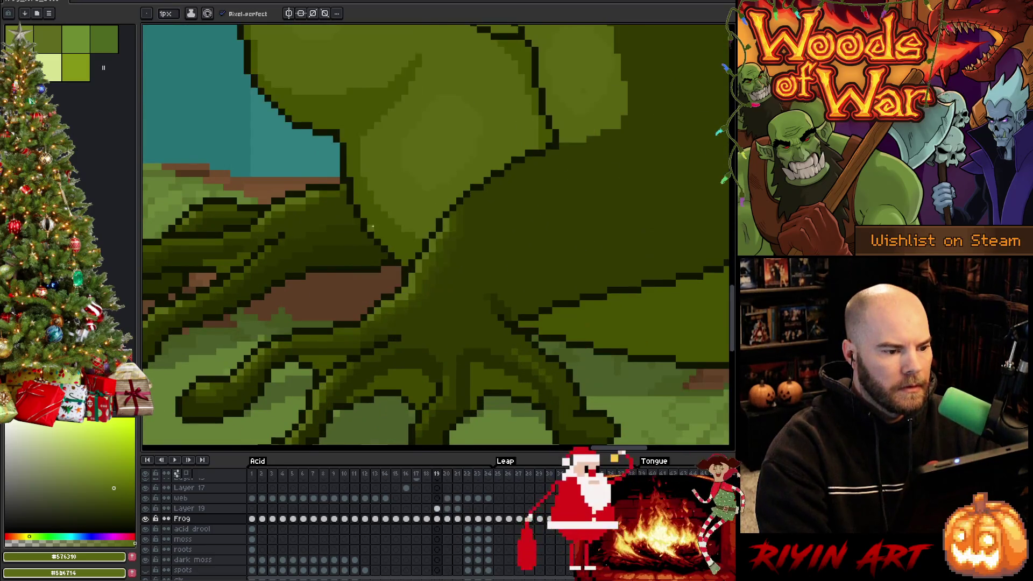
key("Right")
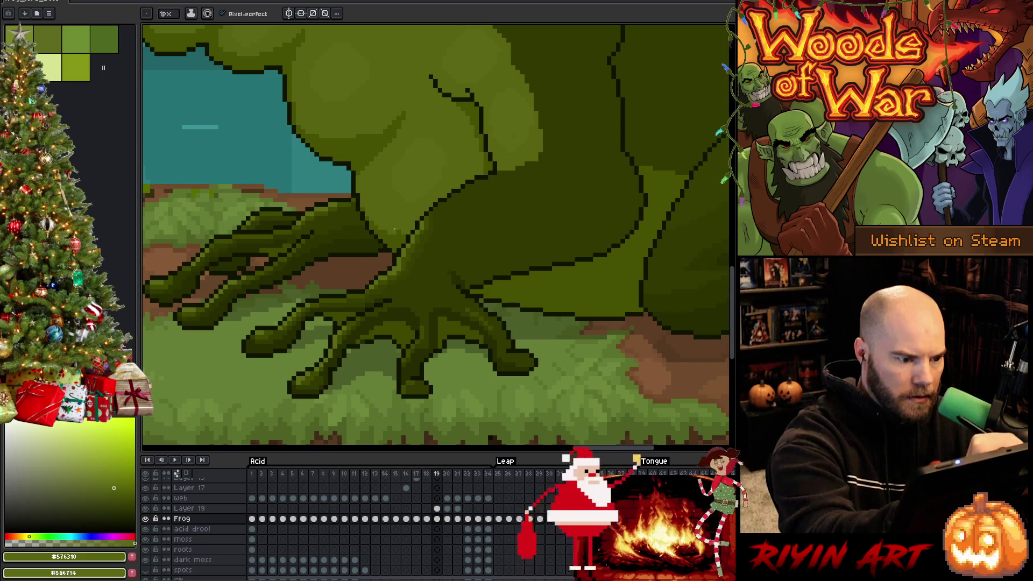
scroll(401, 222, "down", 3)
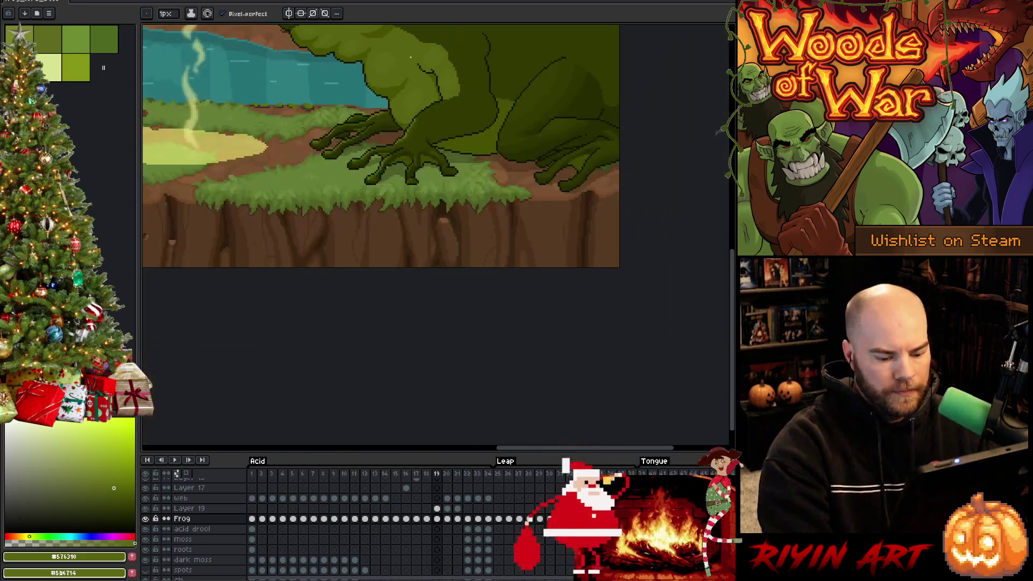
scroll(403, 162, "up", 2)
scroll(404, 25, "up", 1)
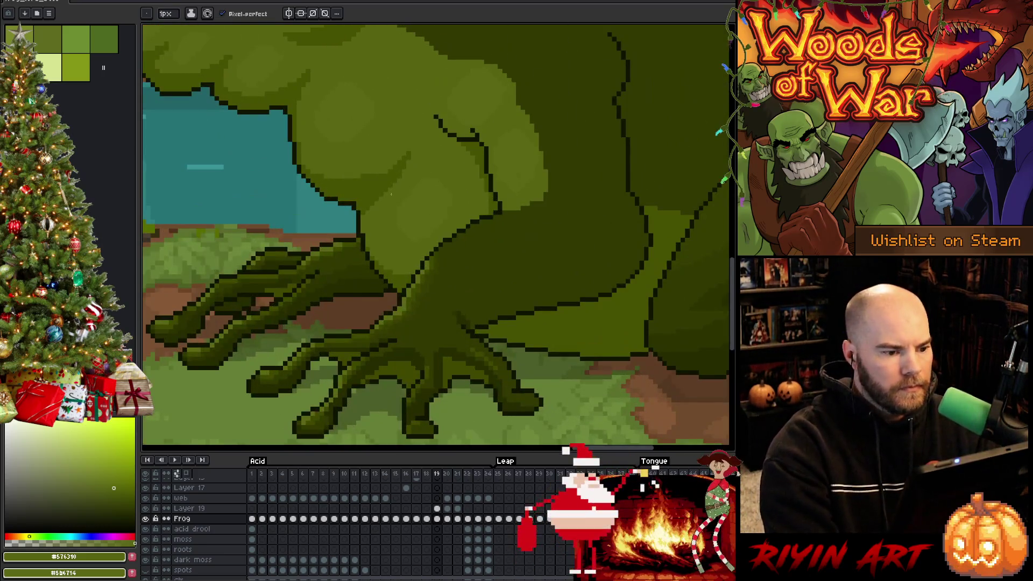
left_click(417, 207, "alt")
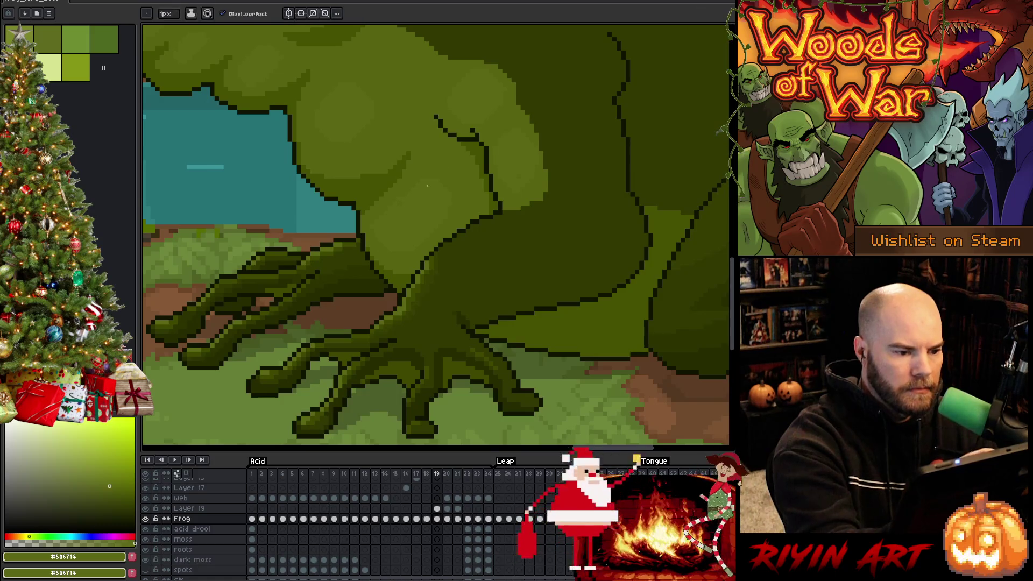
left_click(430, 201, "alt")
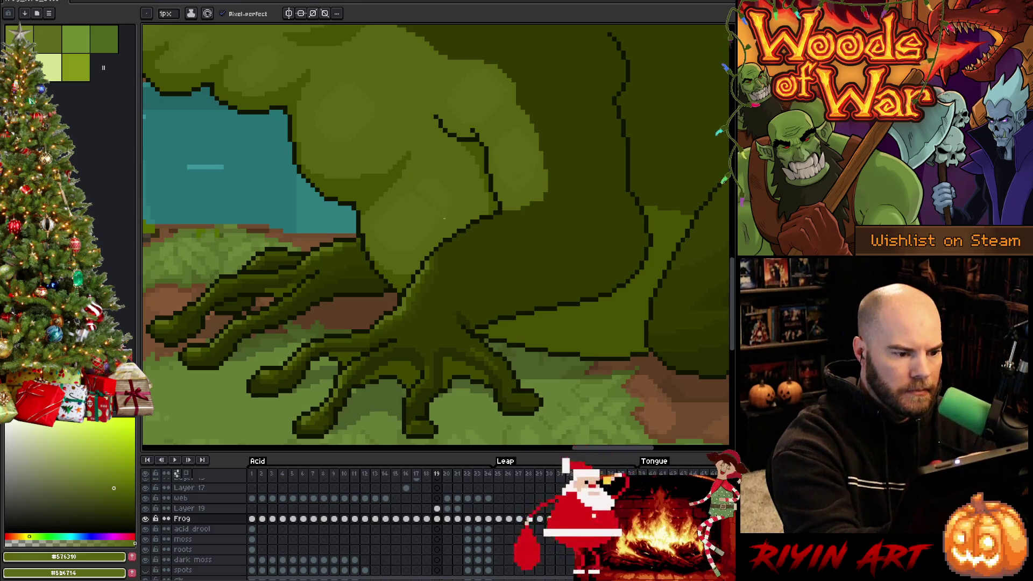
Step: Finish shading the front foot with #5b6714 and #576310, then advance to frame 20
key("g")
key("b")
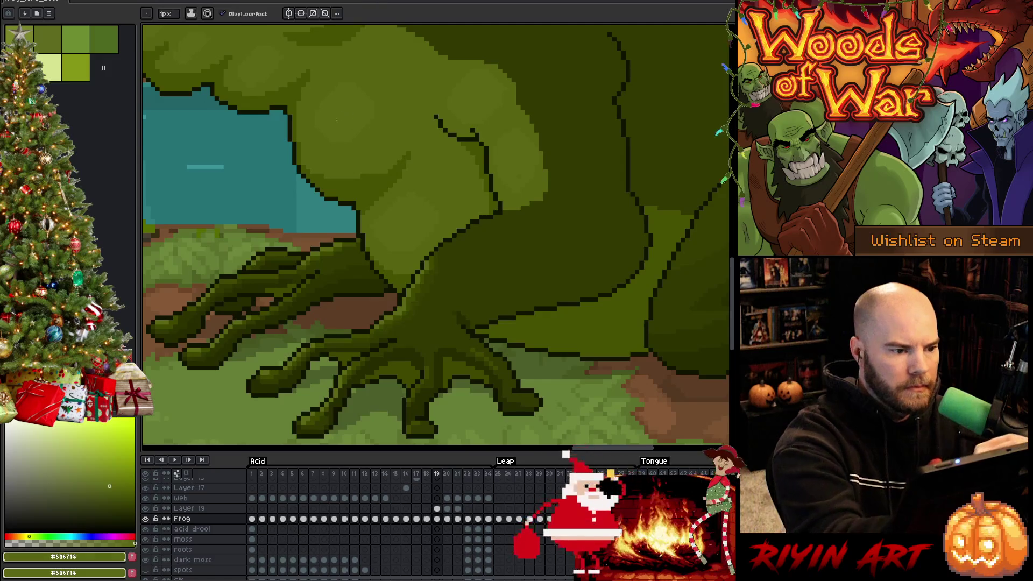
left_click(309, 115, "alt")
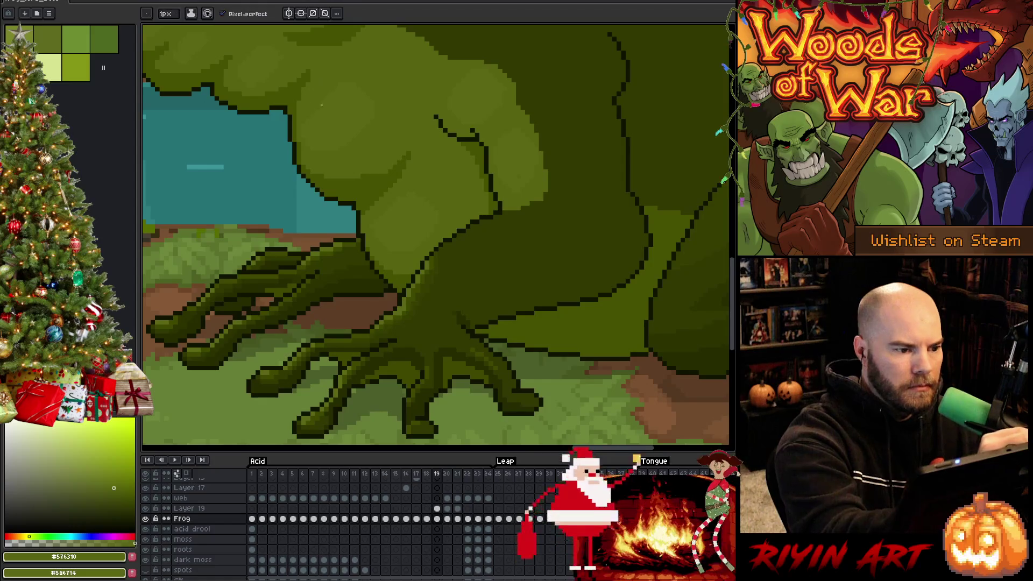
left_click(368, 69, "alt")
key("g")
left_click(363, 136, "alt")
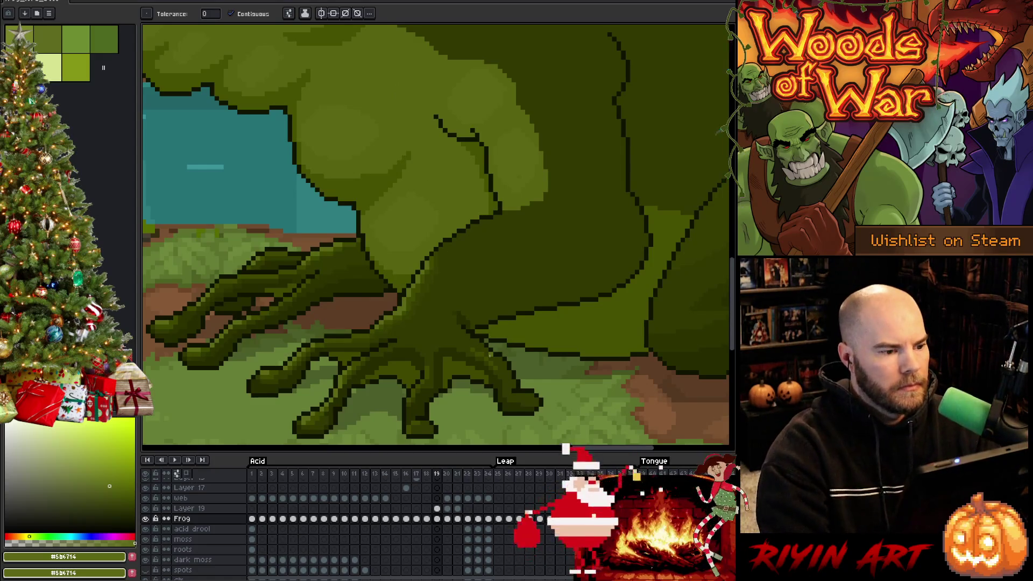
scroll(489, 355, "down", 3)
key("Right")
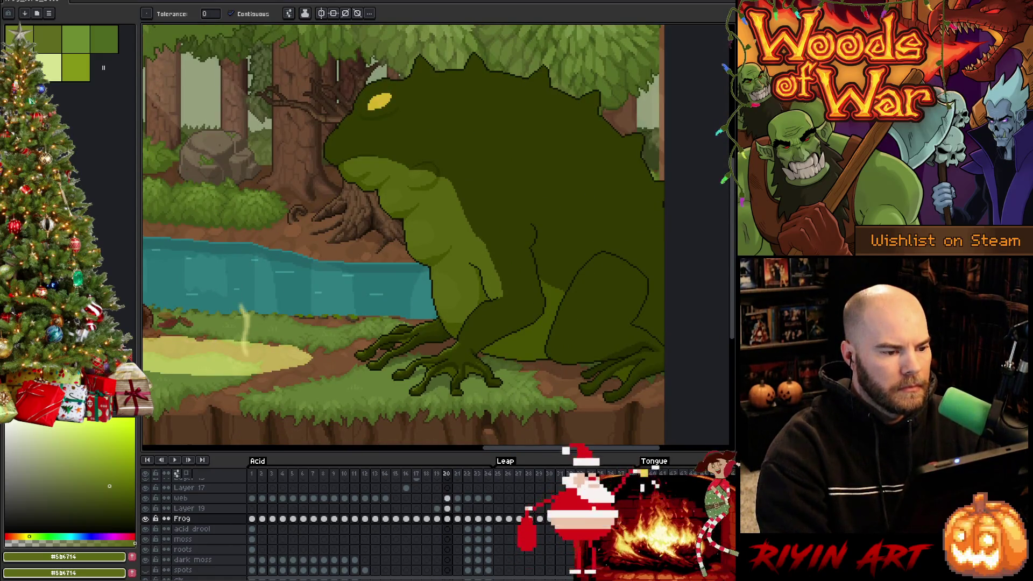
Step: On frame 19, mottle the frog's chin and chest by alternating greens #576310 and #5b6714
key("Left")
scroll(414, 306, "up", 3)
key("i")
left_click(414, 305, "alt")
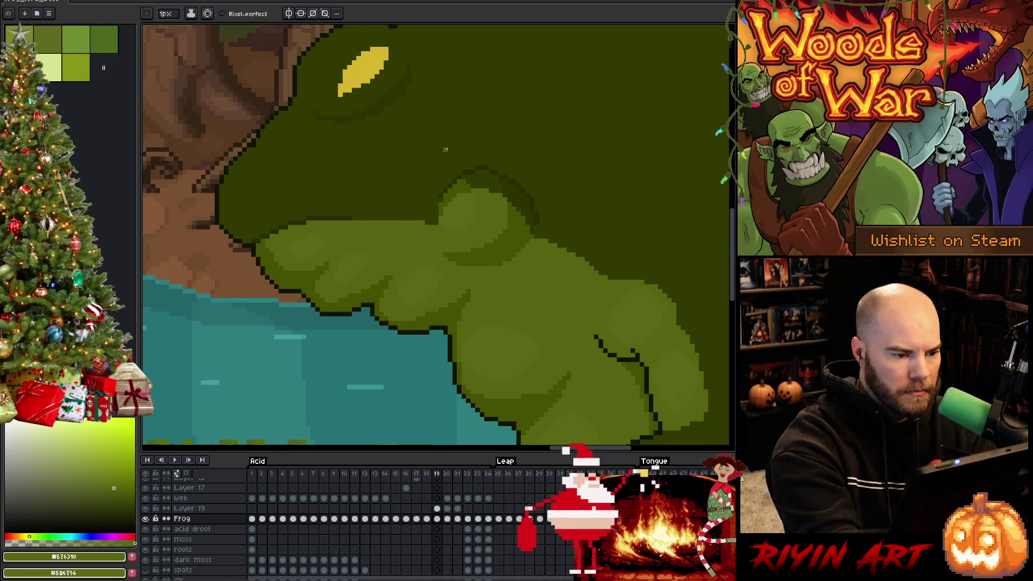
left_click(394, 309, "alt")
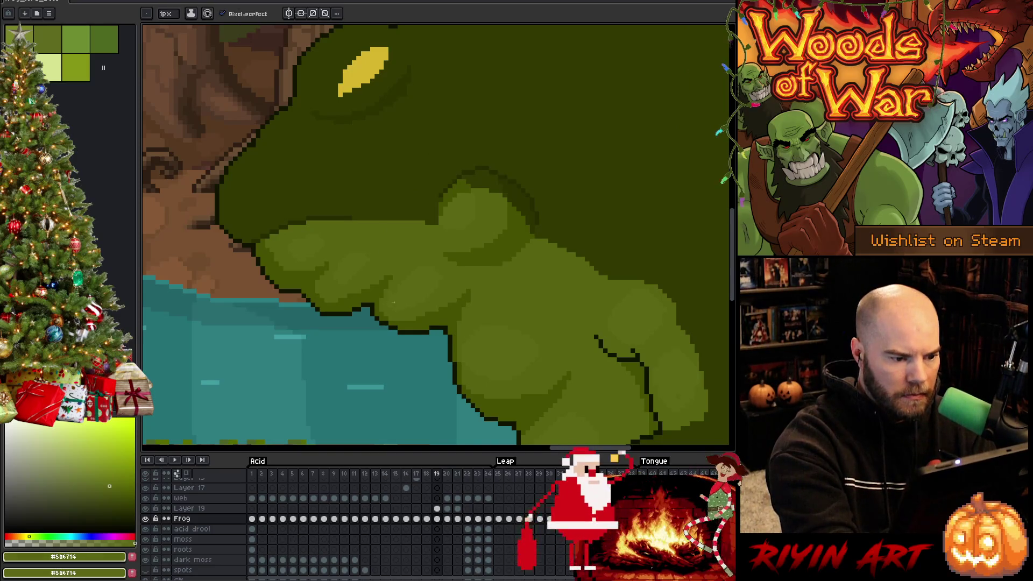
left_click(383, 305, "alt")
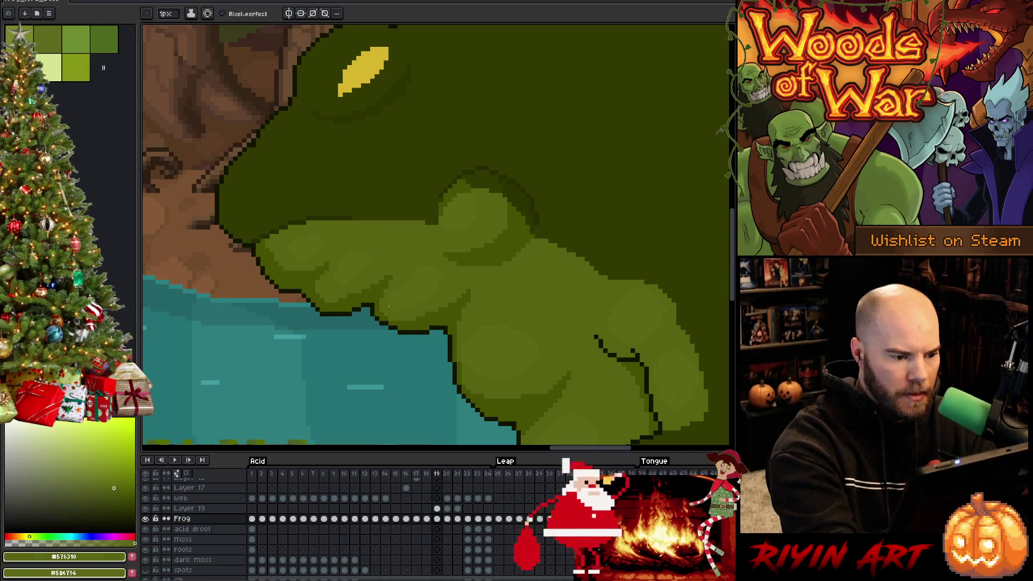
left_click(413, 278, "alt")
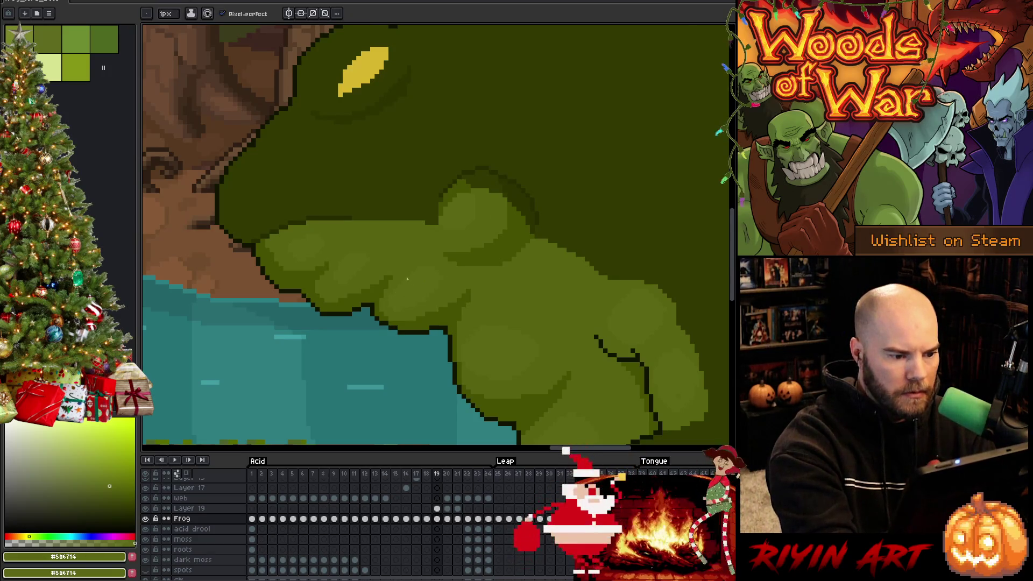
left_click(443, 276, "alt")
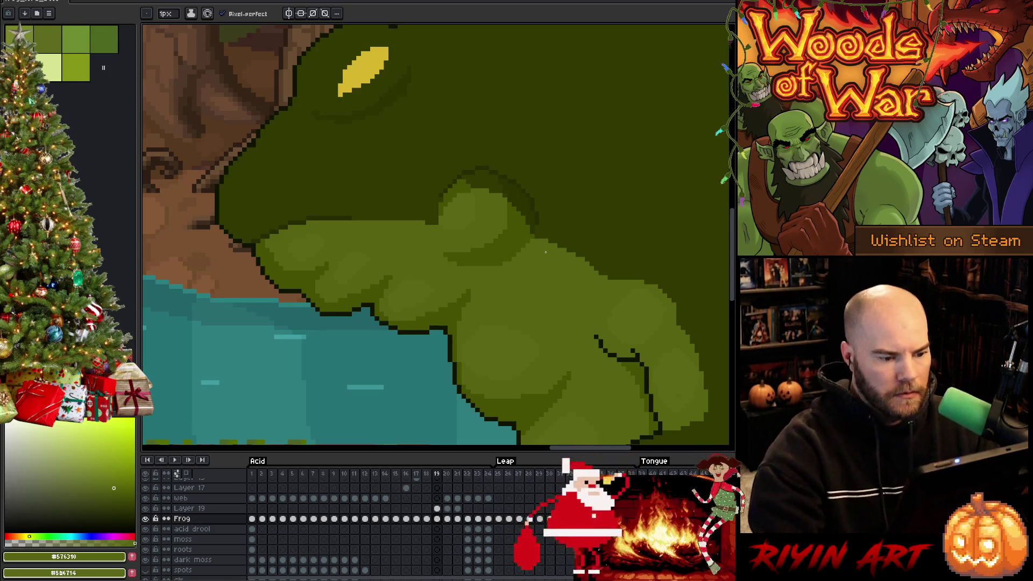
scroll(491, 236, "down", 5)
scroll(610, 288, "up", 1)
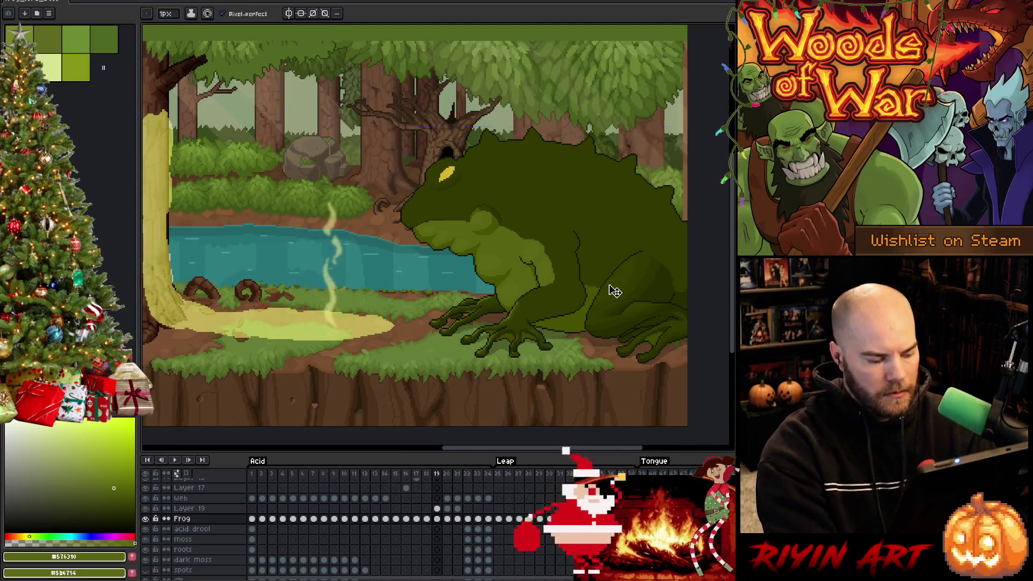
Step: Save the sprite and play the frog animation, zooming in and out to review the shading
key("ctrl+s")
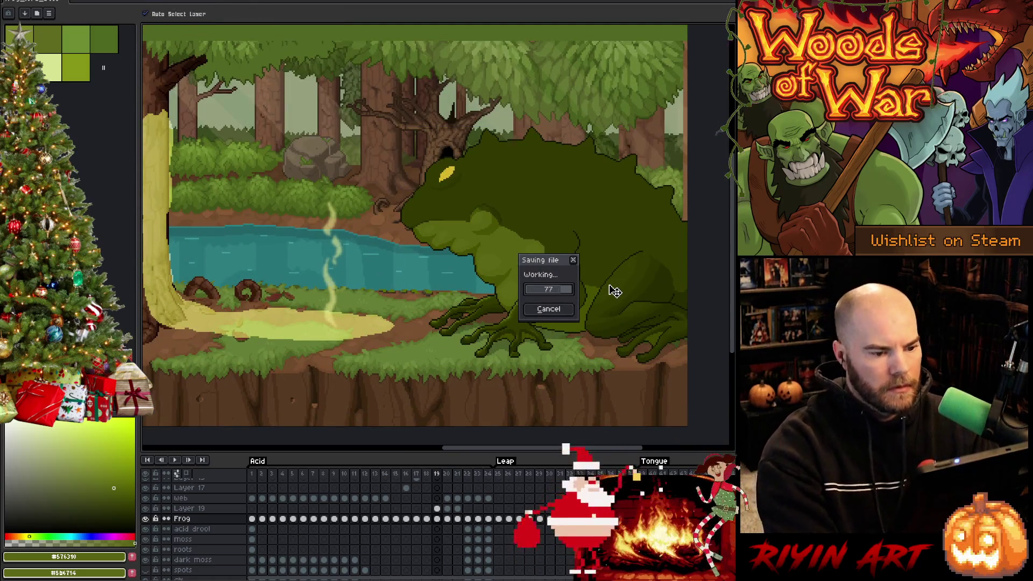
key("Return")
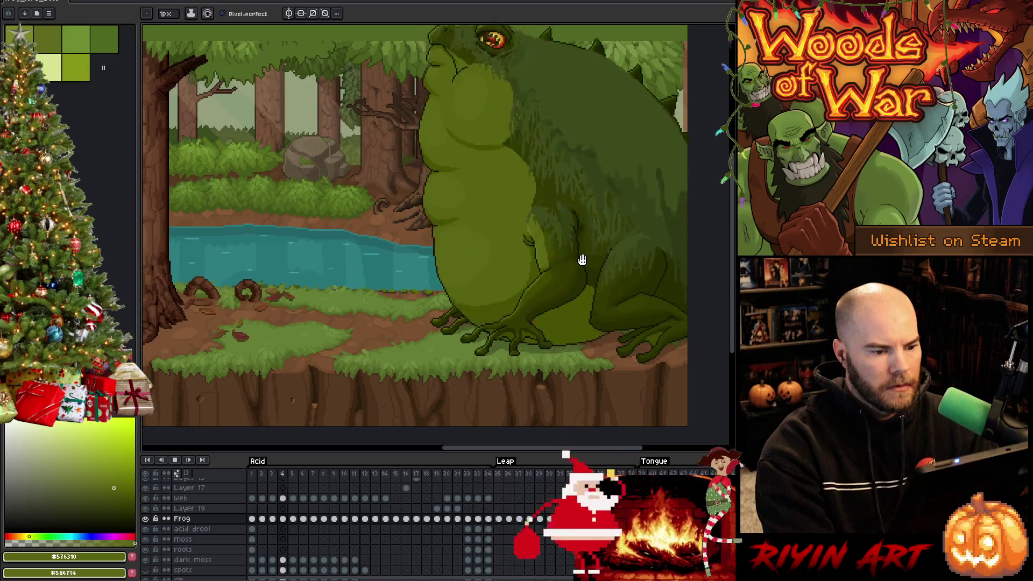
scroll(634, 265, "up", 1)
scroll(643, 250, "down", 3)
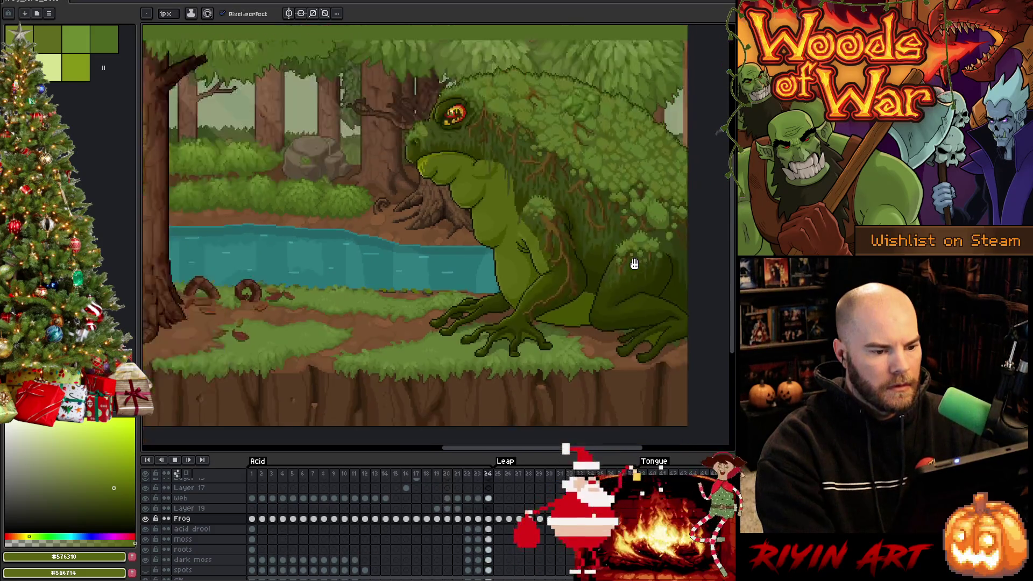
scroll(652, 237, "up", 3)
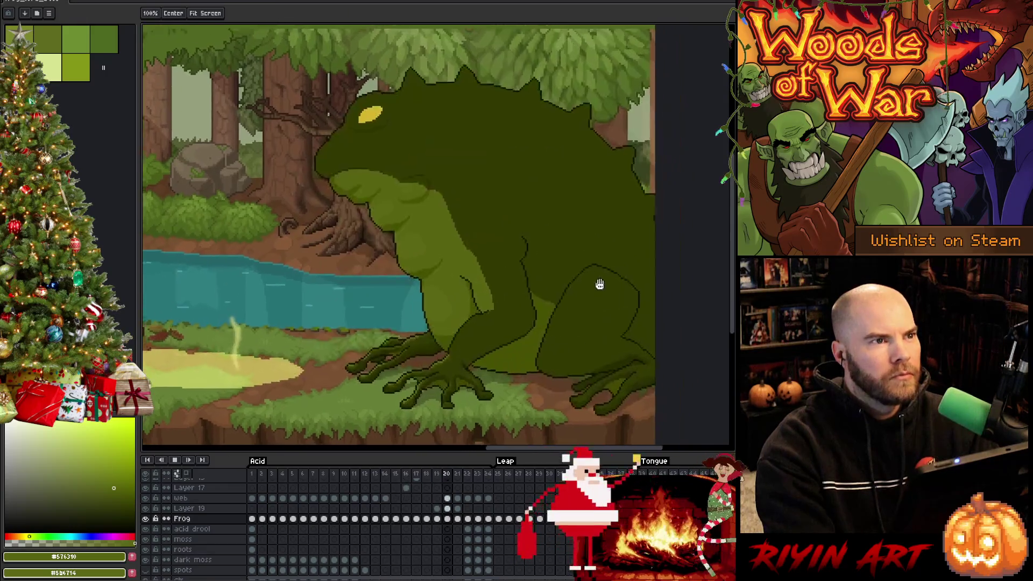
scroll(569, 269, "down", 3)
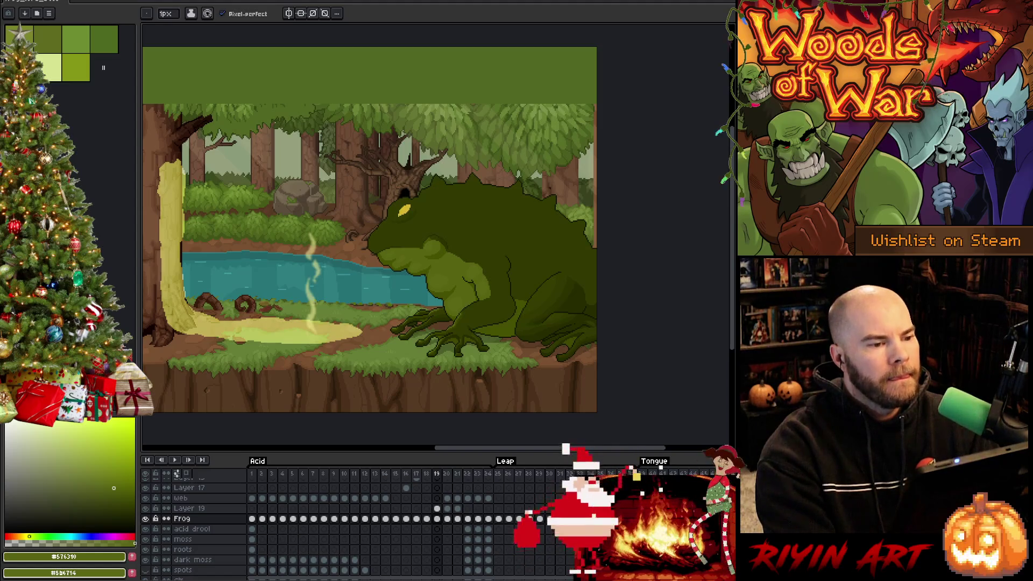
Step: Save the sprite again while the animation keeps playing
key("v")
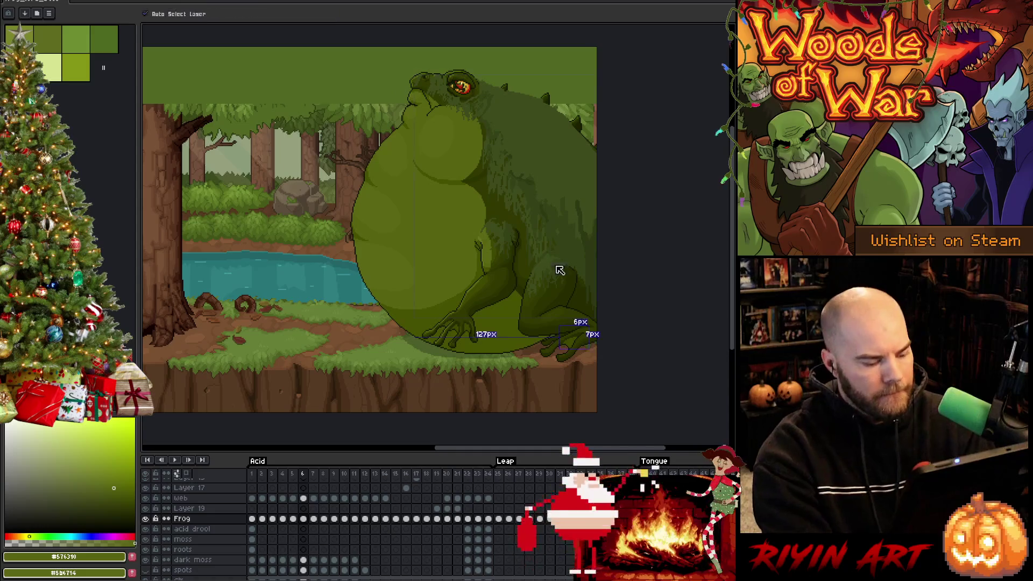
key("ctrl+s")
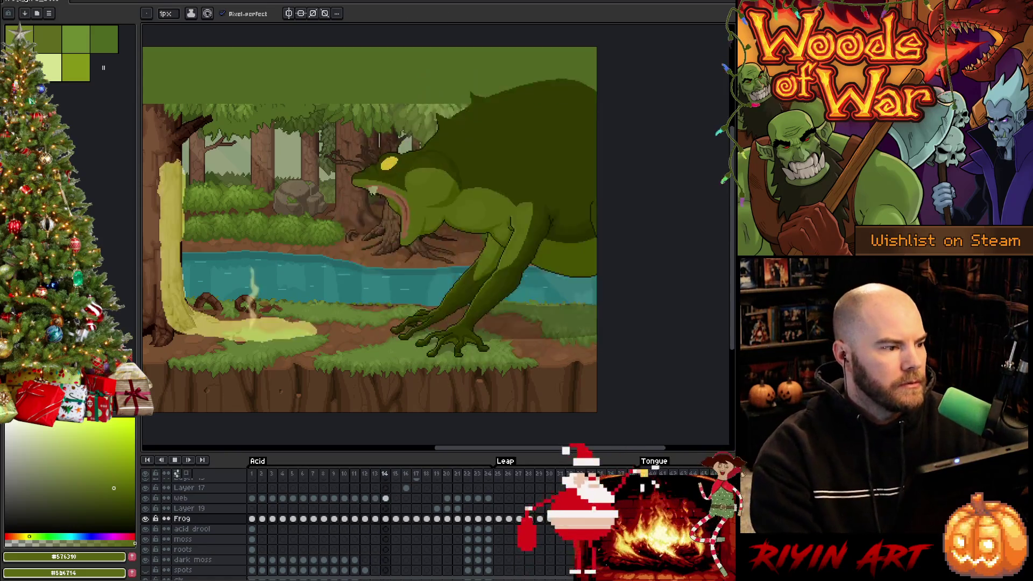
scroll(209, 506, "up", 3)
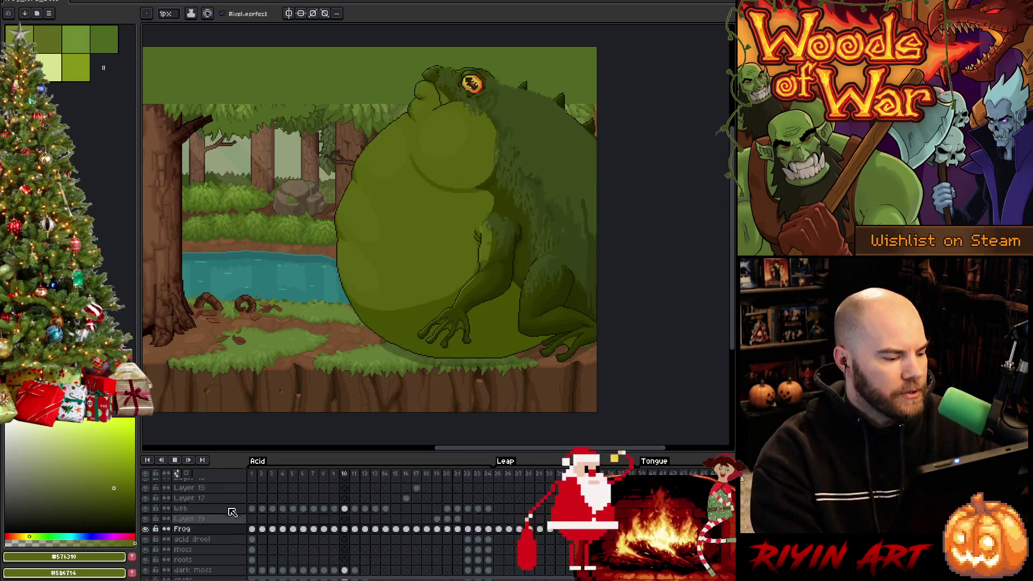
Step: Make the acid blur layer active, then stop and restart the animation playback
left_click(168, 501)
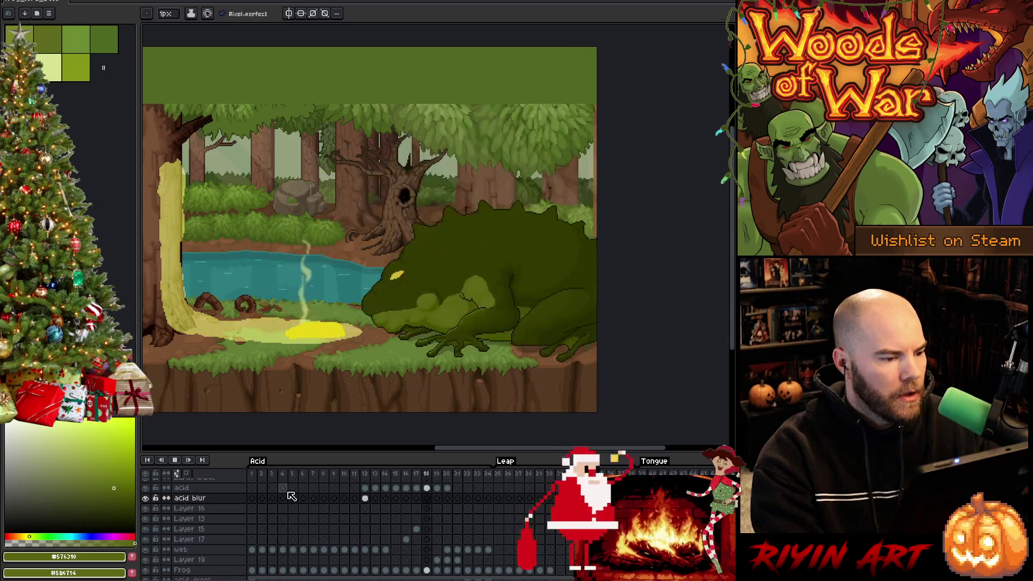
key("Return")
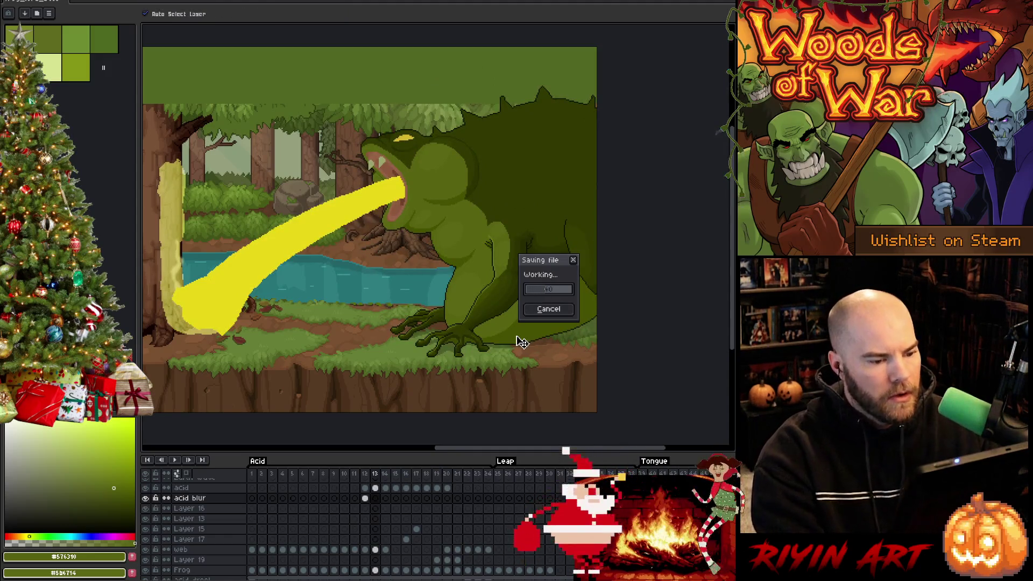
key("Return")
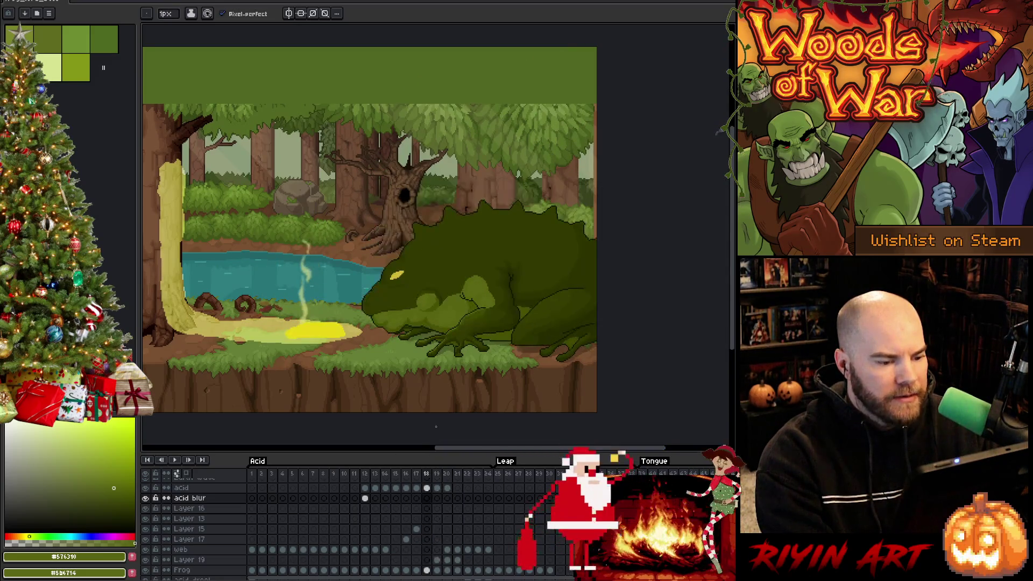
scroll(487, 304, "up", 4)
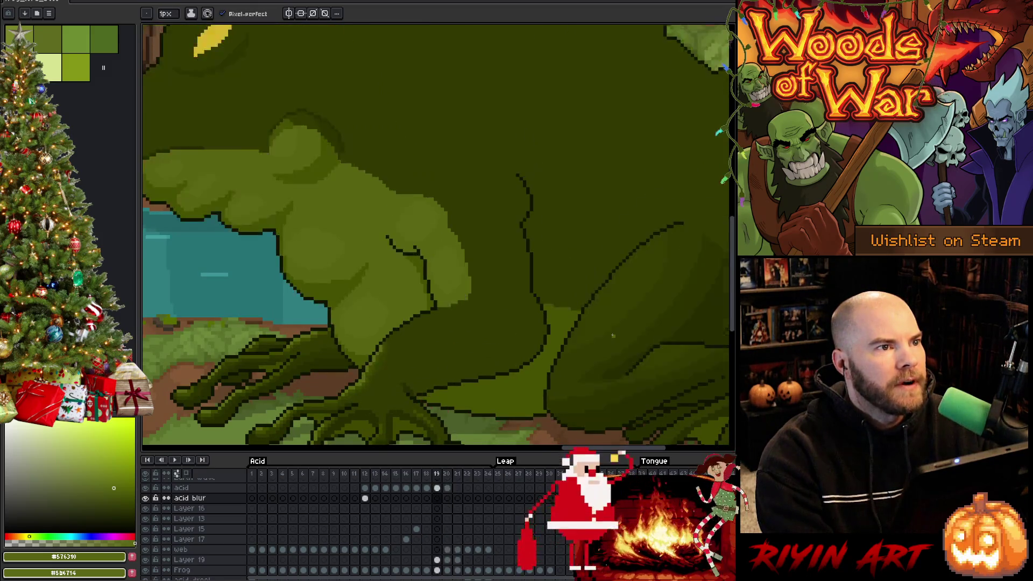
Step: Zoom out to the whole forest scene and start the frog animation playing
scroll(613, 335, "down", 4)
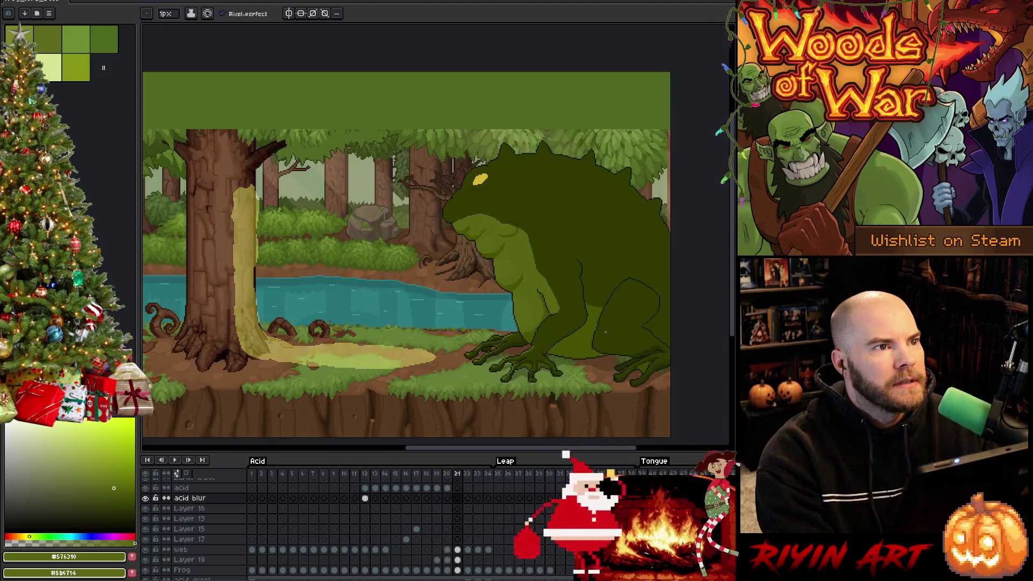
key("Return")
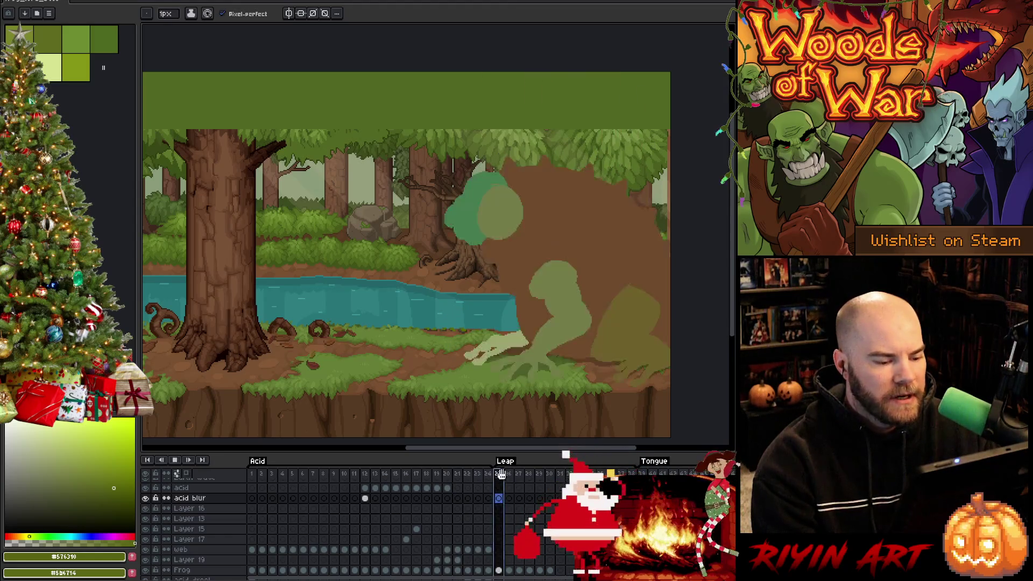
Step: Stop on frame 17 and replay the frog animation from there
left_click(416, 474)
key("Return")
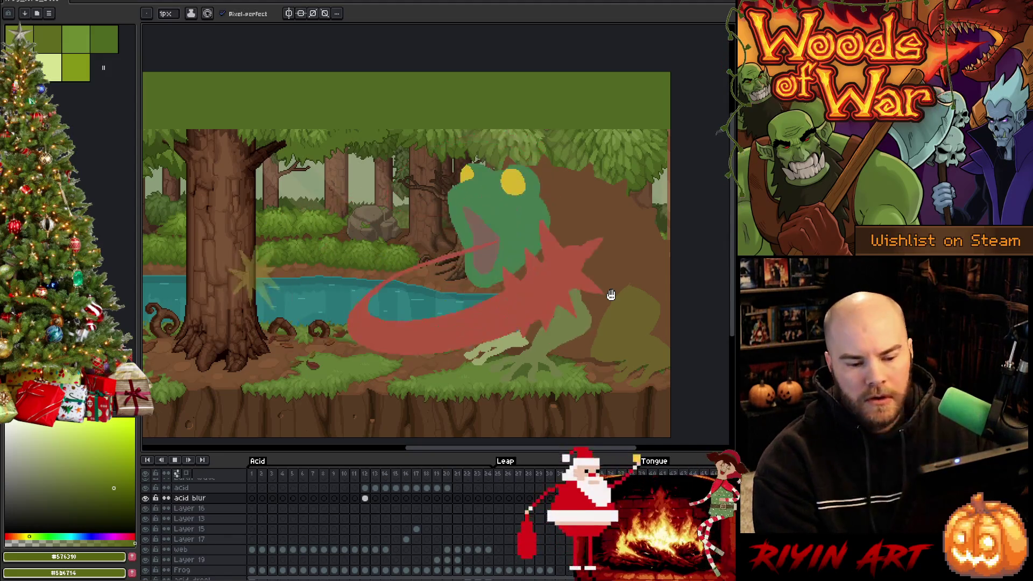
key("Return")
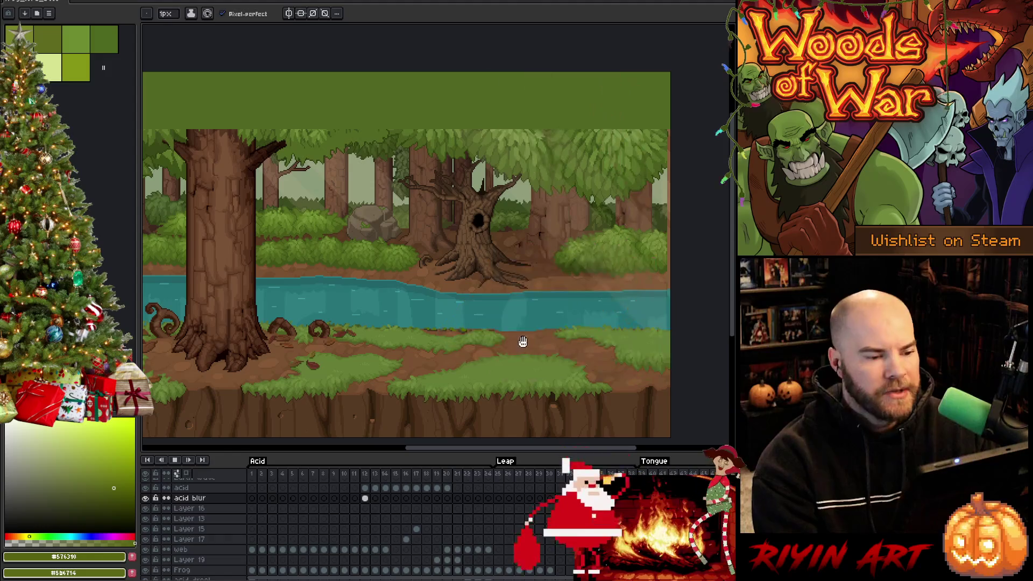
scroll(524, 341, "down", 1)
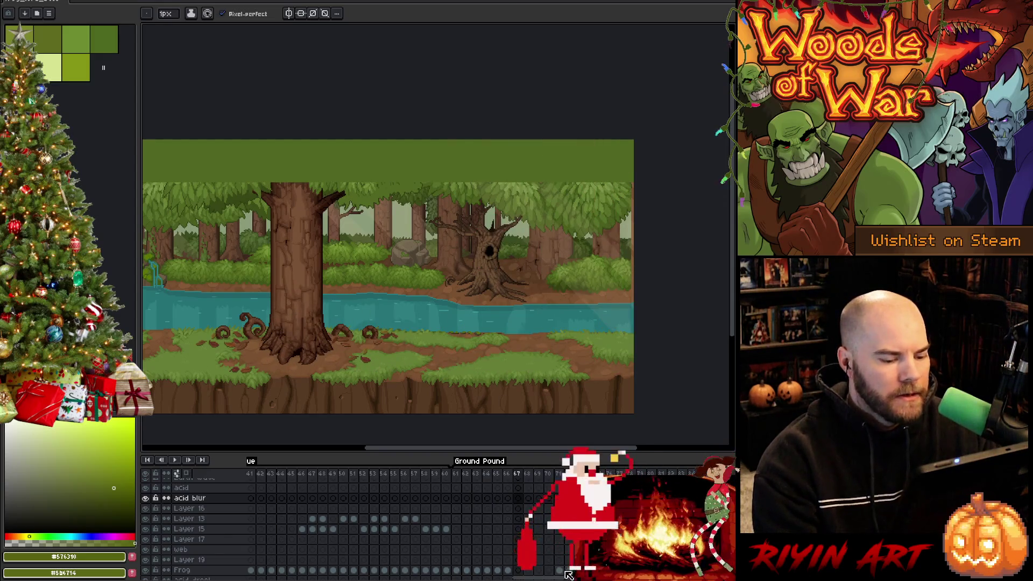
Step: Jump back to frame 13 in the Acid tag and resume playback to review the attack
left_click(386, 475)
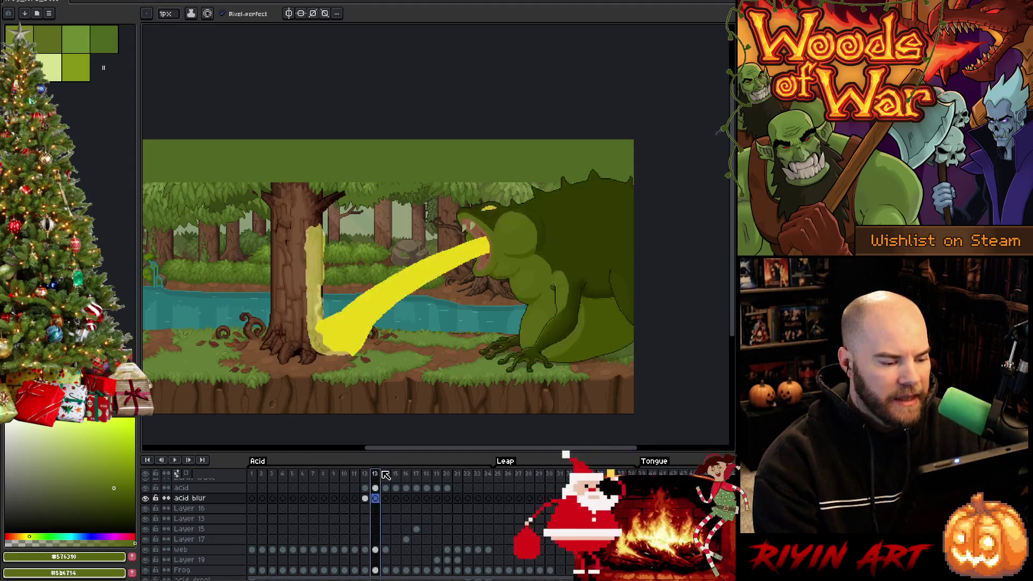
key("Return")
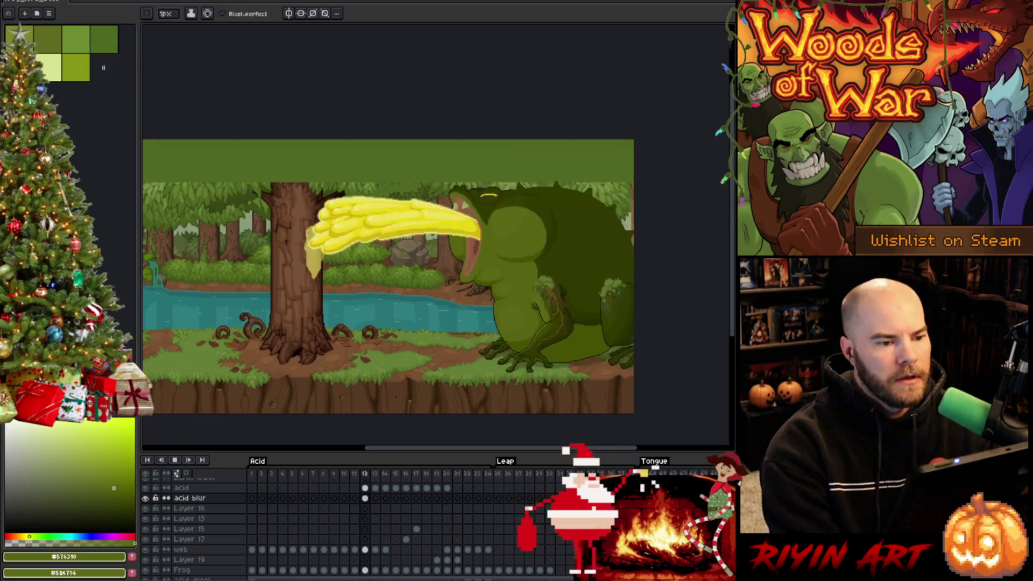
scroll(523, 288, "up", 1)
scroll(523, 288, "down", 1)
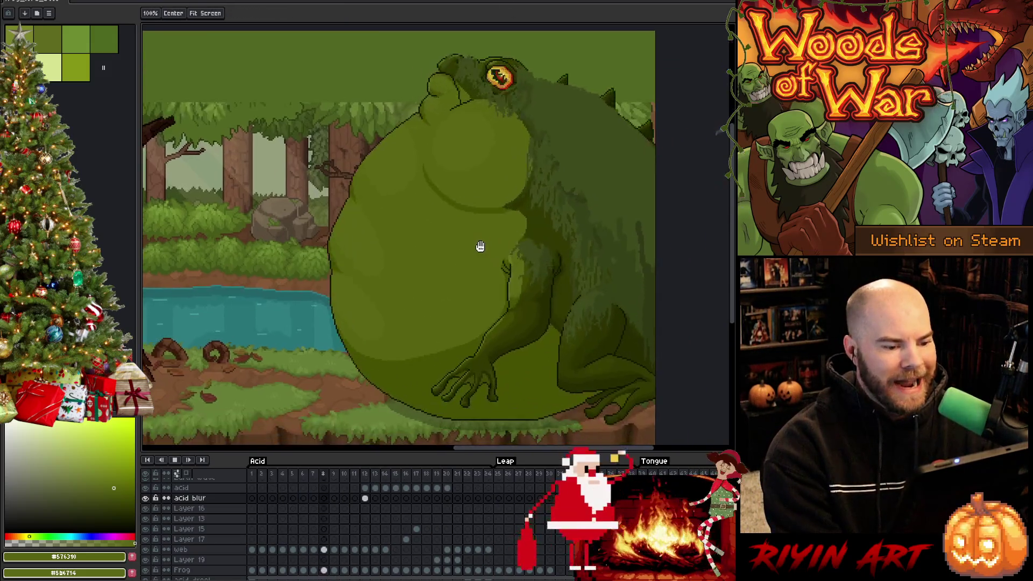